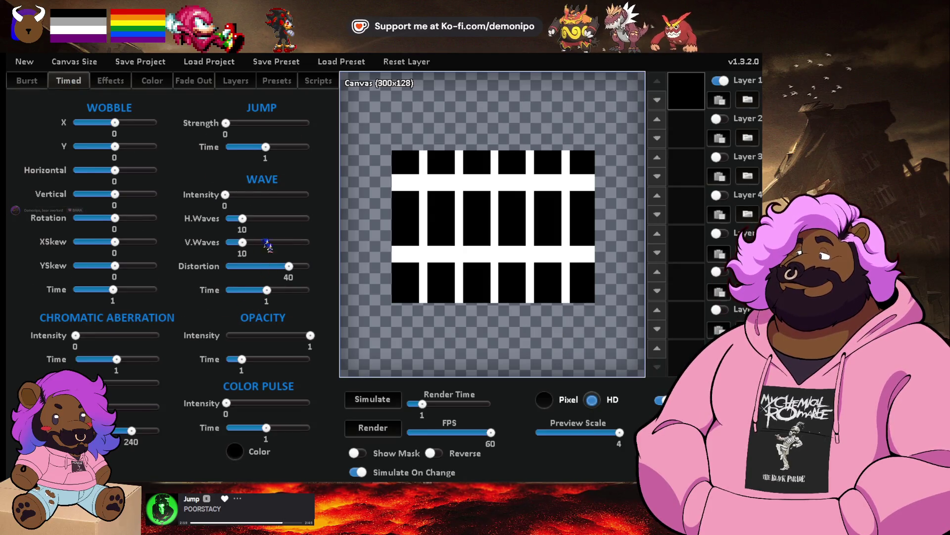
# Preview the current effects on the grid and try a wave distortion, then set it back.
pyautogui.click(390, 401)
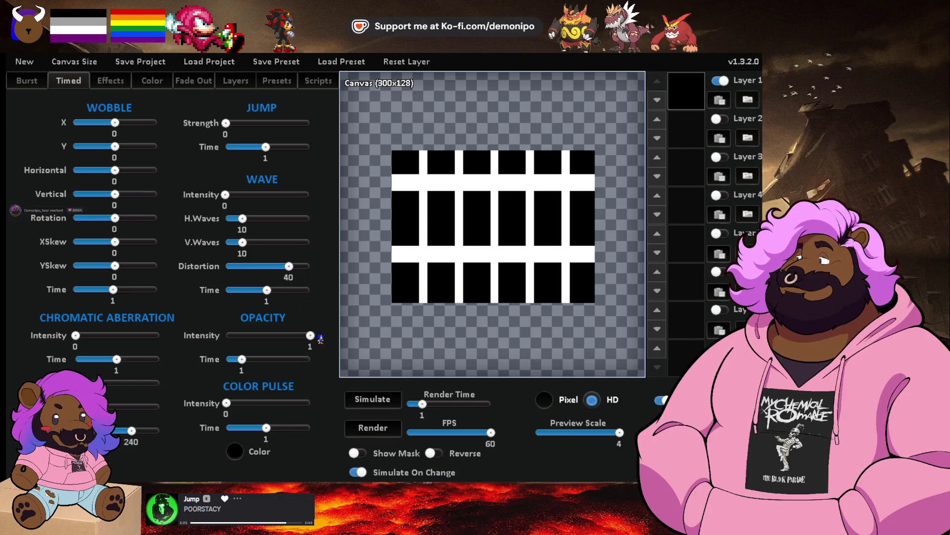
pyautogui.click(384, 406)
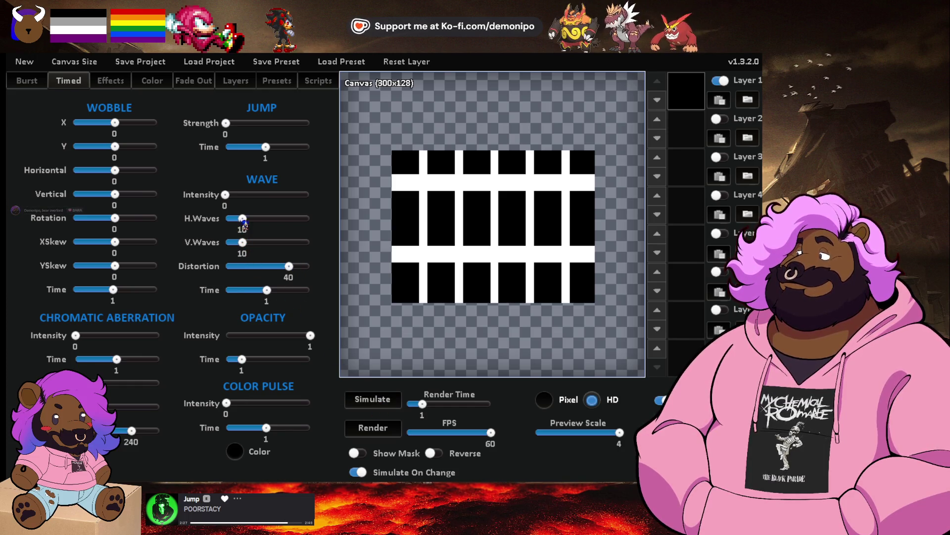
pyautogui.moveTo(232, 203)
pyautogui.mouseDown()
pyautogui.moveTo(317, 201)
pyautogui.moveTo(177, 200)
pyautogui.mouseUp()
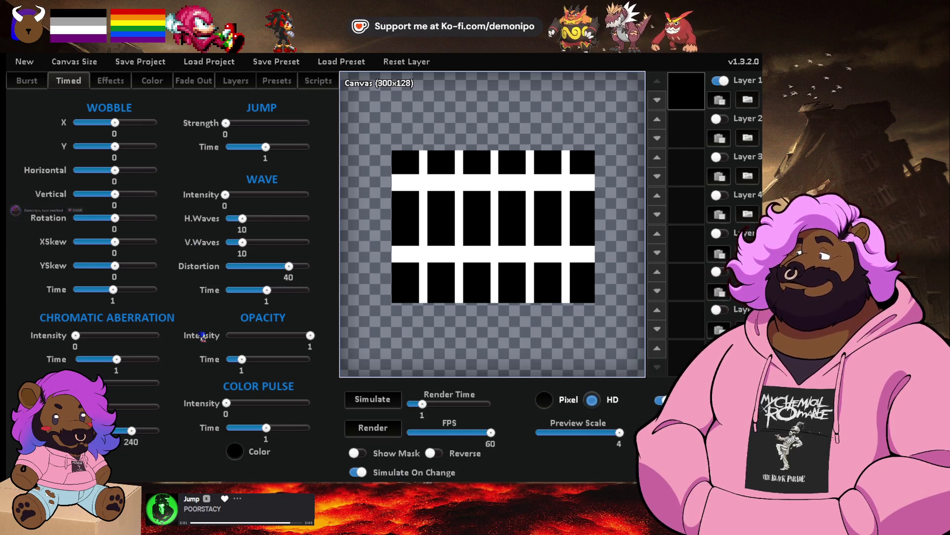
# Apply a preset burst effect to the grid and view its burst settings.
pyautogui.click(249, 84)
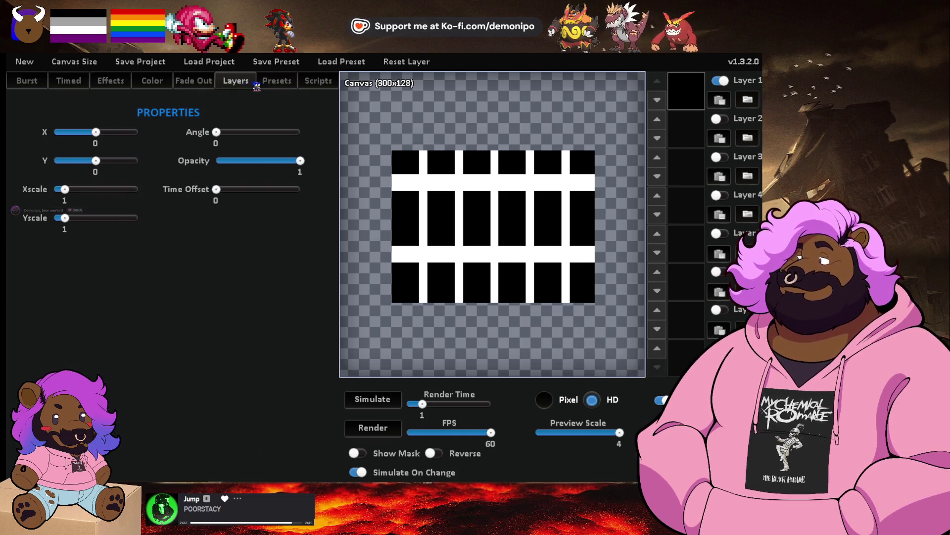
pyautogui.click(265, 84)
pyautogui.click(53, 218)
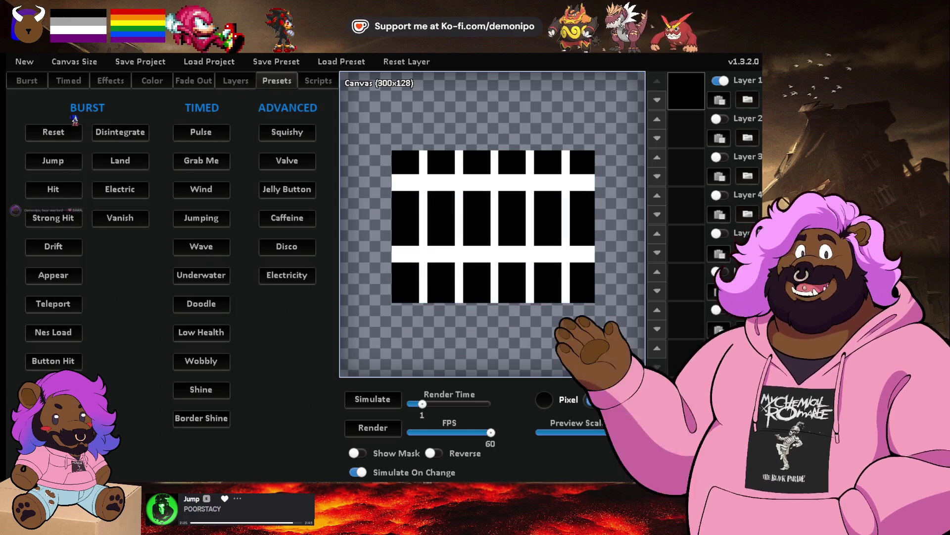
pyautogui.click(76, 80)
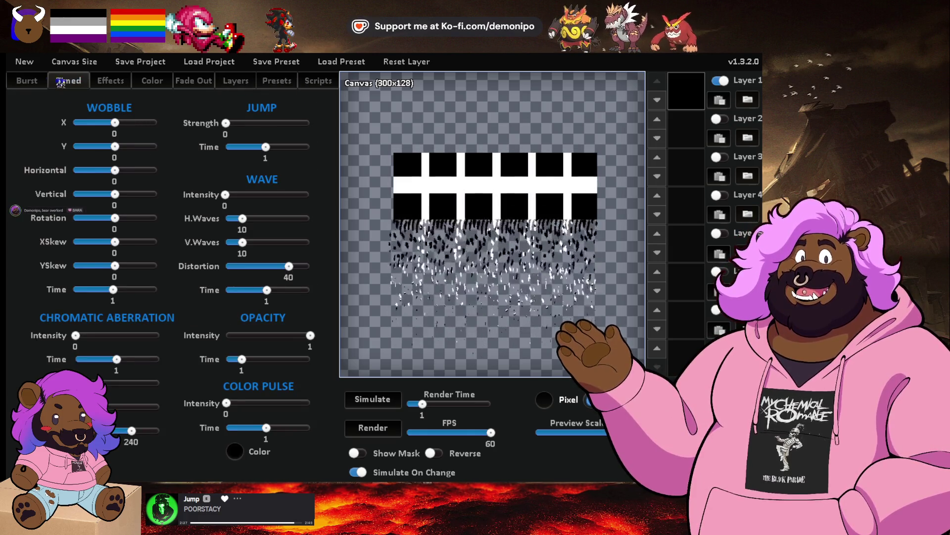
pyautogui.click(34, 81)
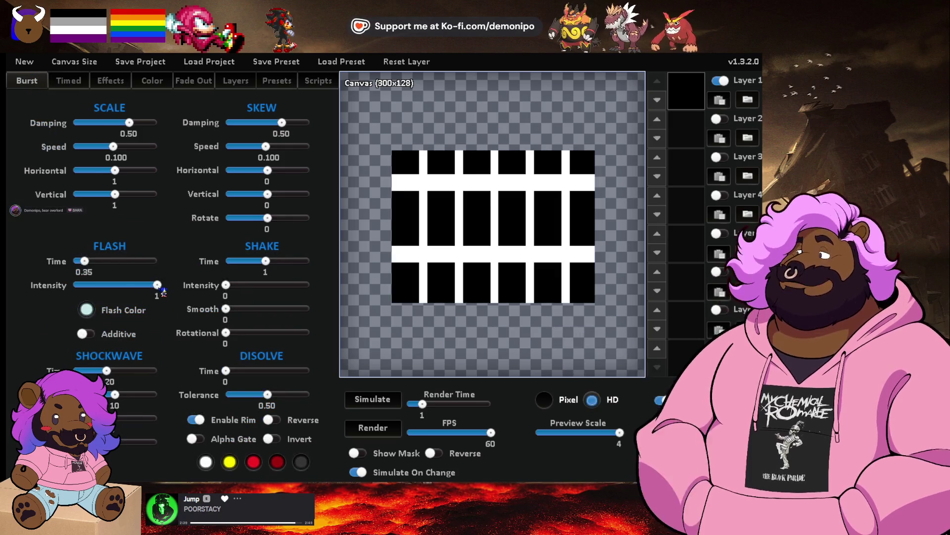
# Turn the flash intensity down to 0 and reset the effects to their defaults.
pyautogui.moveTo(165, 294); pyautogui.dragTo(48, 297)
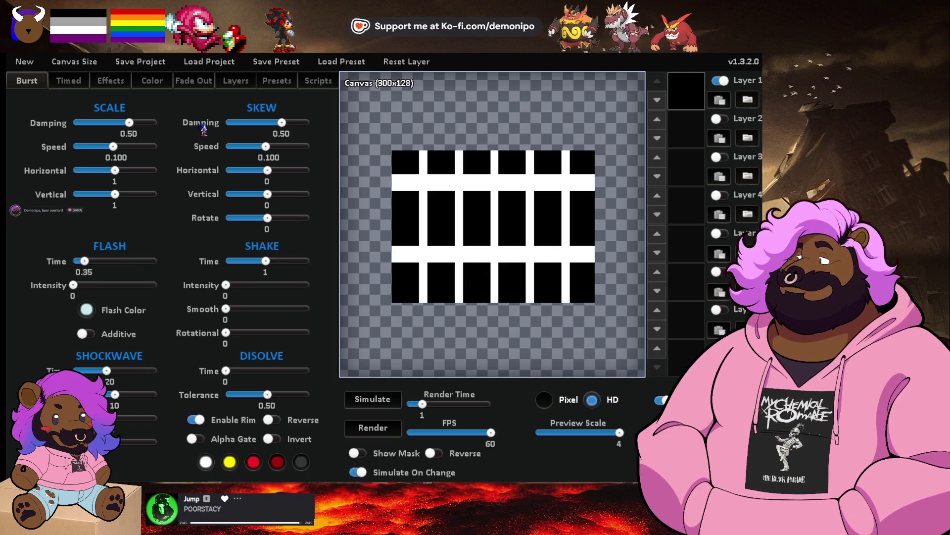
pyautogui.click(276, 79)
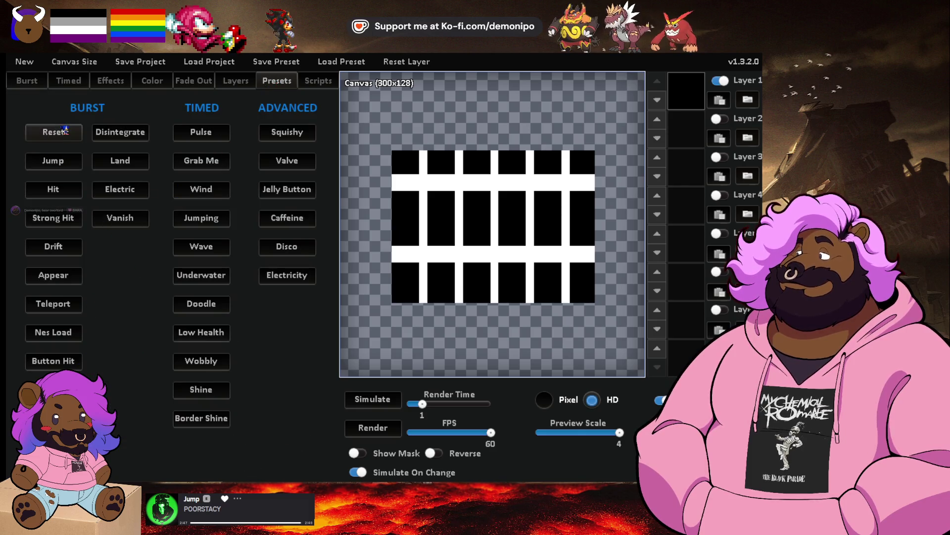
pyautogui.click(40, 85)
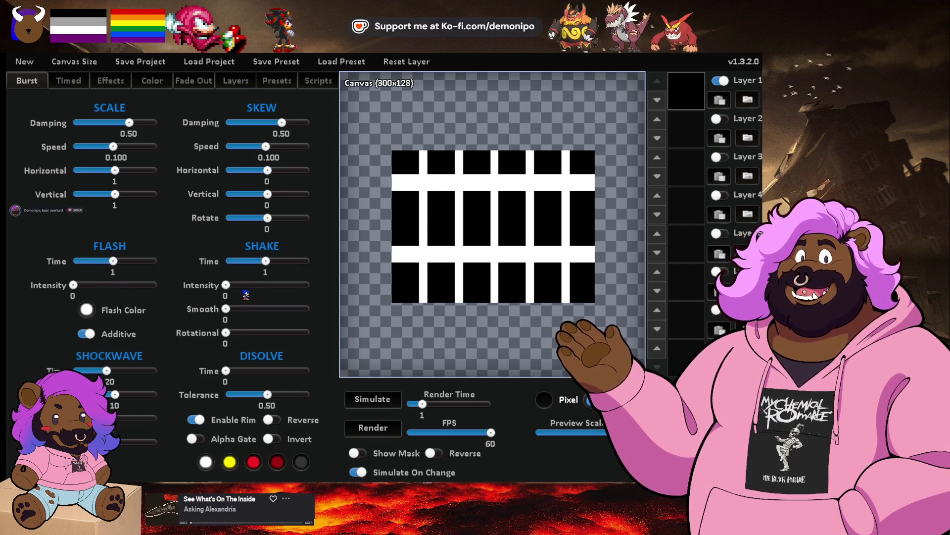
# Try a 3.4 shake with some smoothing, set smoothing back to 0, and give a 1-second dissolve.
pyautogui.moveTo(232, 286); pyautogui.dragTo(259, 287)
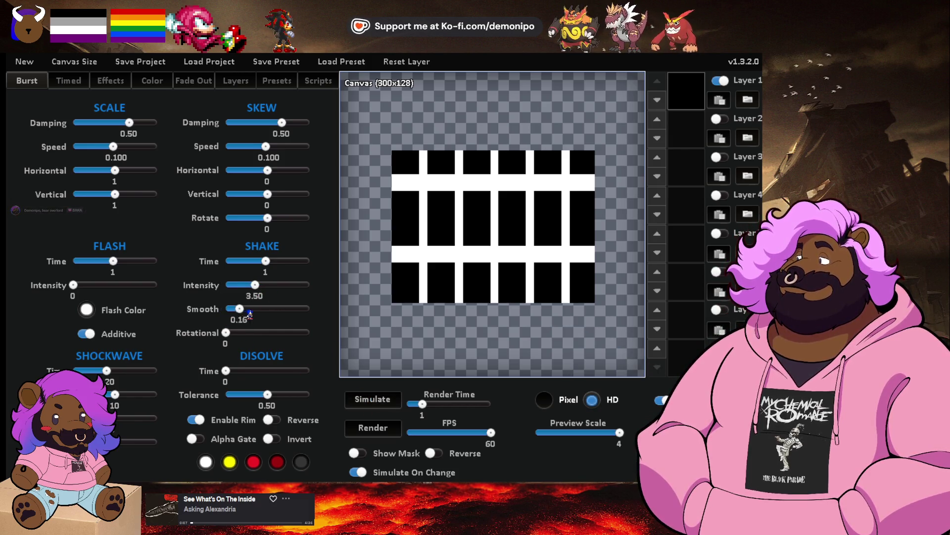
pyautogui.moveTo(250, 314); pyautogui.dragTo(272, 314)
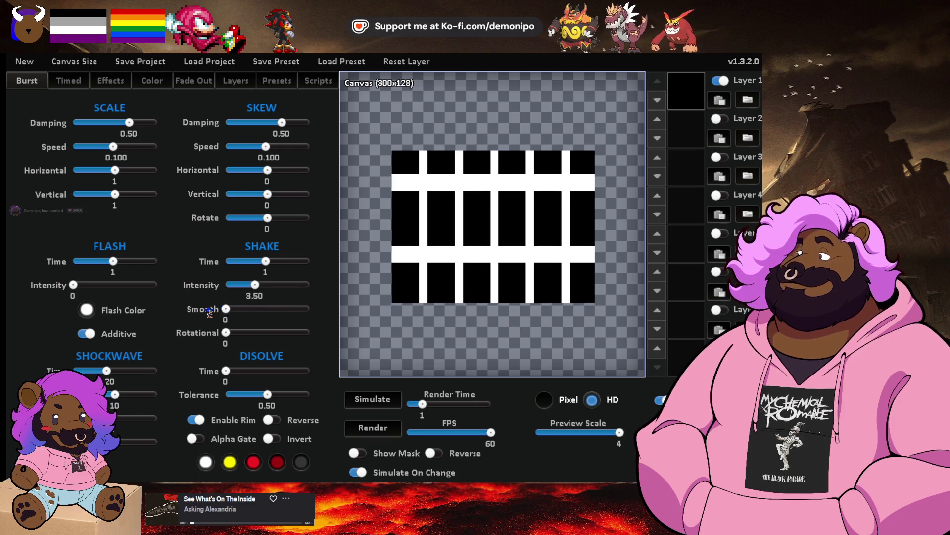
pyautogui.moveTo(209, 311)
pyautogui.mouseDown()
pyautogui.moveTo(270, 313)
pyautogui.moveTo(215, 317)
pyautogui.mouseUp()
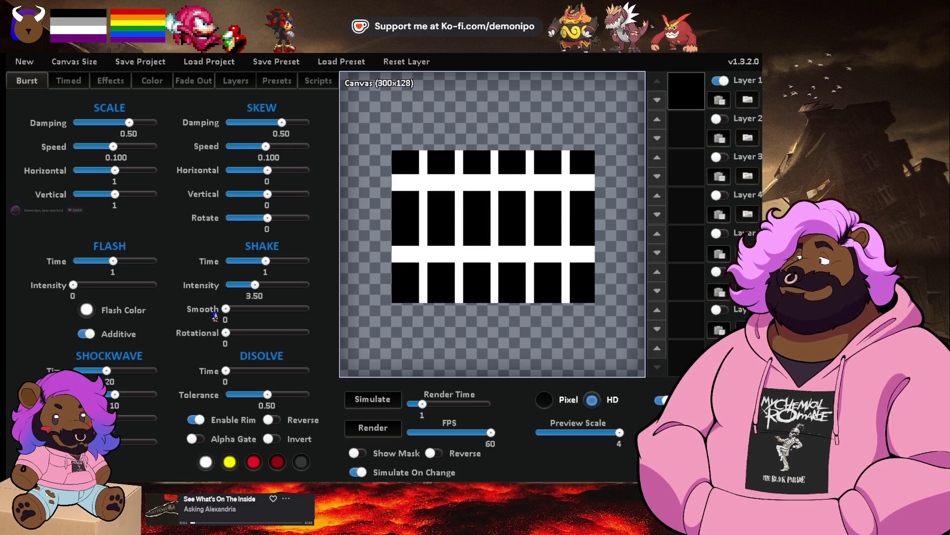
pyautogui.moveTo(226, 371)
pyautogui.mouseDown()
pyautogui.moveTo(243, 371)
pyautogui.moveTo(225, 372)
pyautogui.mouseUp()
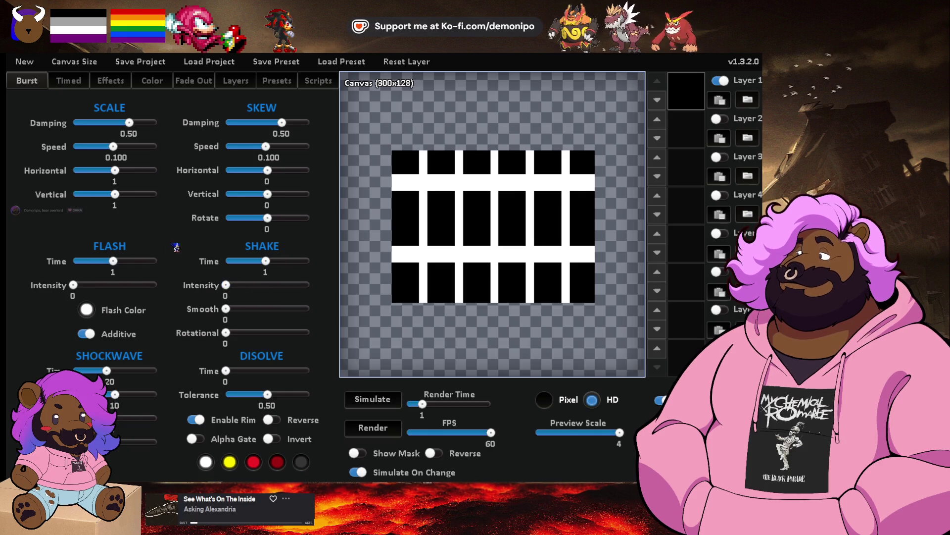
pyautogui.click(59, 78)
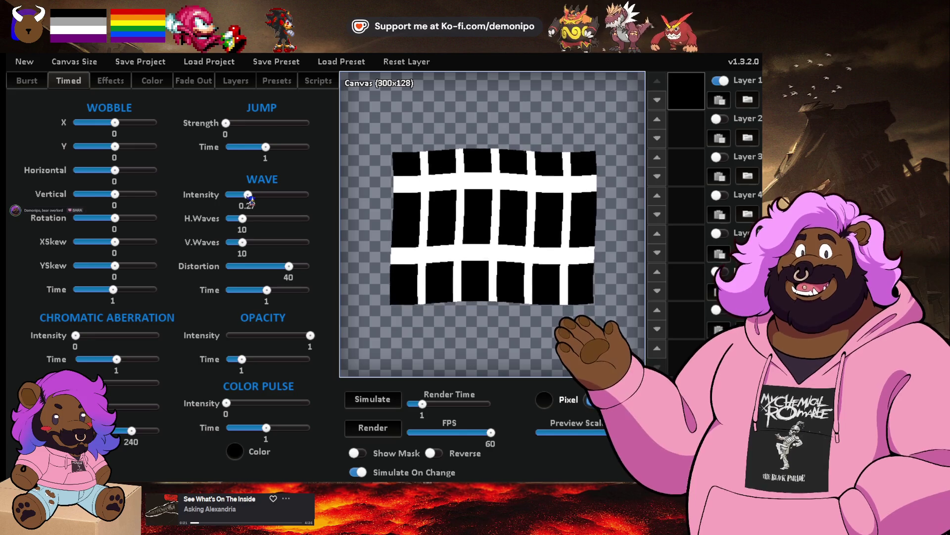
# Compare the easing, colour and timed effect settings, setting wobble X to 1.
pyautogui.click(110, 81)
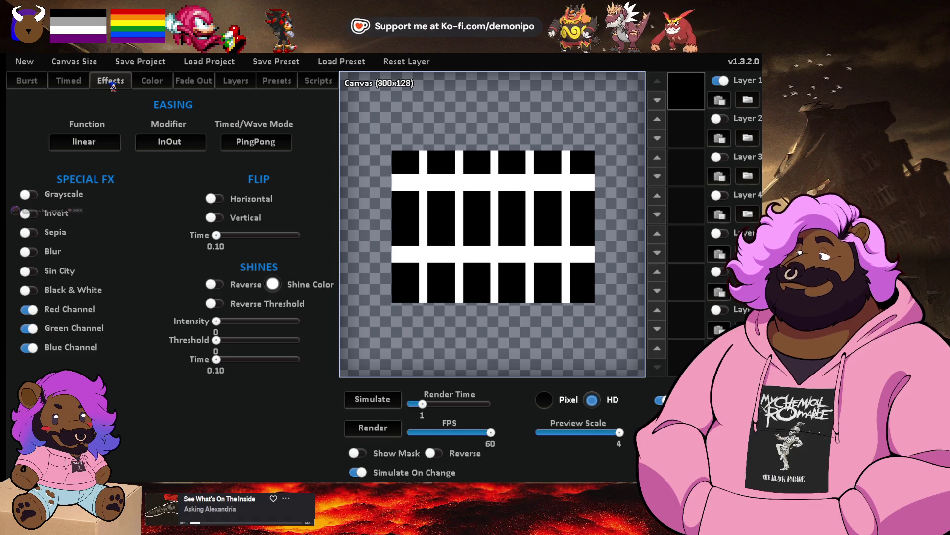
pyautogui.click(147, 85)
pyautogui.click(107, 84)
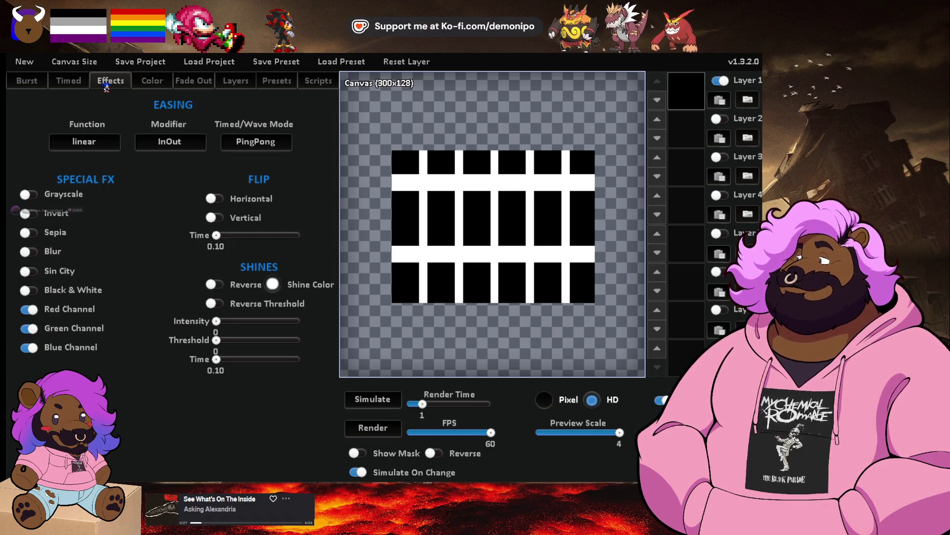
pyautogui.click(72, 85)
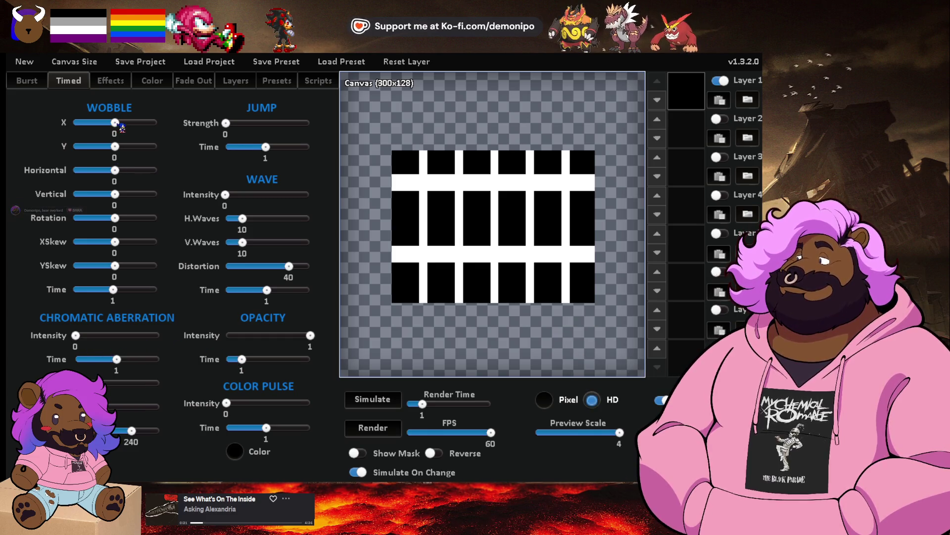
pyautogui.moveTo(119, 124); pyautogui.dragTo(119, 124)
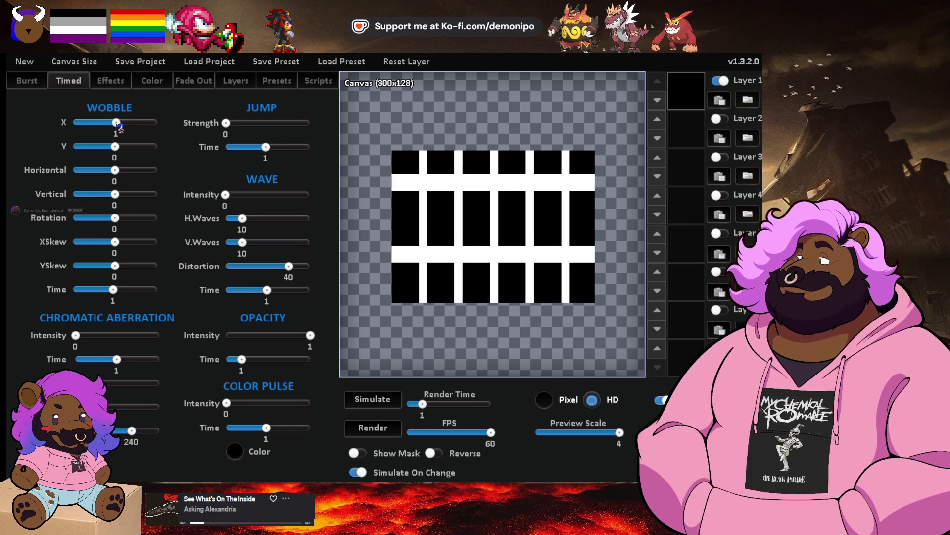
# Check the presets list, revisit the other effect categories, and show the fade-out break settings.
pyautogui.click(267, 82)
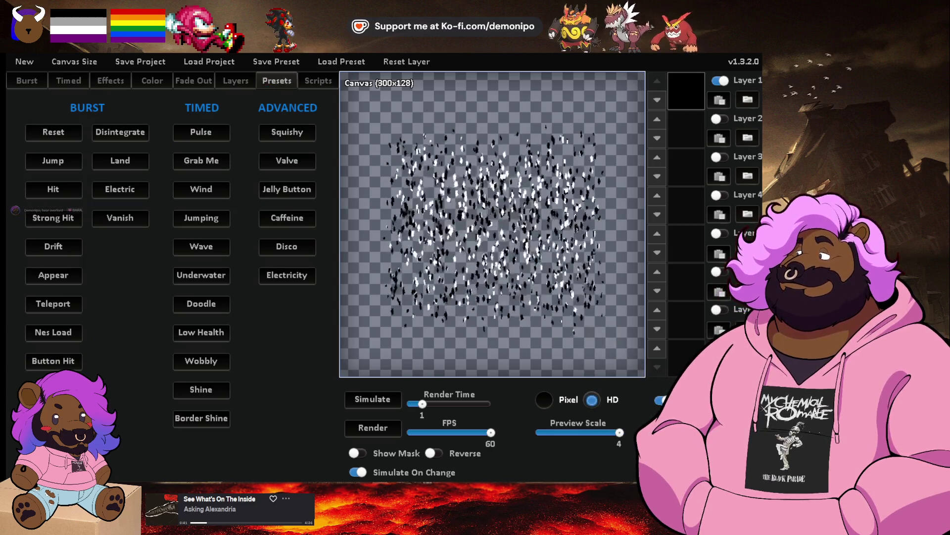
pyautogui.click(54, 85)
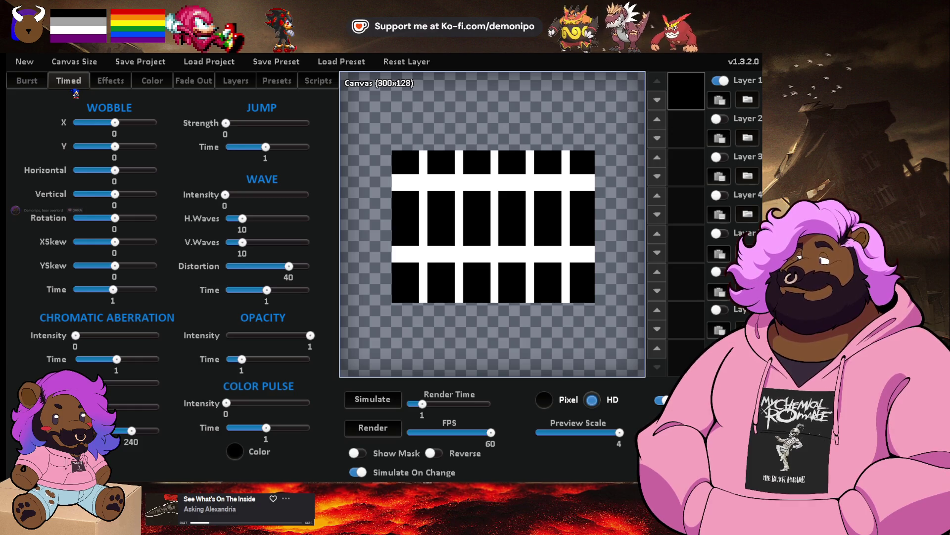
pyautogui.click(116, 84)
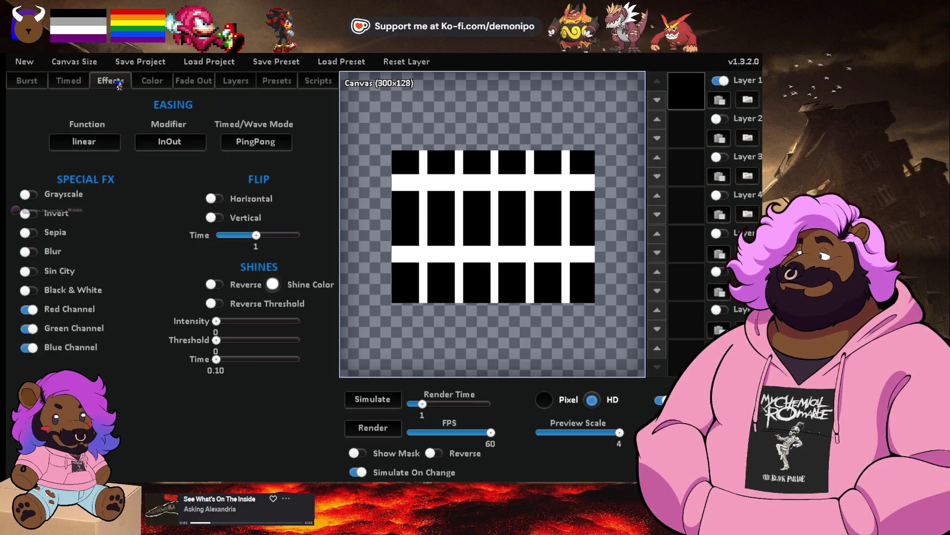
pyautogui.click(148, 82)
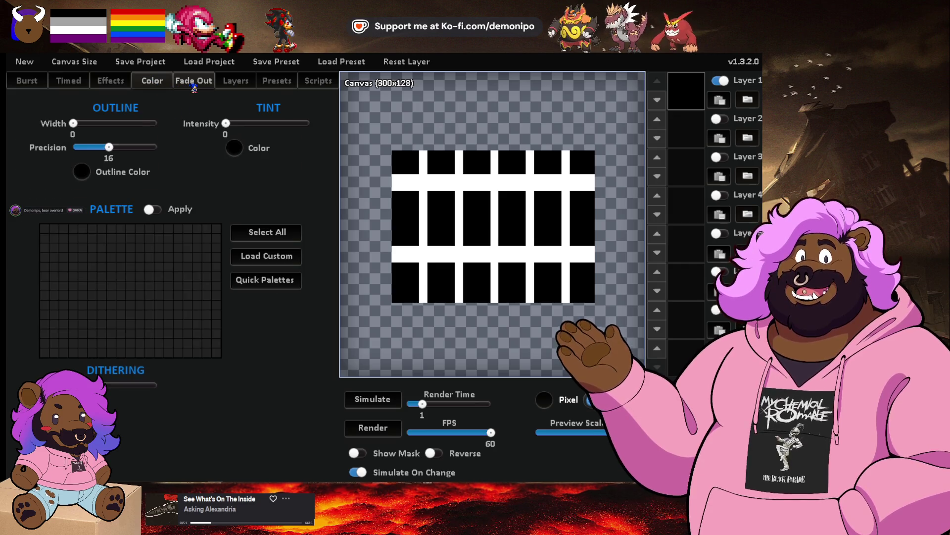
pyautogui.click(194, 85)
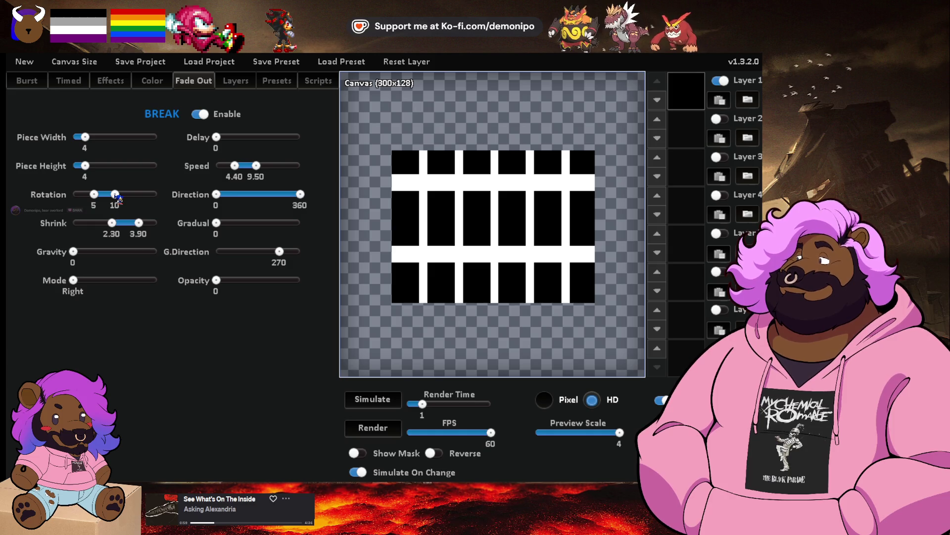
# Check the presets list and preview the current break settings.
pyautogui.click(276, 80)
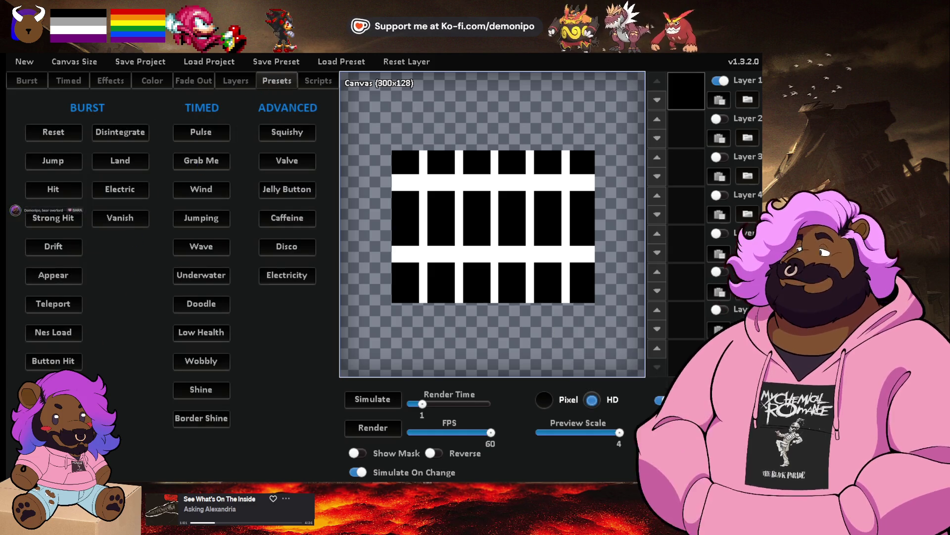
pyautogui.click(187, 81)
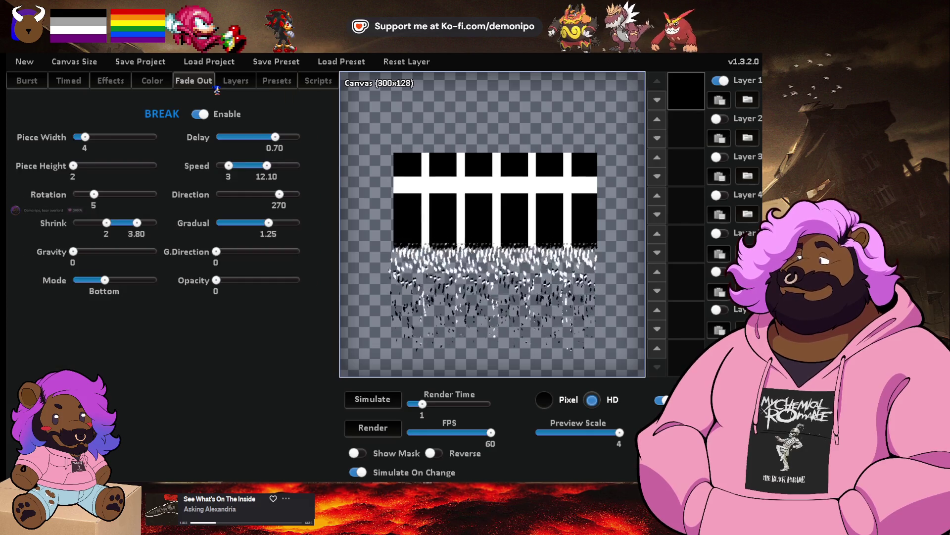
pyautogui.click(85, 138)
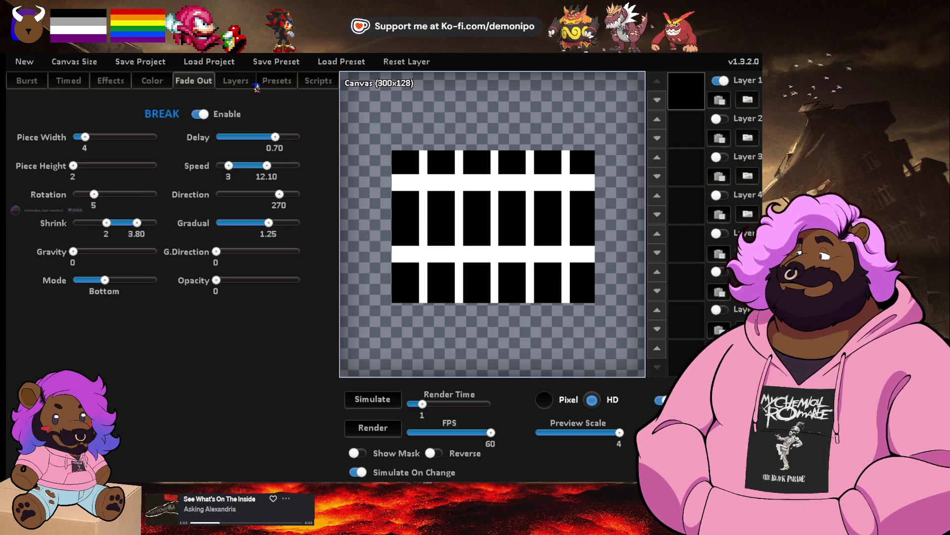
# Reset all effects to defaults, switch Break back on, and preview the grid breaking apart.
pyautogui.click(277, 80)
pyautogui.click(60, 136)
pyautogui.click(193, 80)
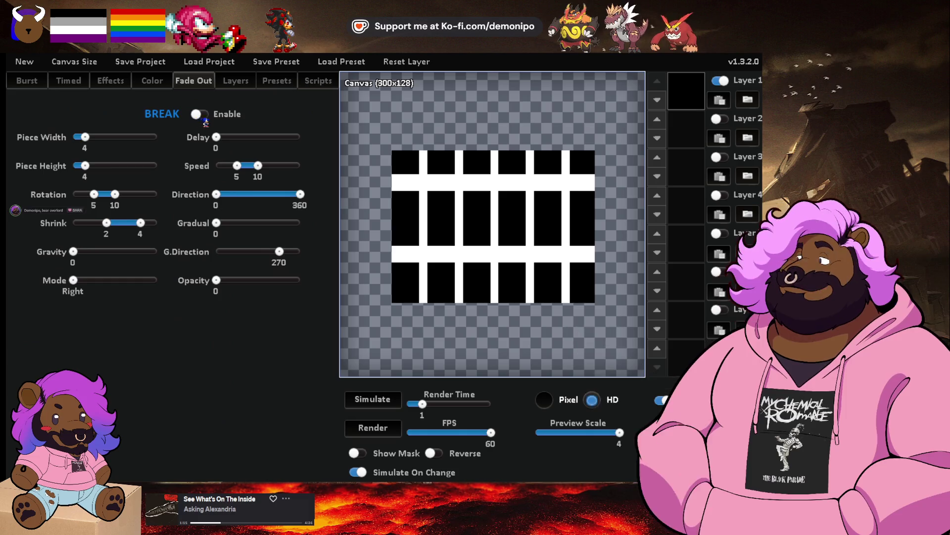
pyautogui.click(200, 115)
pyautogui.click(374, 401)
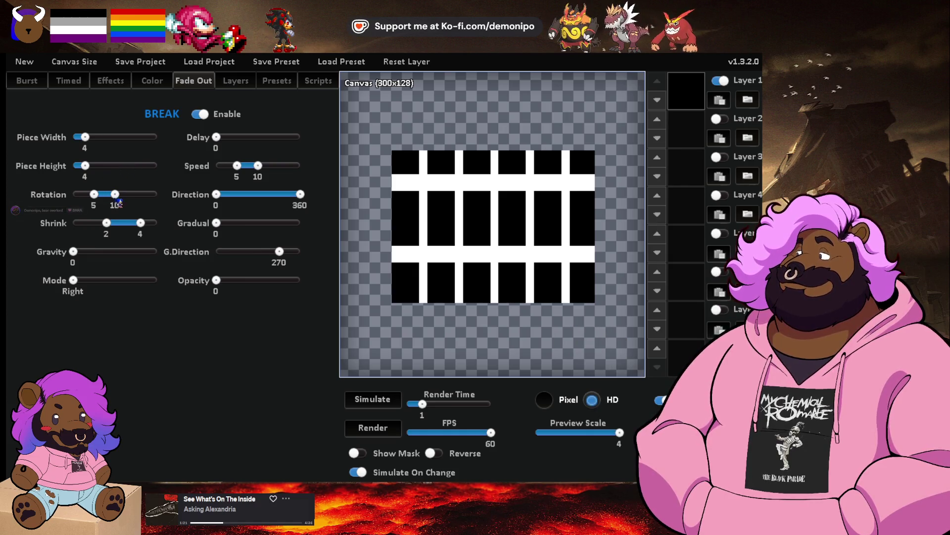
# Make the grid break from the bottom, with direction capped at 92 and a more gradual break.
pyautogui.moveTo(74, 279); pyautogui.dragTo(105, 280)
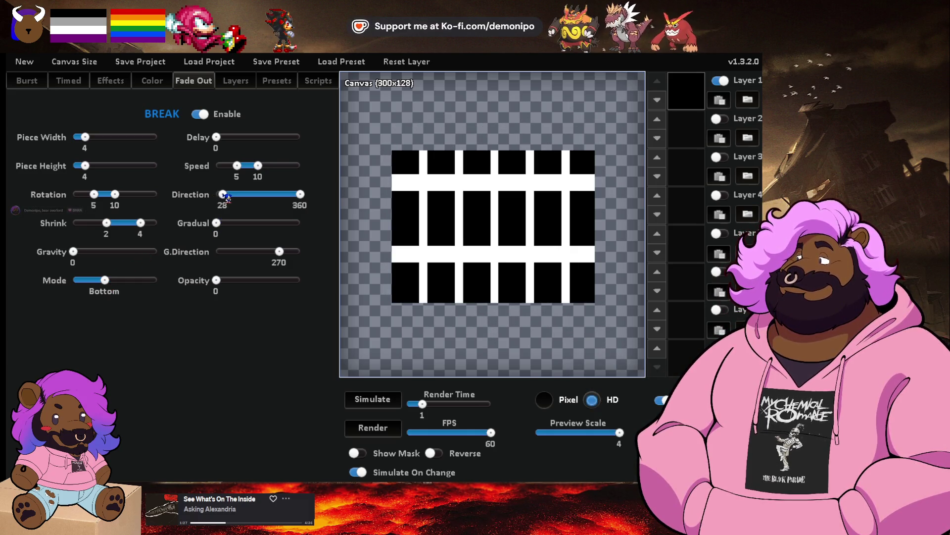
pyautogui.moveTo(300, 194)
pyautogui.mouseDown()
pyautogui.moveTo(238, 194)
pyautogui.moveTo(241, 222)
pyautogui.mouseUp()
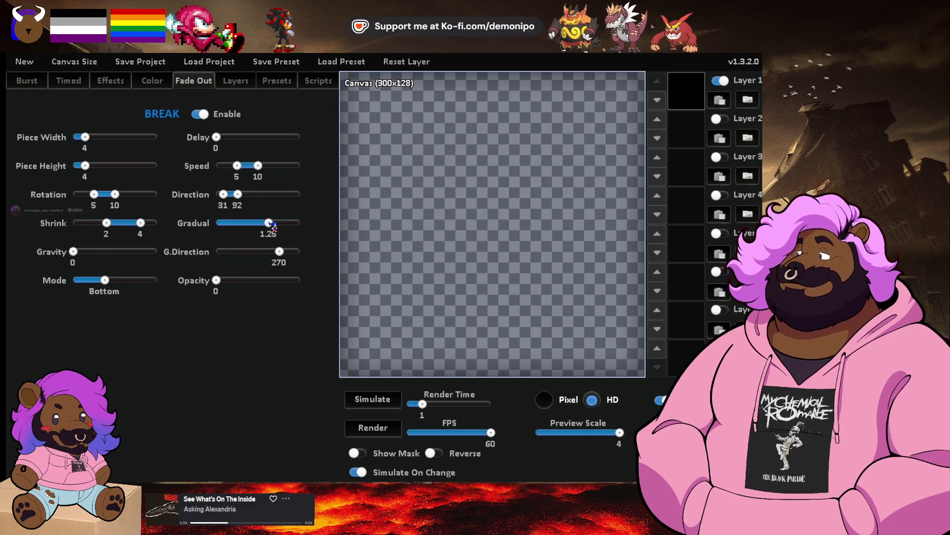
pyautogui.moveTo(273, 225); pyautogui.dragTo(276, 226)
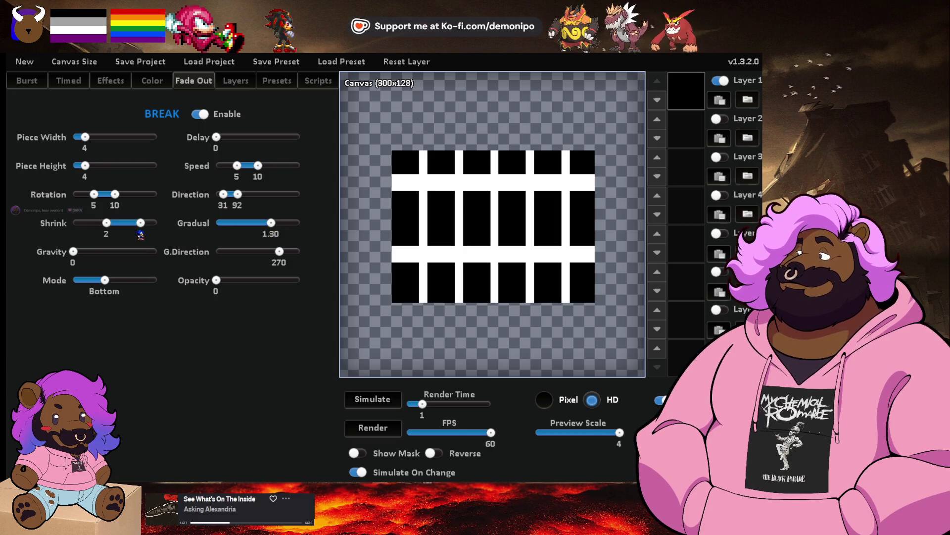
# Experiment with the shrink range, settle on about 2–4, and cut pieces to 2 by 2.
pyautogui.moveTo(144, 225); pyautogui.dragTo(111, 230)
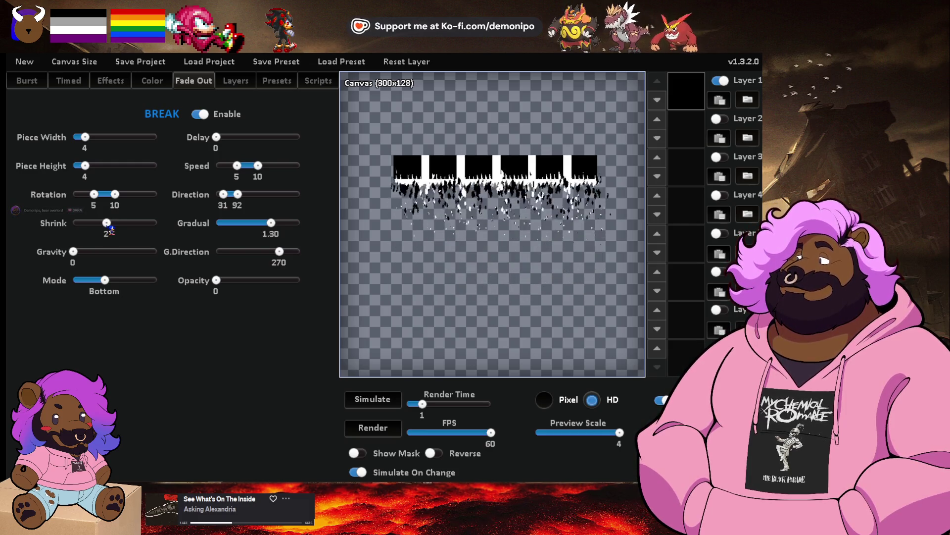
pyautogui.moveTo(113, 229)
pyautogui.mouseDown()
pyautogui.moveTo(129, 229)
pyautogui.moveTo(62, 231)
pyautogui.mouseUp()
pyautogui.moveTo(129, 223); pyautogui.dragTo(74, 226)
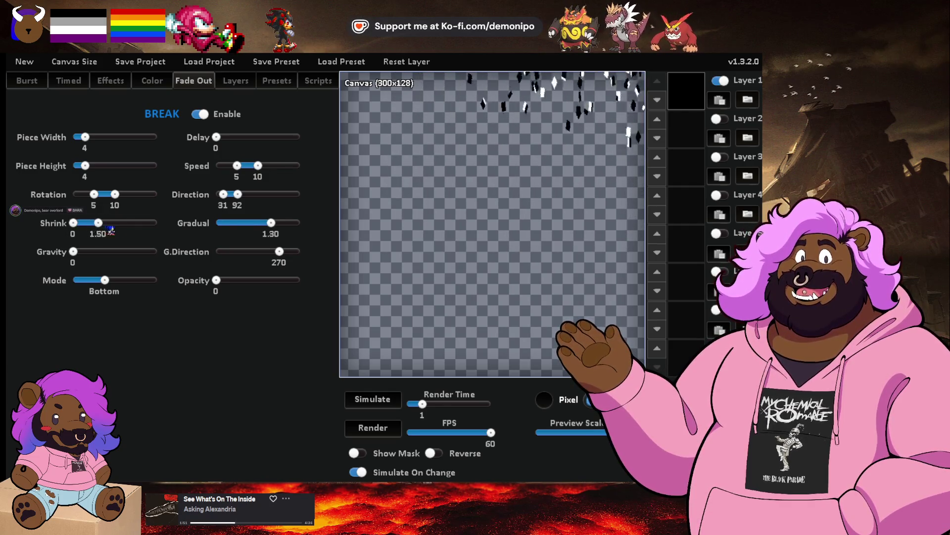
pyautogui.moveTo(74, 223); pyautogui.dragTo(165, 231)
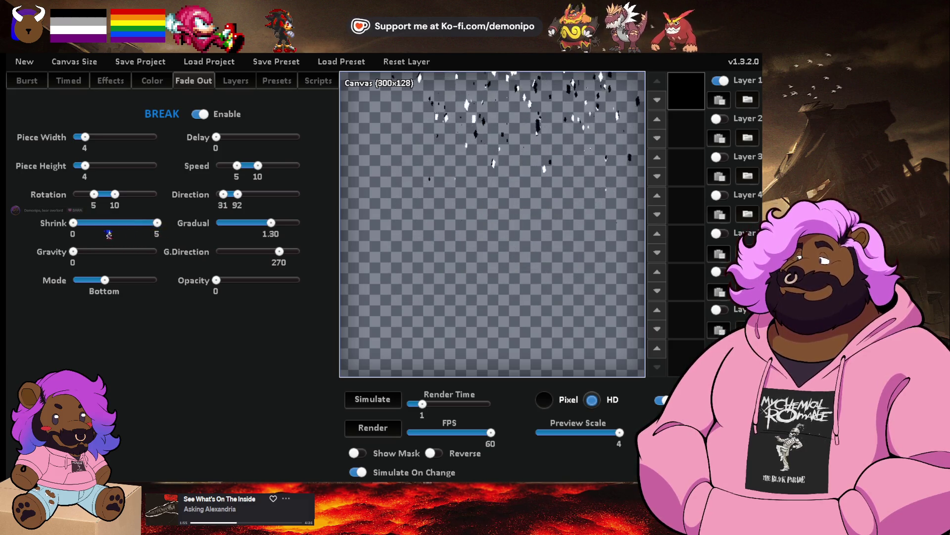
pyautogui.moveTo(75, 224); pyautogui.dragTo(144, 227)
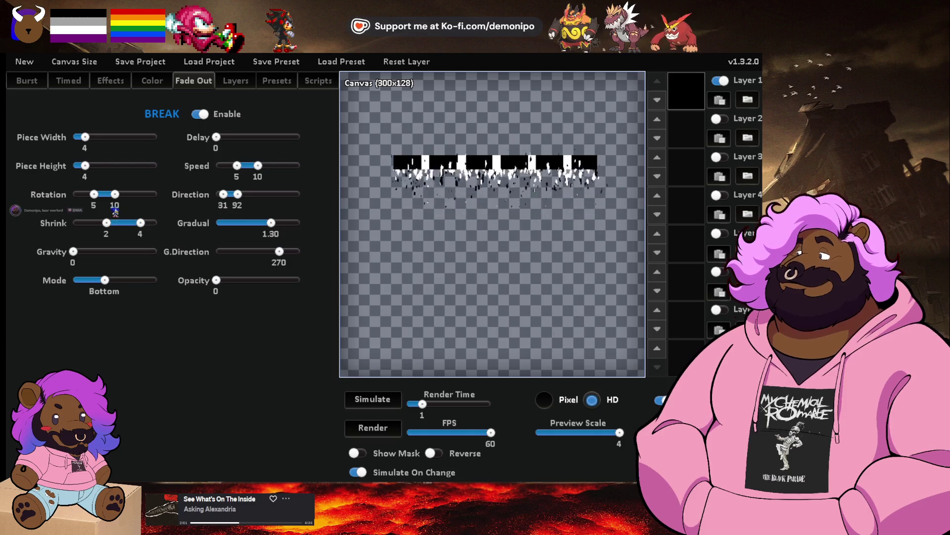
pyautogui.moveTo(89, 167)
pyautogui.mouseDown()
pyautogui.moveTo(74, 167)
pyautogui.moveTo(73, 139)
pyautogui.mouseUp()
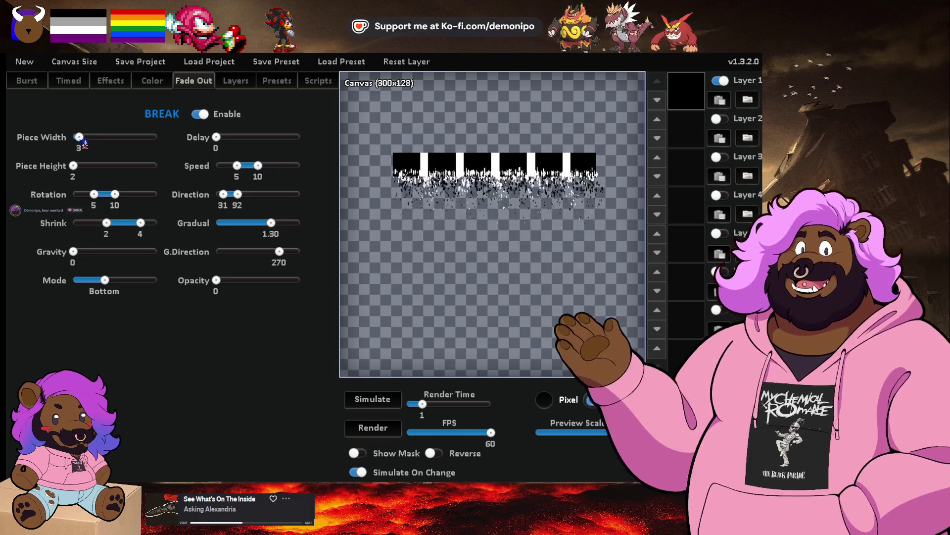
# Enlarge pieces to 4 by 4, fine-tune gravity direction to 216, and set break direction 186–281.
pyautogui.moveTo(82, 142); pyautogui.dragTo(89, 172)
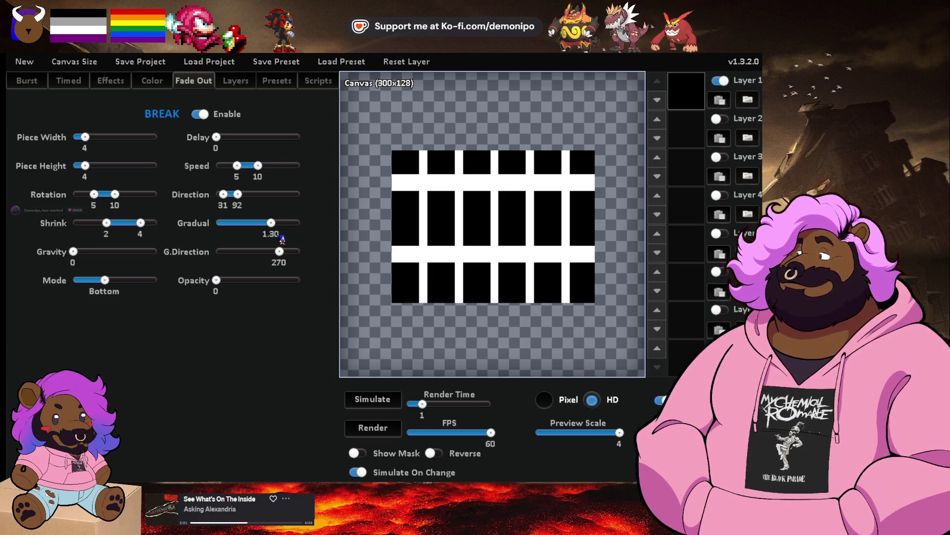
pyautogui.moveTo(276, 254); pyautogui.dragTo(267, 255)
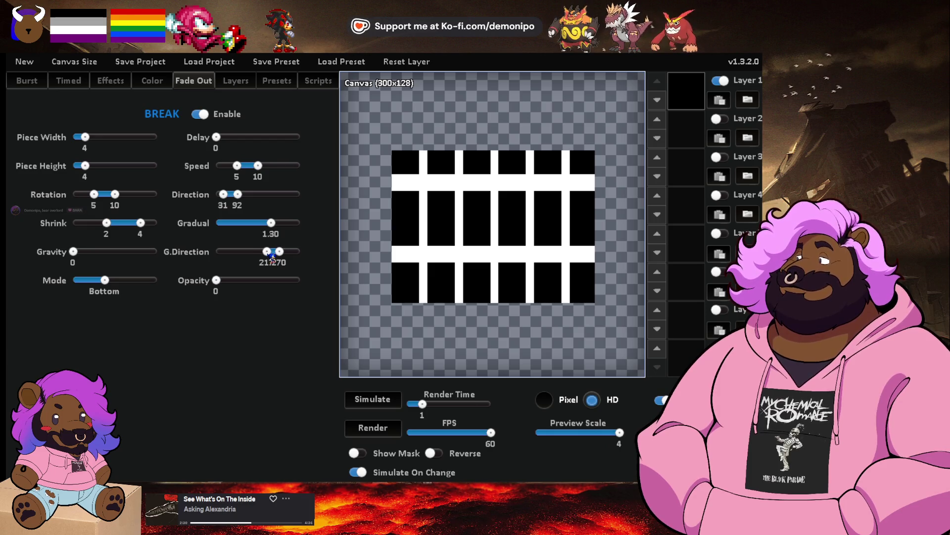
pyautogui.moveTo(271, 258); pyautogui.dragTo(271, 253)
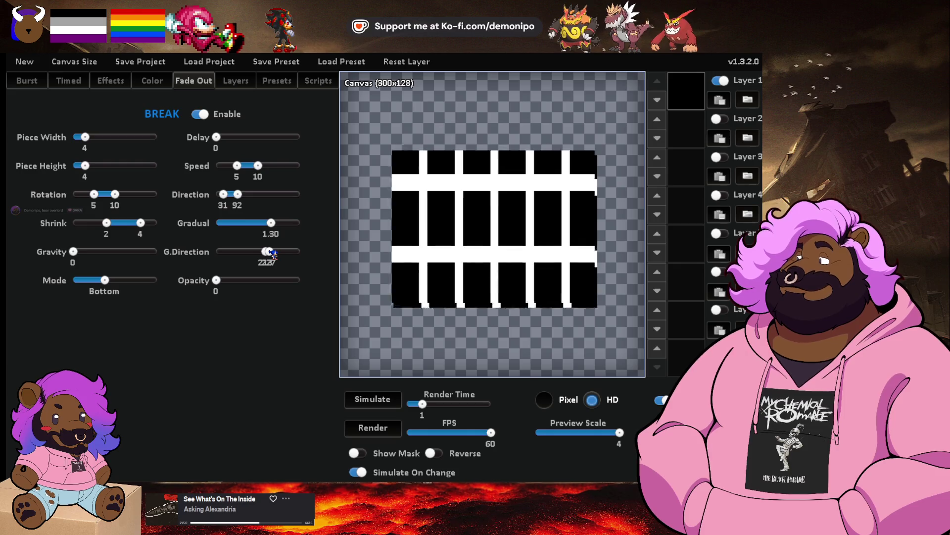
pyautogui.moveTo(273, 254); pyautogui.dragTo(271, 254)
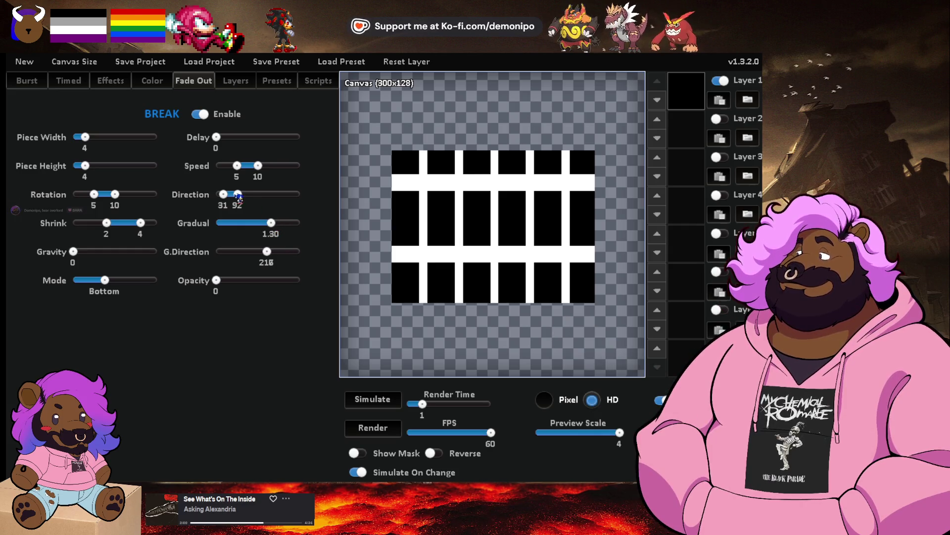
pyautogui.moveTo(238, 194); pyautogui.dragTo(264, 199)
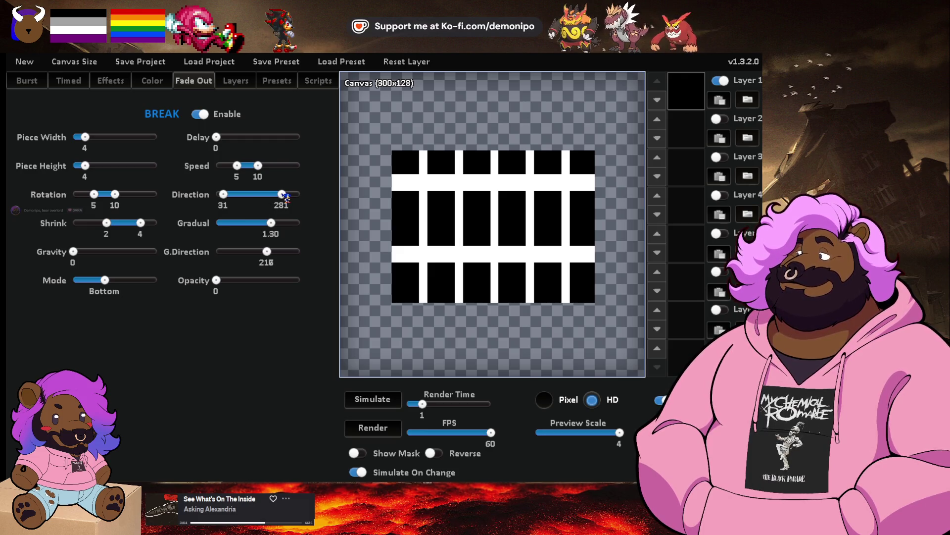
pyautogui.moveTo(223, 194); pyautogui.dragTo(265, 199)
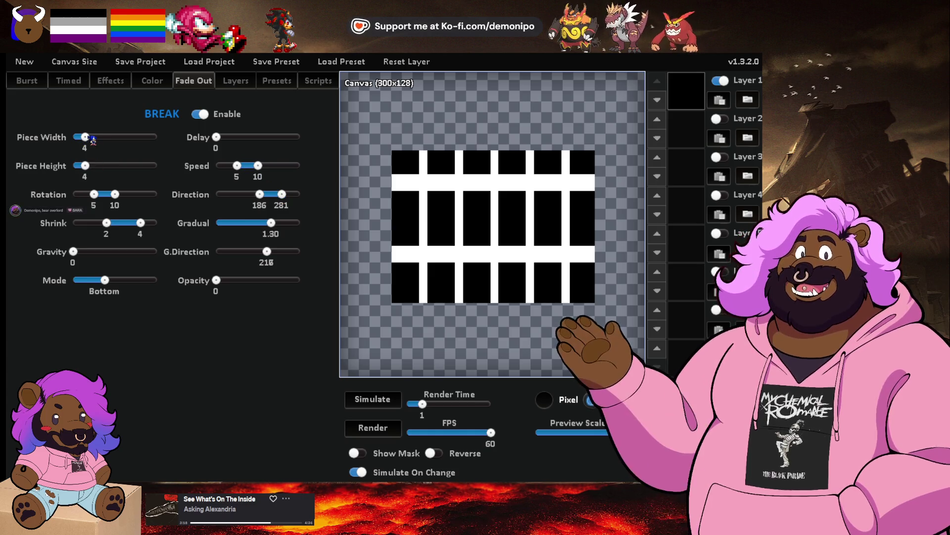
# Switch the break mode to Bottom-Left, use 3x3 pieces, and widen the direction range down to 0.
pyautogui.moveTo(85, 137)
pyautogui.mouseDown()
pyautogui.moveTo(99, 139)
pyautogui.moveTo(110, 167)
pyautogui.mouseUp()
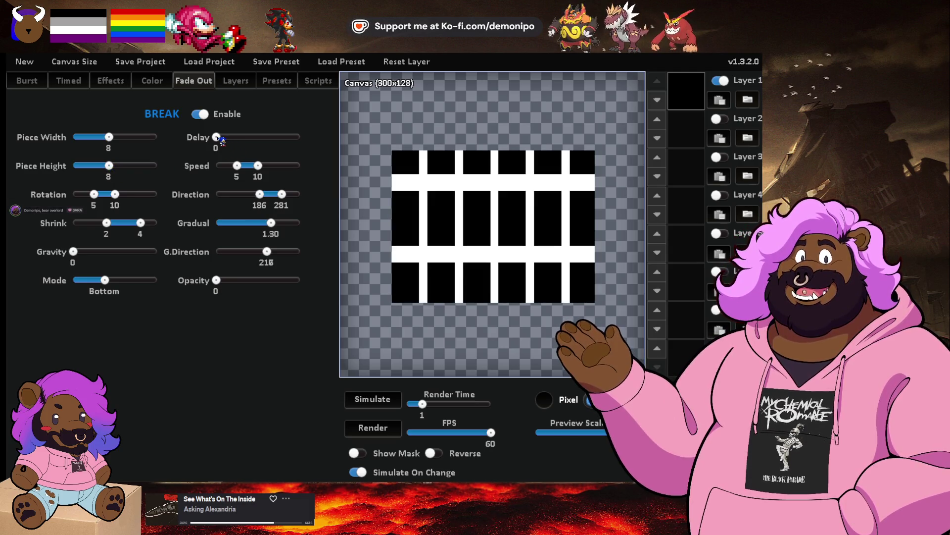
pyautogui.moveTo(105, 280); pyautogui.dragTo(152, 281)
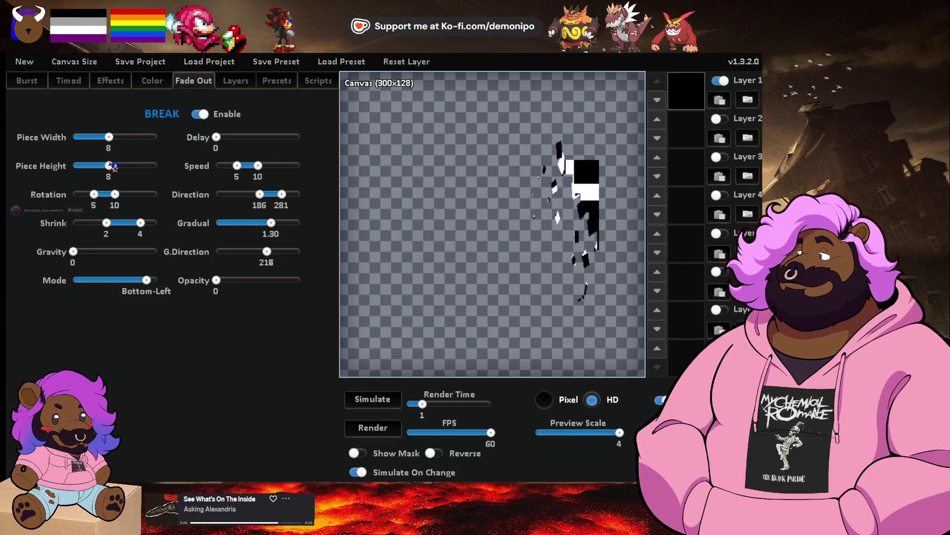
pyautogui.moveTo(113, 167); pyautogui.dragTo(89, 169)
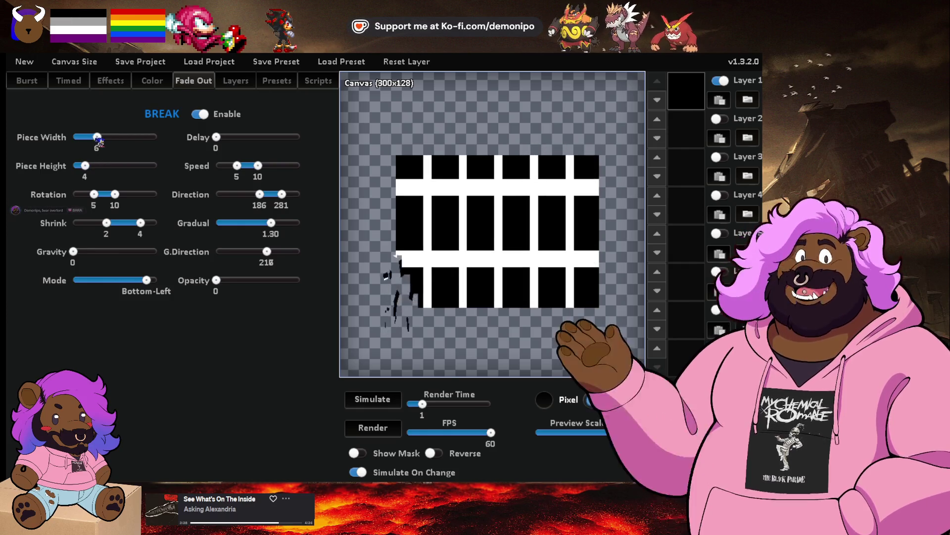
pyautogui.moveTo(110, 137); pyautogui.dragTo(79, 137)
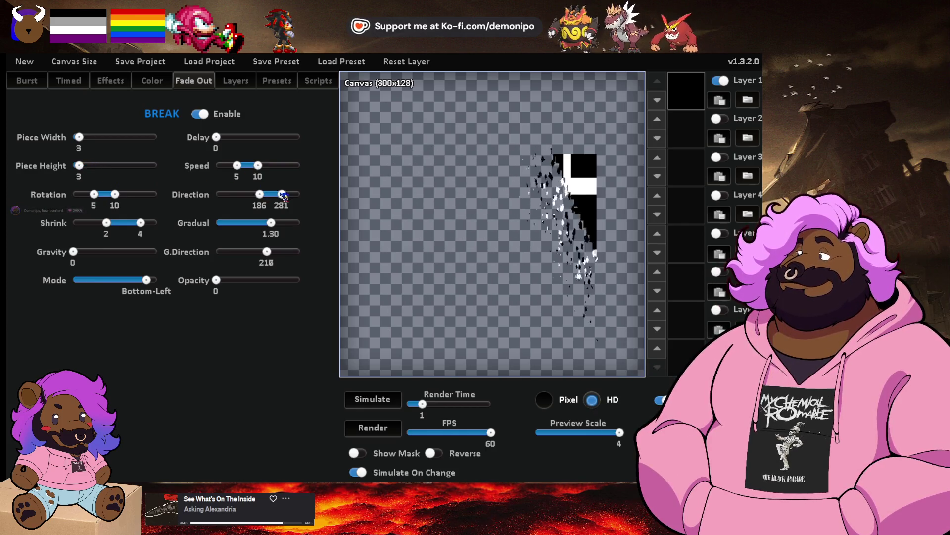
pyautogui.moveTo(262, 195); pyautogui.dragTo(256, 195)
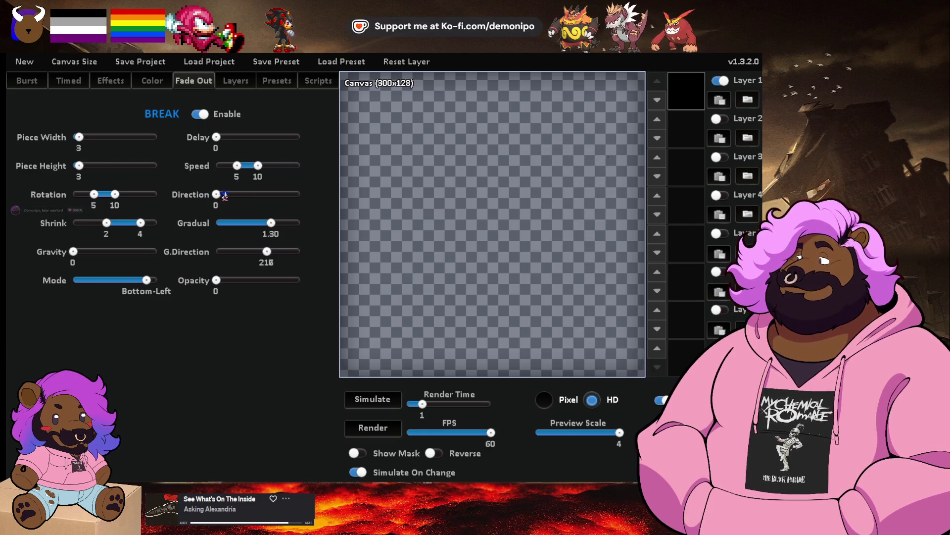
# Collapse the break direction to 275, point gravity at 275, and lower the minimum shrink to 1.
pyautogui.moveTo(225, 196); pyautogui.dragTo(235, 199)
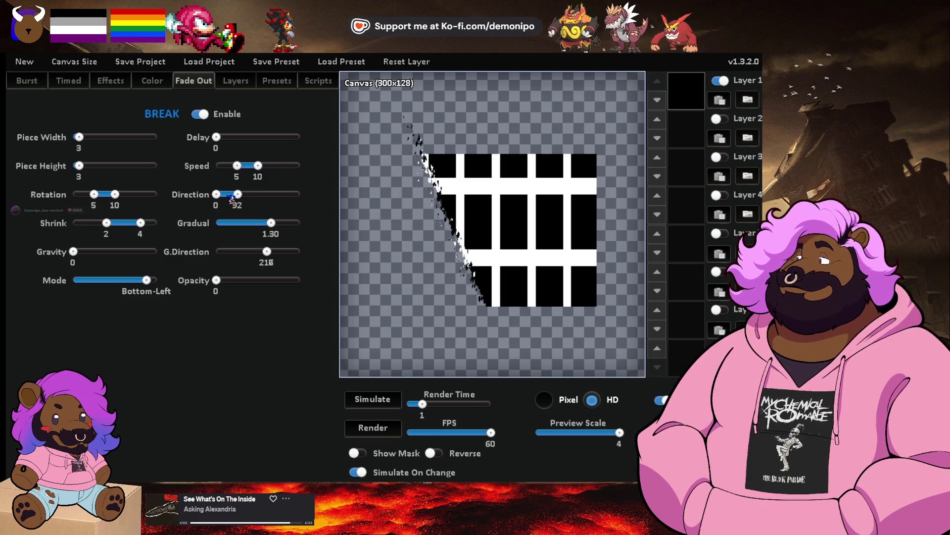
pyautogui.moveTo(216, 194); pyautogui.dragTo(281, 194)
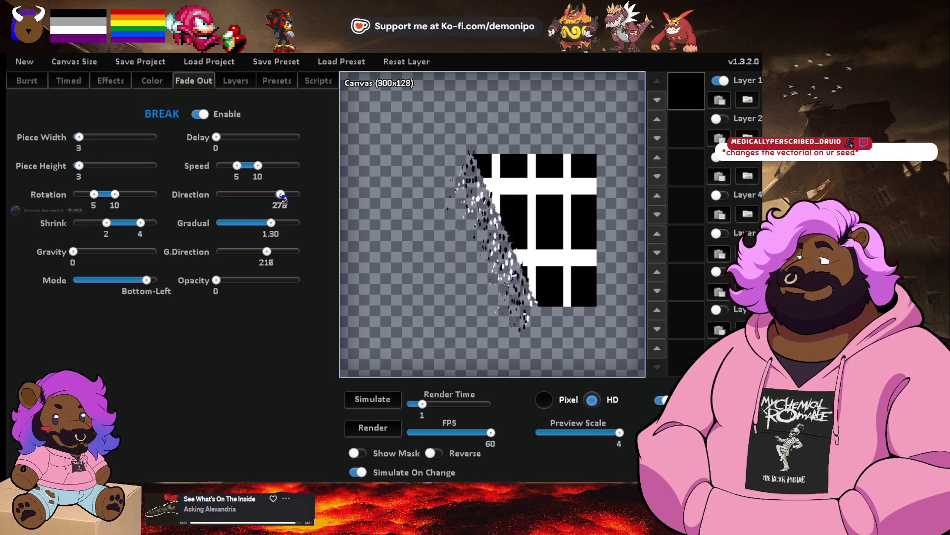
pyautogui.moveTo(267, 251); pyautogui.dragTo(278, 256)
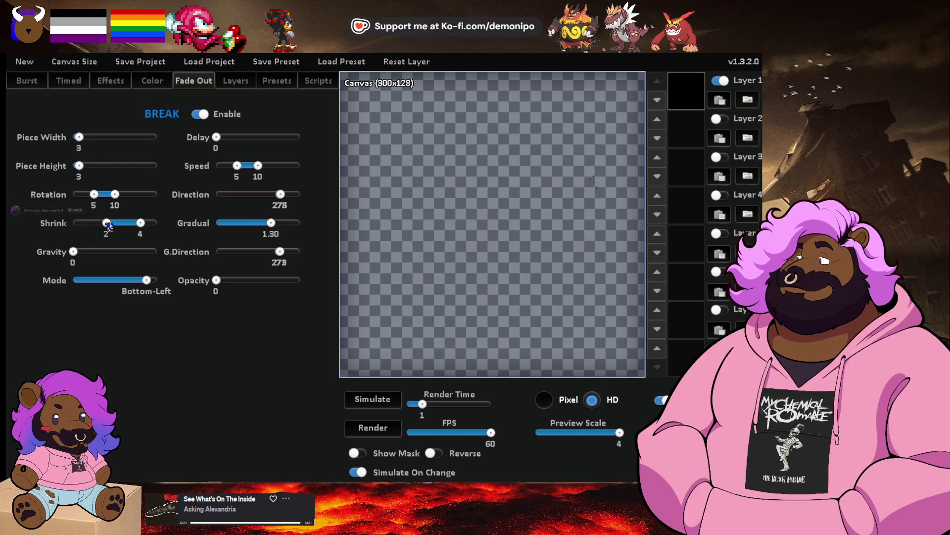
pyautogui.moveTo(108, 226); pyautogui.dragTo(97, 228)
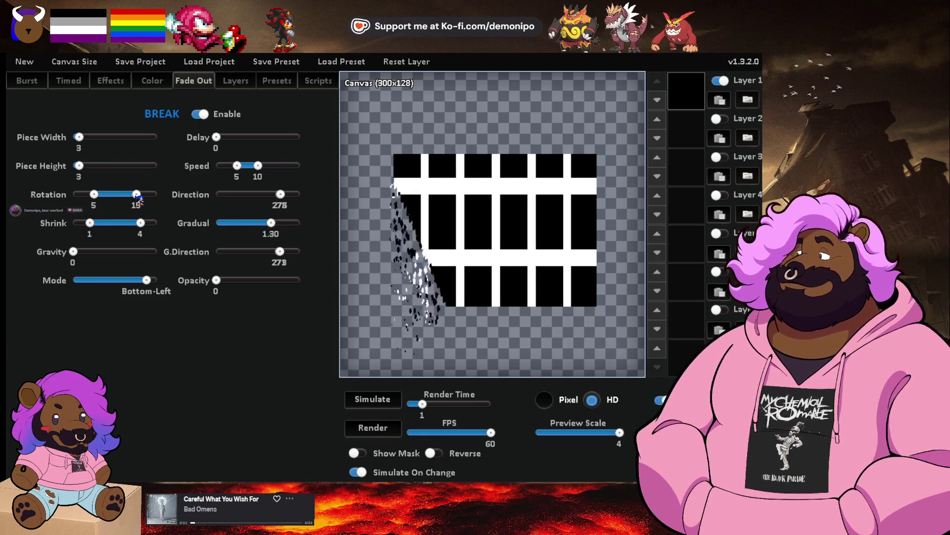
# Set rotation back to 5–10, piece speed to 10–16, and piece width and height to 4.
pyautogui.moveTo(139, 197); pyautogui.dragTo(117, 196)
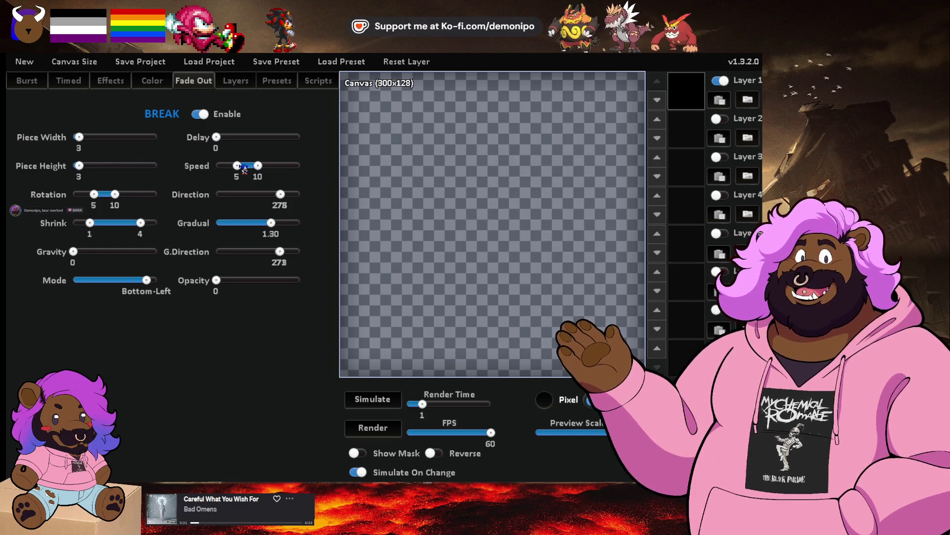
pyautogui.moveTo(244, 169); pyautogui.dragTo(255, 169)
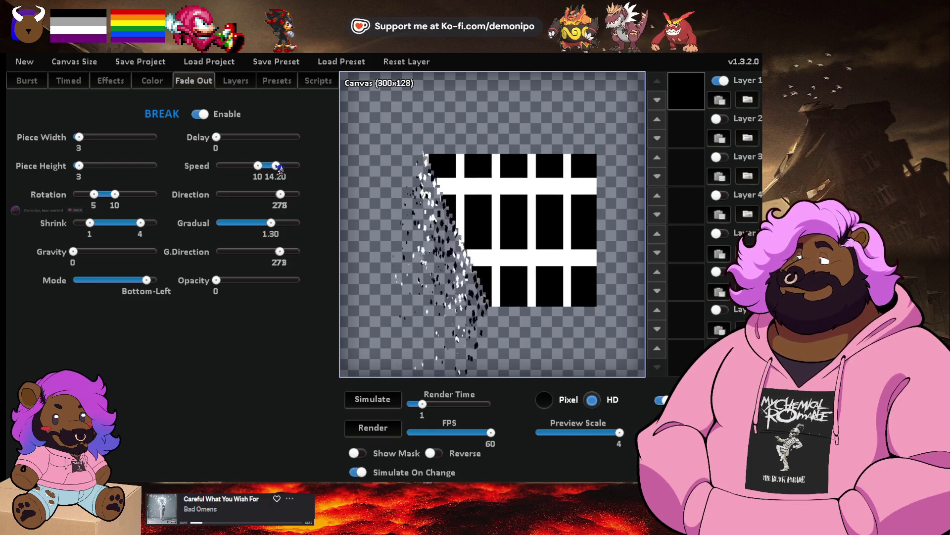
pyautogui.moveTo(278, 168); pyautogui.dragTo(288, 169)
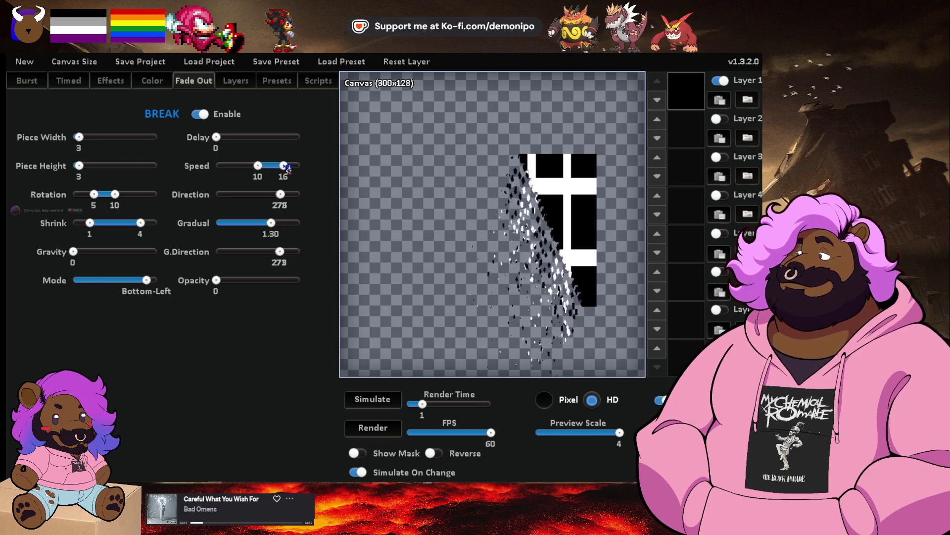
pyautogui.click(85, 138)
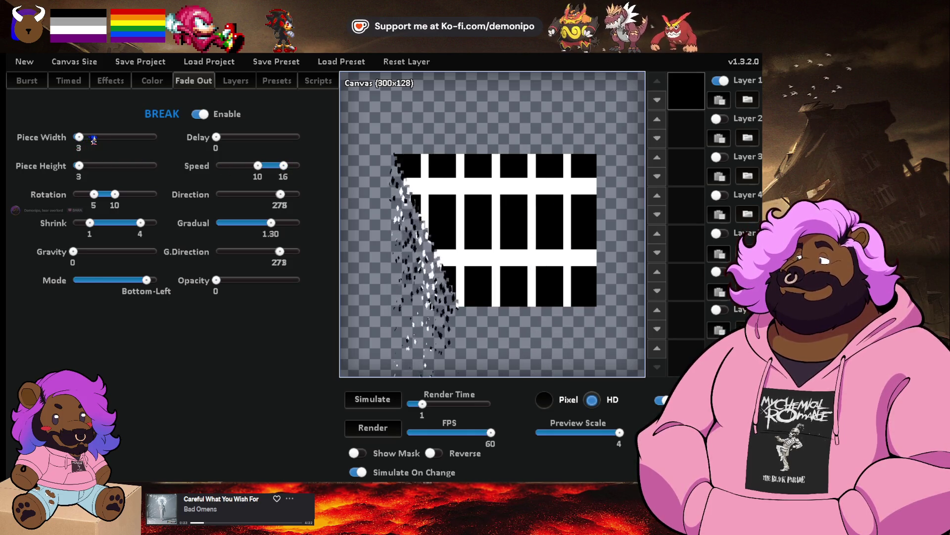
pyautogui.click(88, 165)
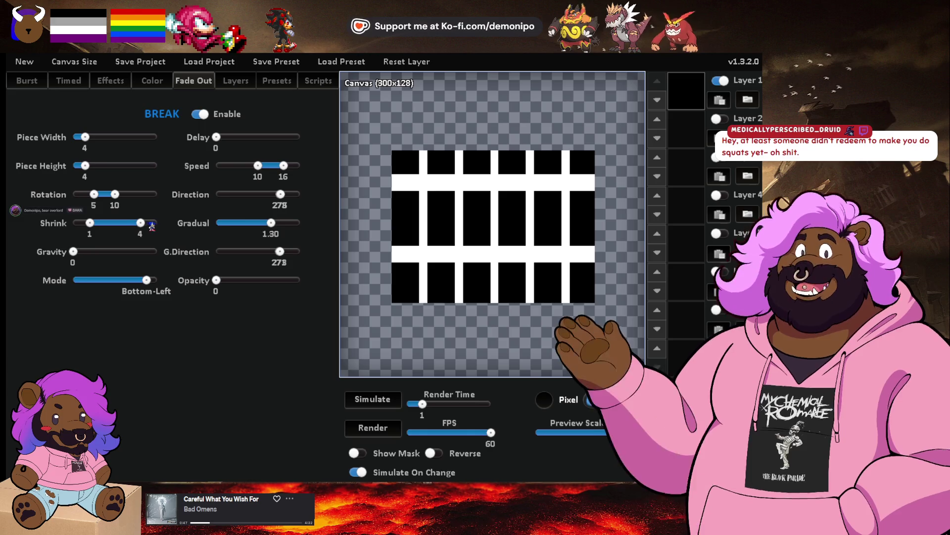
# Drag the Shrink handles so the 4x4 pieces shrink only between 1 and 2.
pyautogui.moveTo(94, 227); pyautogui.dragTo(71, 227)
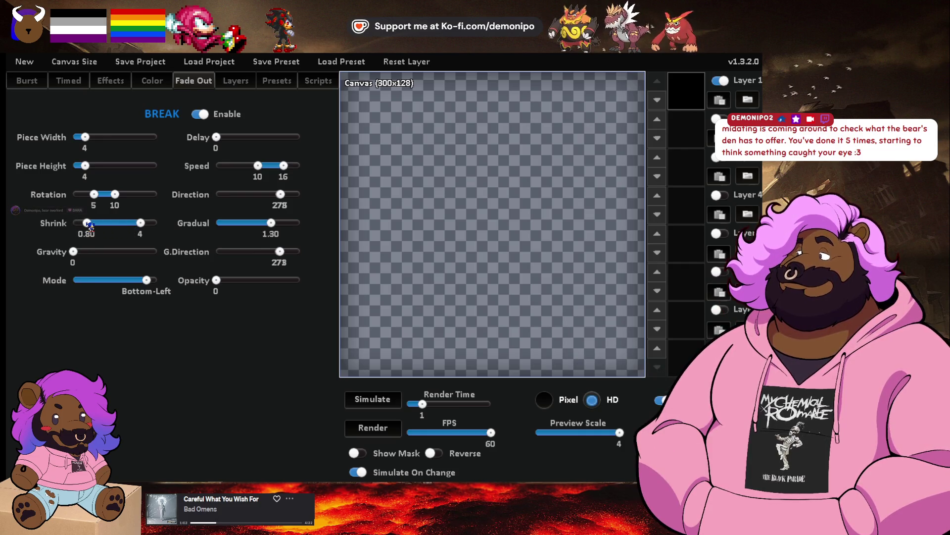
pyautogui.moveTo(92, 226)
pyautogui.mouseDown()
pyautogui.moveTo(132, 223)
pyautogui.moveTo(110, 226)
pyautogui.mouseUp()
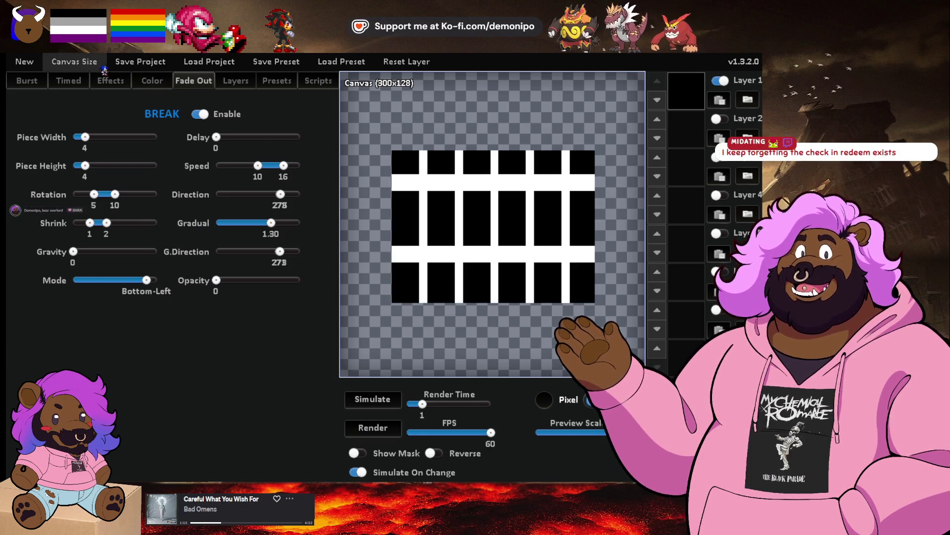
# Enlarge the JuiceFX canvas to 300 by 400 and replay the break animation.
pyautogui.click(75, 61)
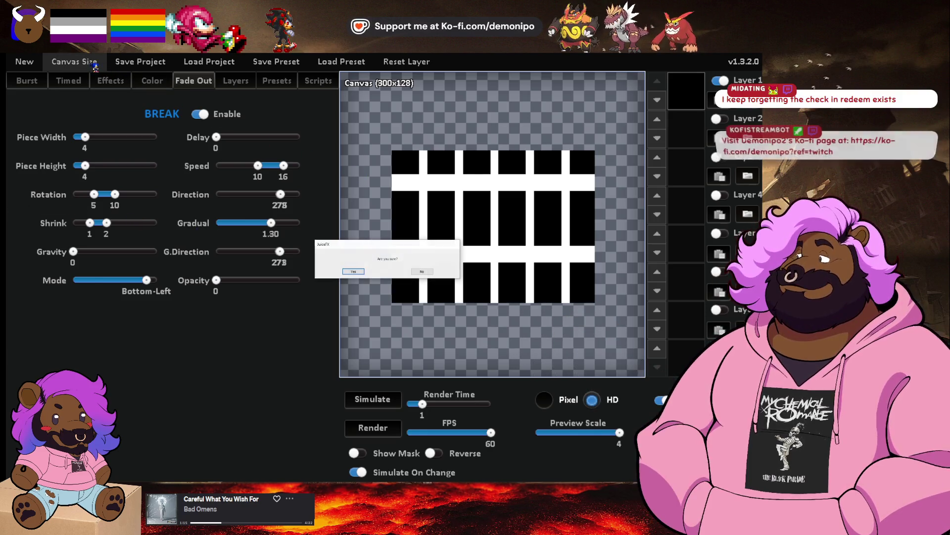
pyautogui.click(362, 272)
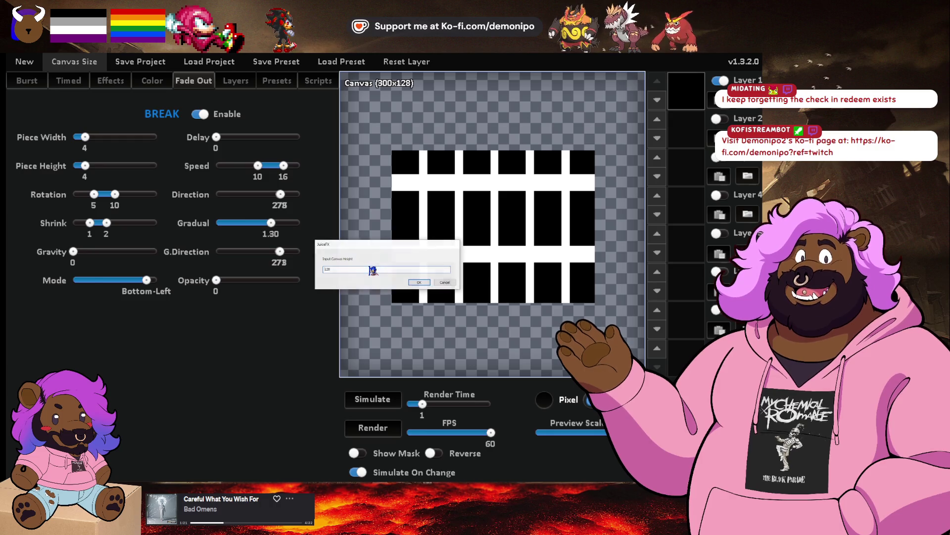
pyautogui.doubleClick(372, 270)
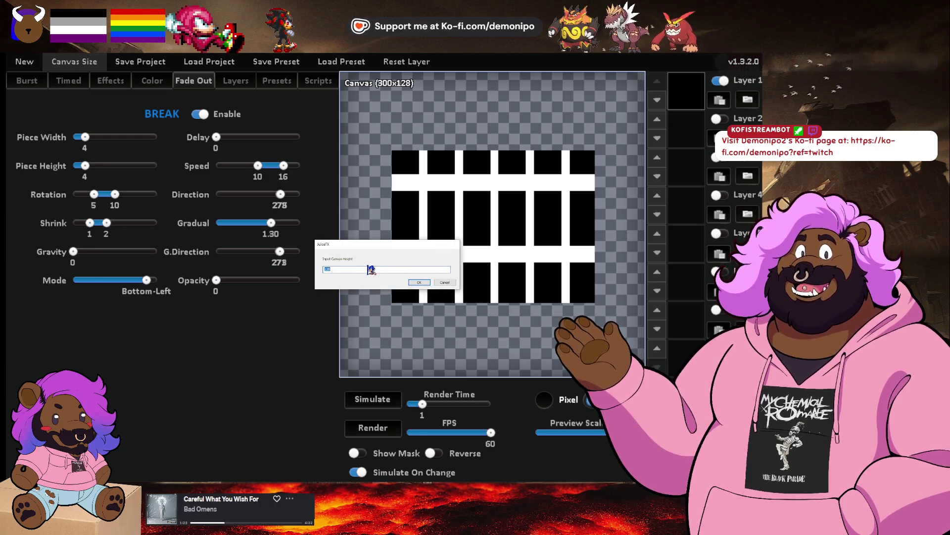
pyautogui.press('Return')
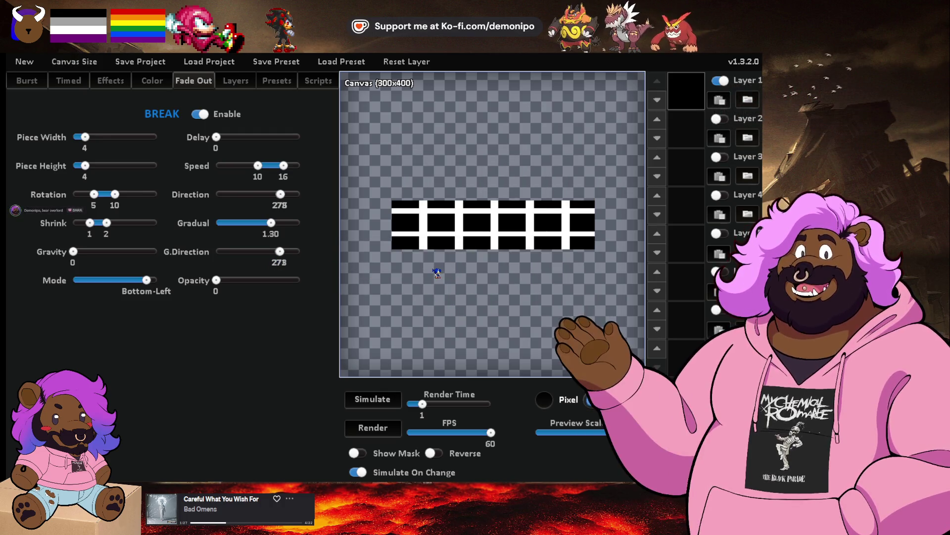
pyautogui.click(391, 400)
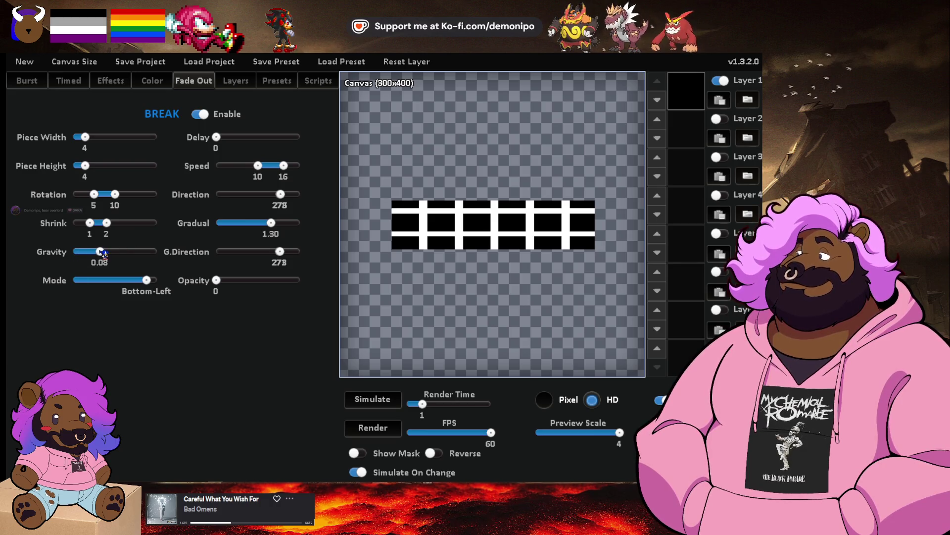
# Set break gravity to 0.03, speed range to 16–20 and maximum shrink to 3.
pyautogui.moveTo(106, 253); pyautogui.dragTo(107, 252)
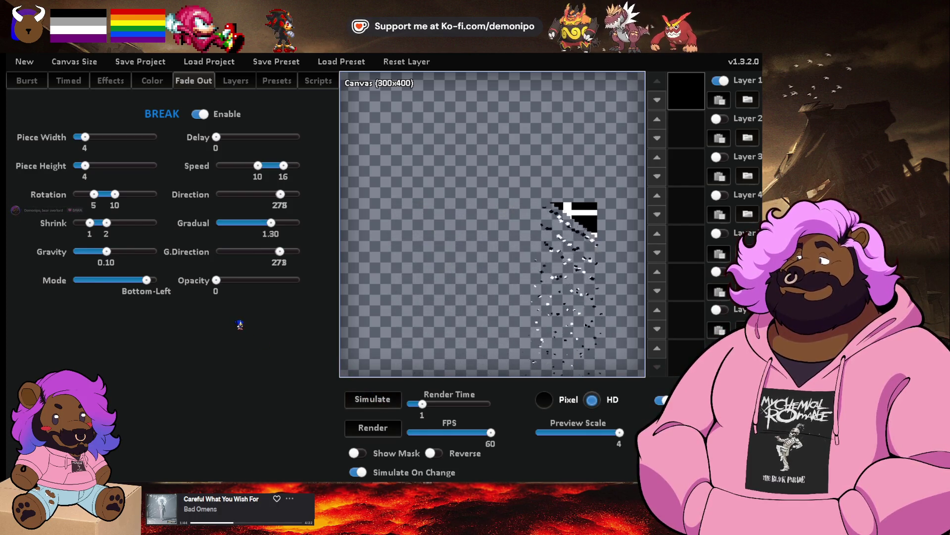
pyautogui.click(97, 253)
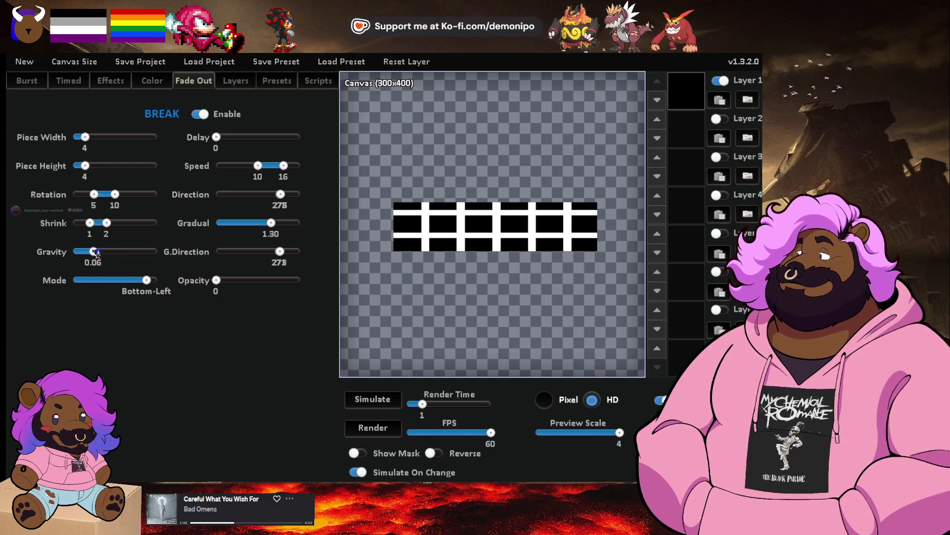
pyautogui.moveTo(98, 253); pyautogui.dragTo(85, 251)
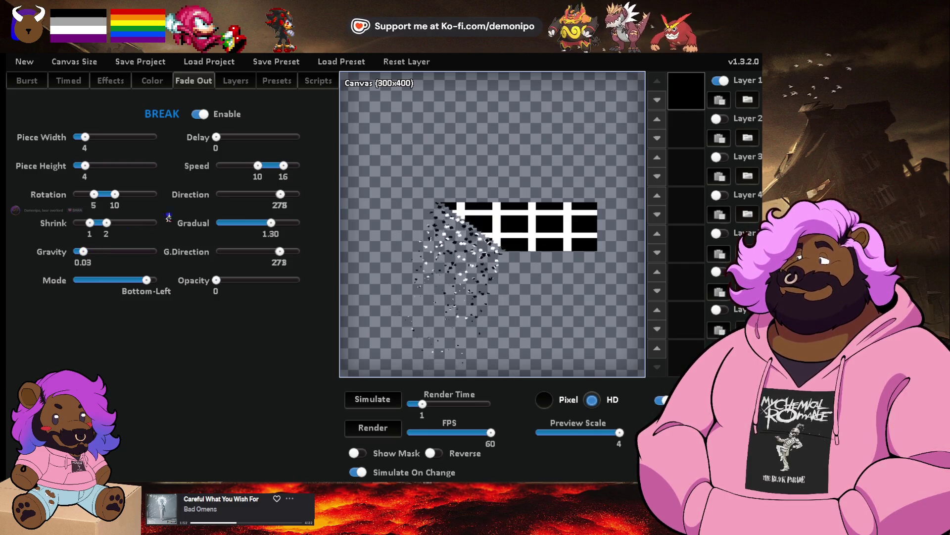
pyautogui.moveTo(284, 165); pyautogui.dragTo(319, 170)
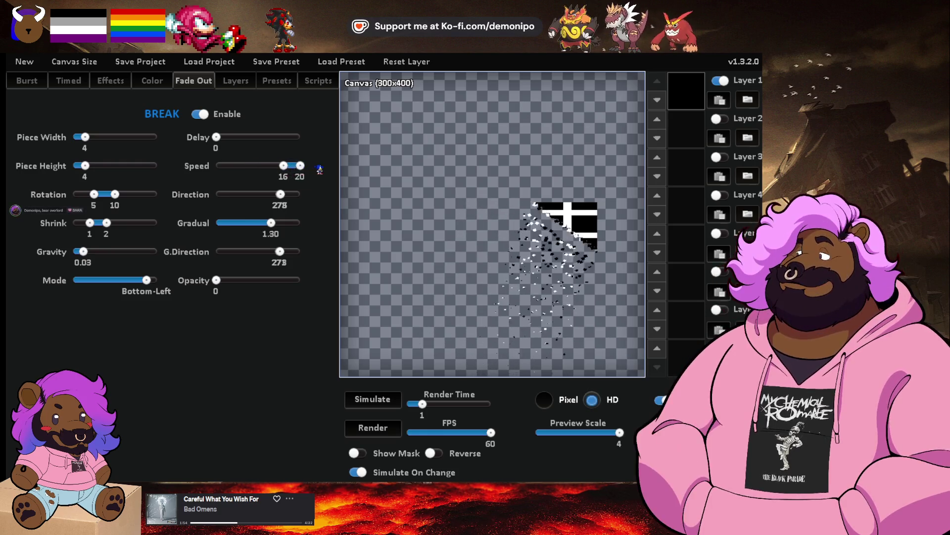
pyautogui.click(284, 168)
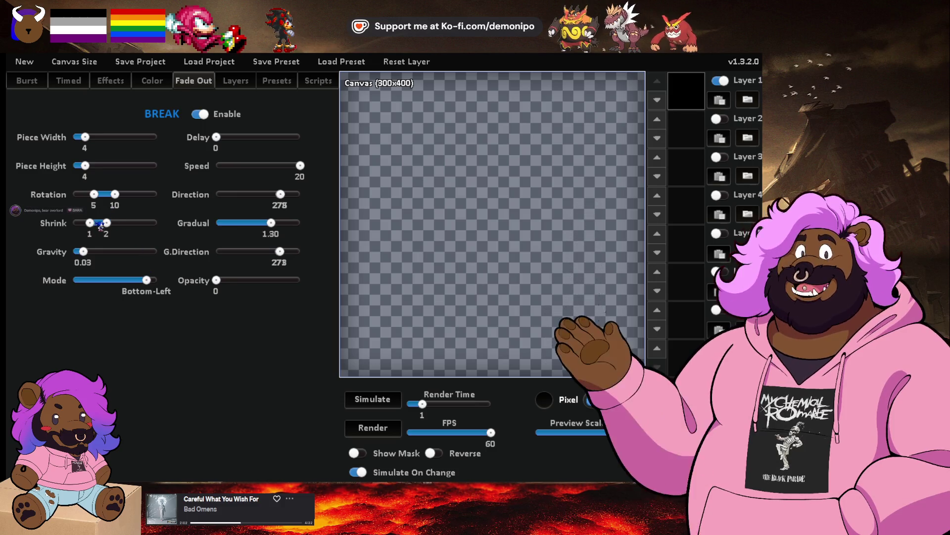
pyautogui.moveTo(107, 222)
pyautogui.mouseDown()
pyautogui.moveTo(123, 223)
pyautogui.moveTo(111, 226)
pyautogui.mouseUp()
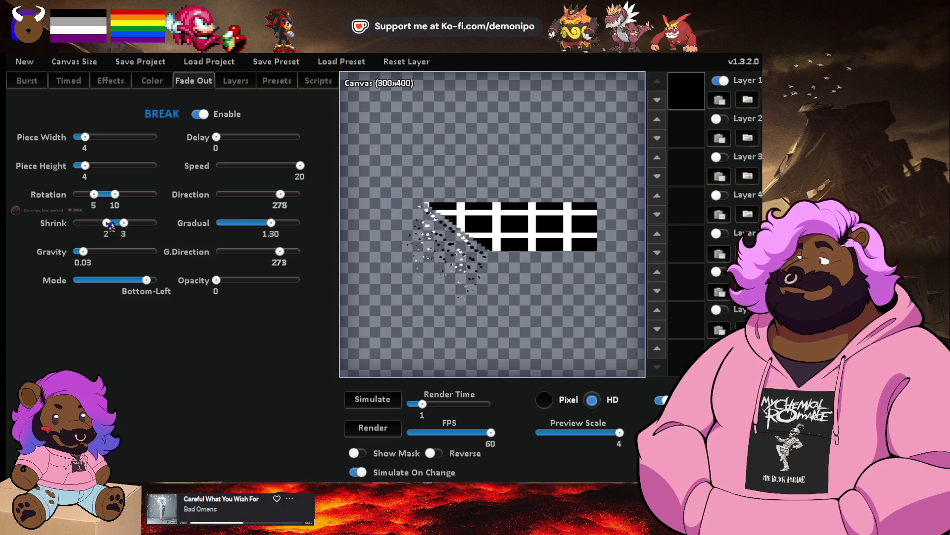
# Lower the minimum shrink to 1.50, settle Gradual at 0.70, and restart the preview.
pyautogui.moveTo(111, 227); pyautogui.dragTo(104, 226)
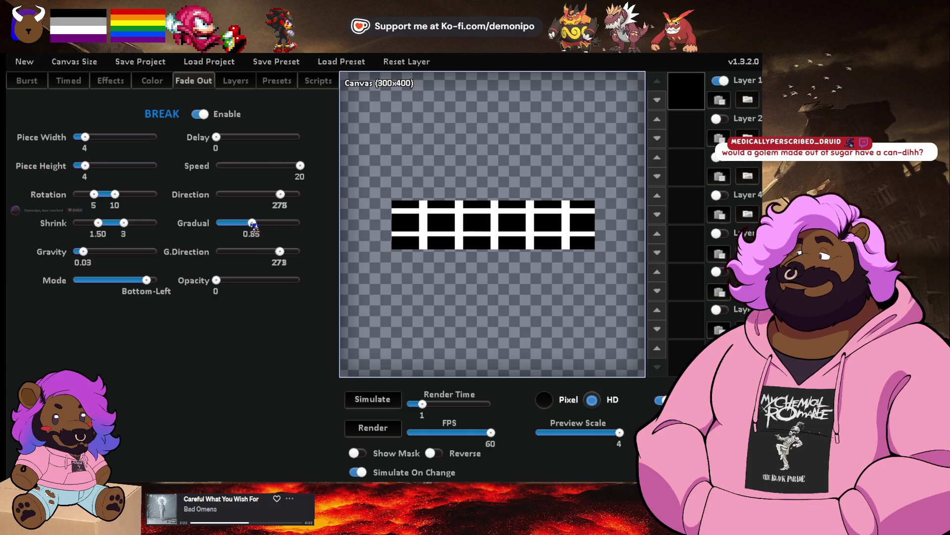
pyautogui.moveTo(255, 226); pyautogui.dragTo(244, 226)
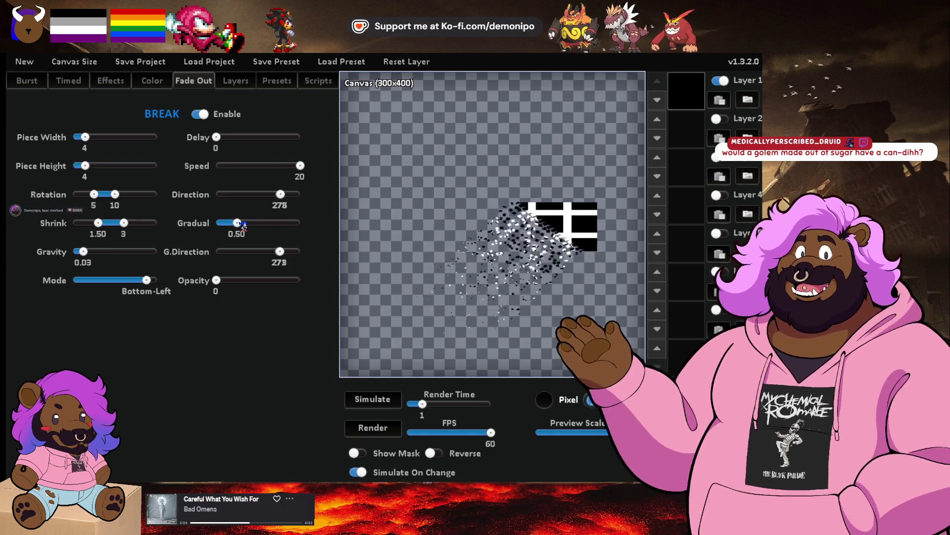
pyautogui.moveTo(241, 226); pyautogui.dragTo(251, 226)
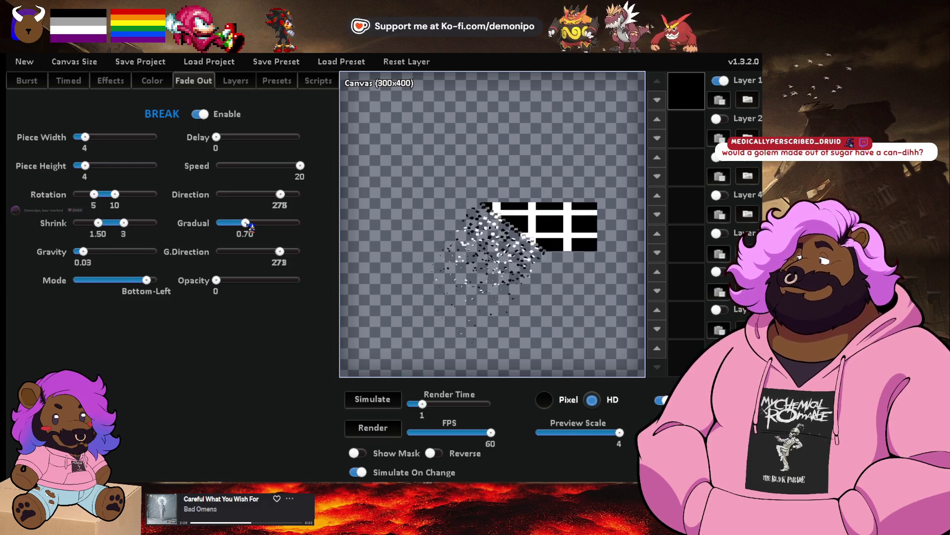
pyautogui.moveTo(251, 226); pyautogui.dragTo(255, 227)
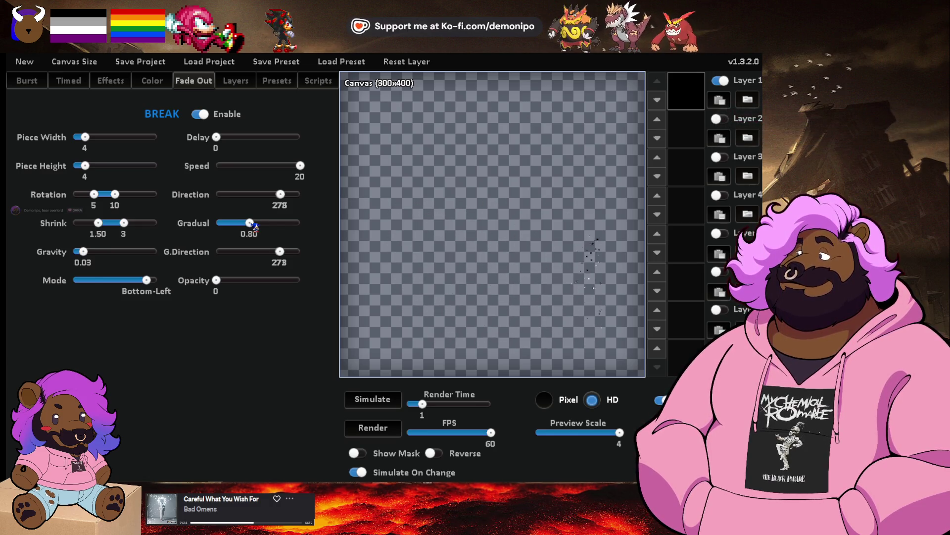
pyautogui.moveTo(255, 227); pyautogui.dragTo(249, 227)
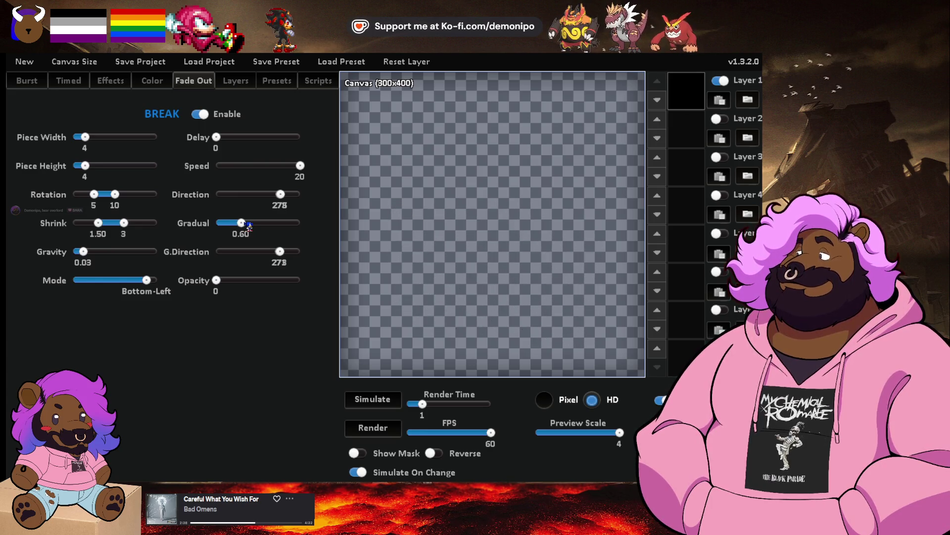
pyautogui.moveTo(249, 227); pyautogui.dragTo(248, 222)
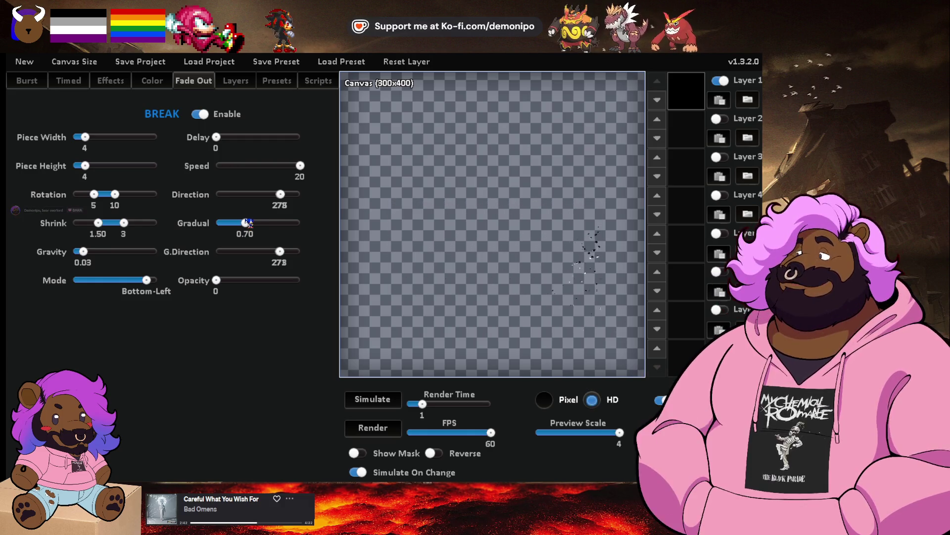
pyautogui.moveTo(247, 224)
pyautogui.mouseDown()
pyautogui.moveTo(232, 227)
pyautogui.moveTo(242, 222)
pyautogui.mouseUp()
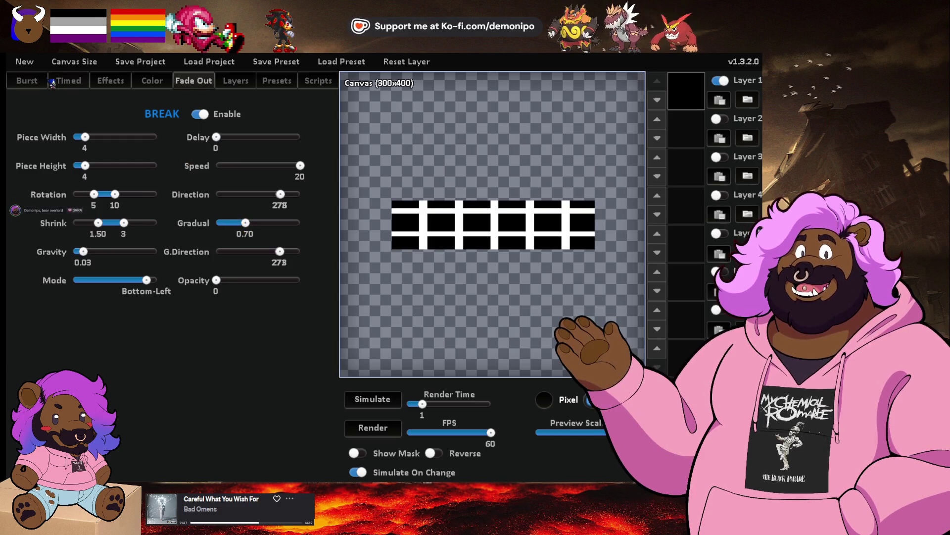
# Switch from JuiceFX over to the GameMaker sprite editor.
pyautogui.hotkey('alt', 'Tab')
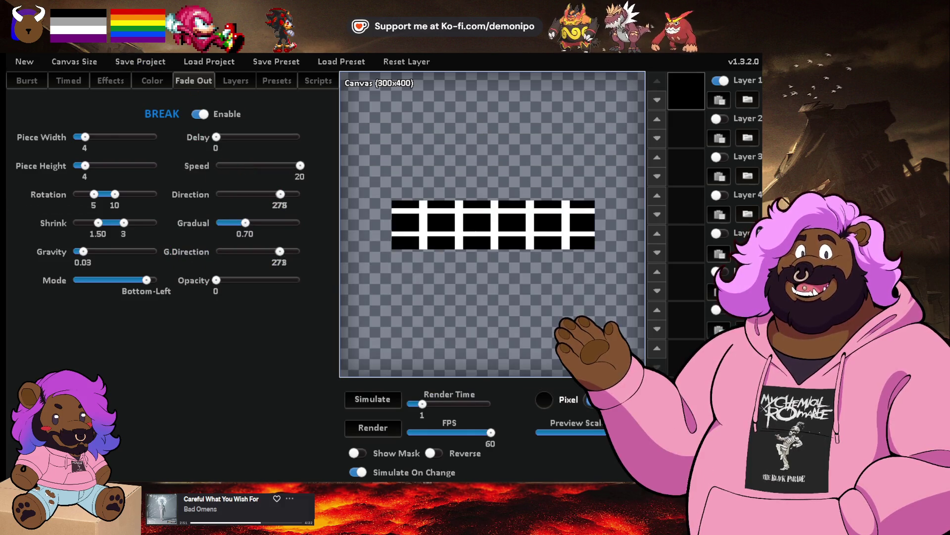
pyautogui.hotkey('alt', 'Tab')
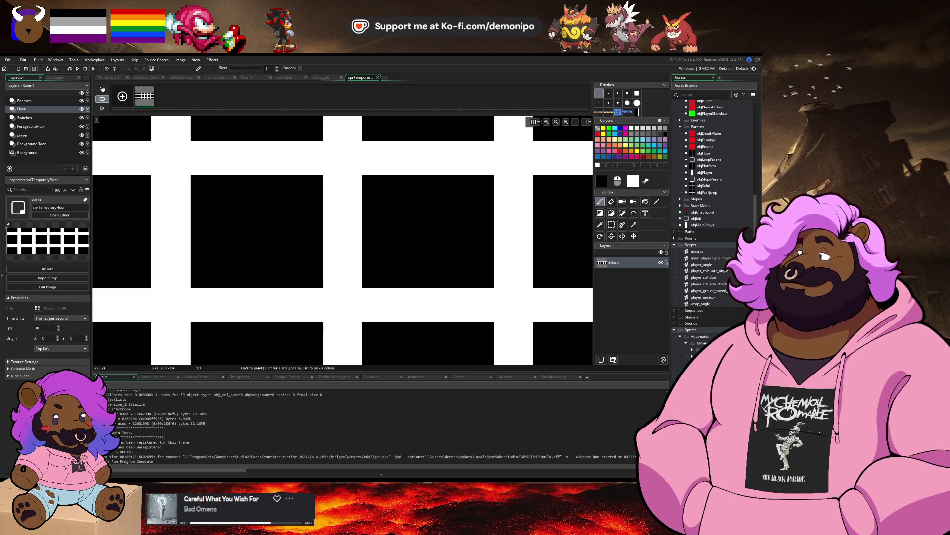
# Abort the JuiceFX memory error, close the mistakenly launched Pixel FX Designer, and maximize JuiceFX.
pyautogui.hotkey('alt', 'Tab')
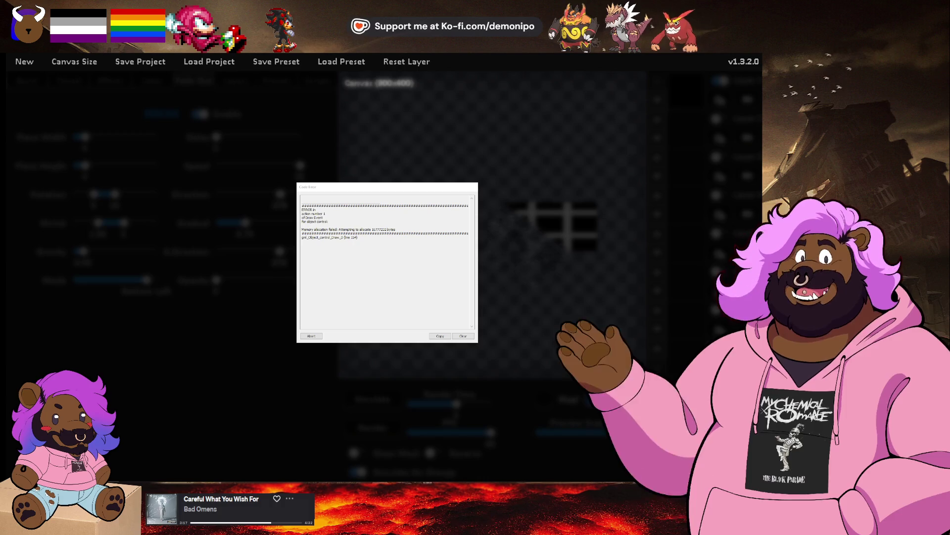
pyautogui.click(311, 336)
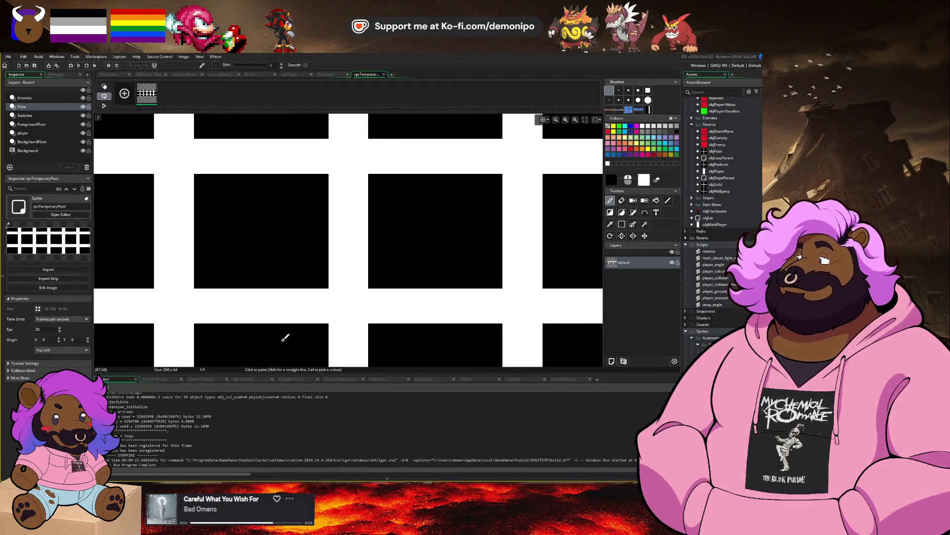
pyautogui.press('super')
pyautogui.write('pixel')
pyautogui.press('Return')
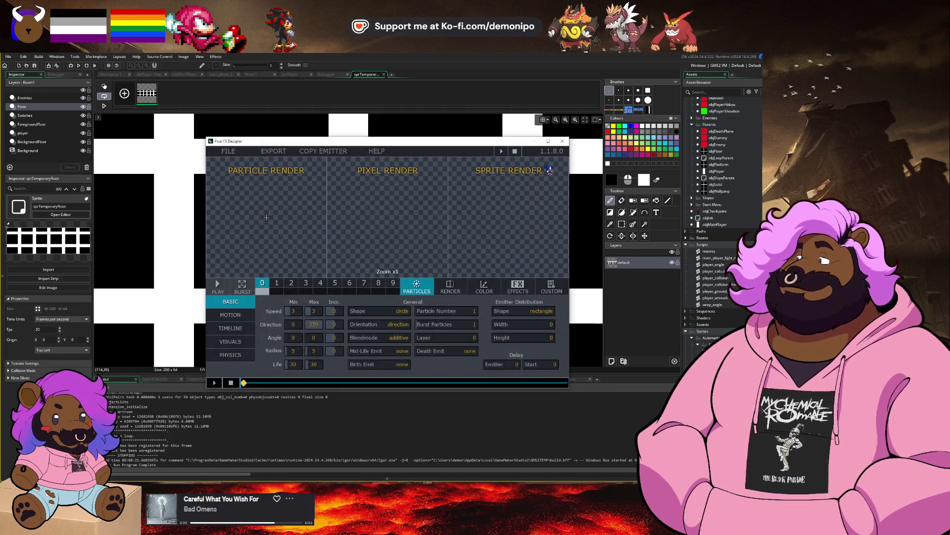
pyautogui.click(565, 143)
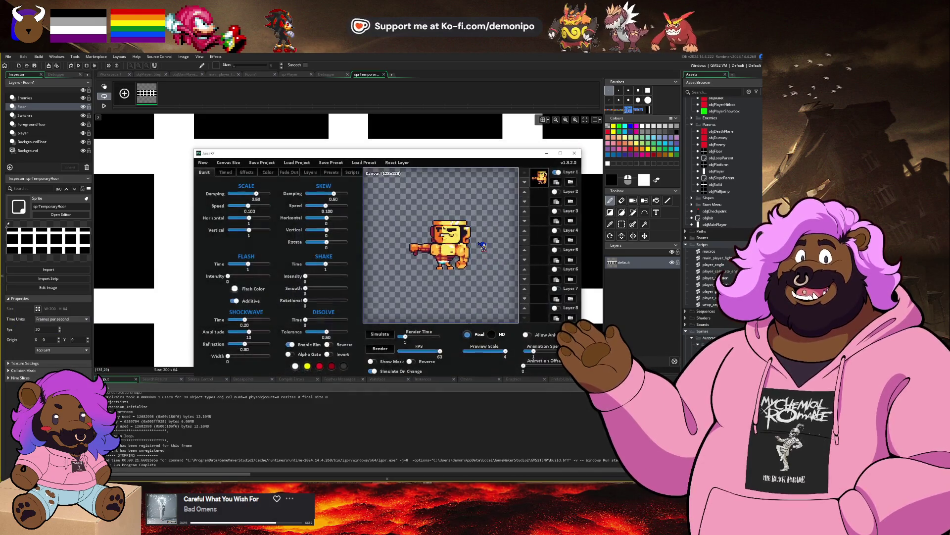
pyautogui.click(562, 153)
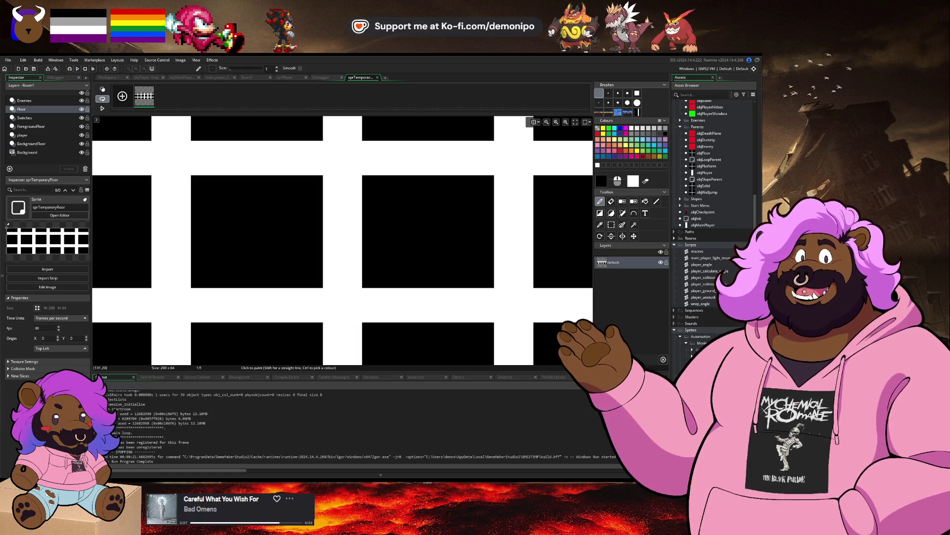
pyautogui.hotkey('alt', 'Tab')
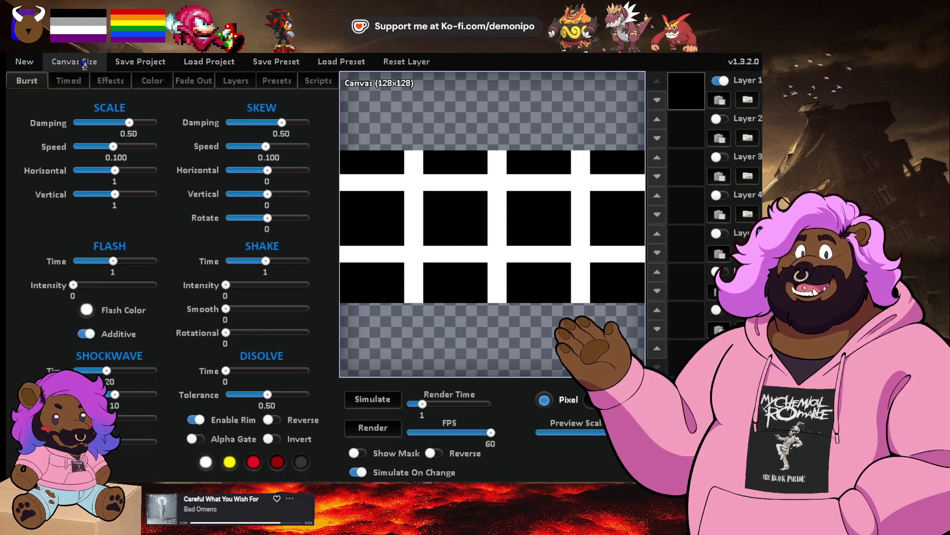
# Resize the JuiceFX canvas to 400x400 around the grid and show the Fade Out break settings.
pyautogui.click(83, 63)
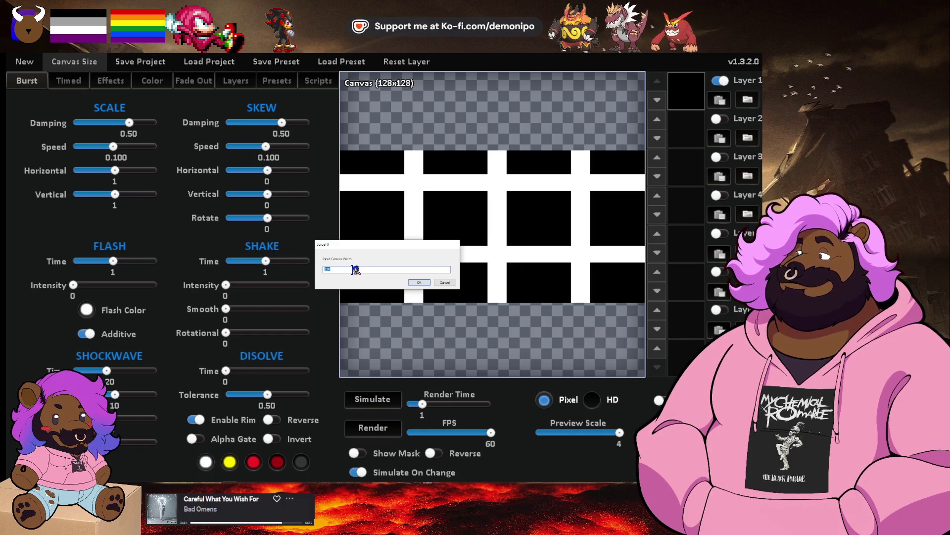
pyautogui.press('Return')
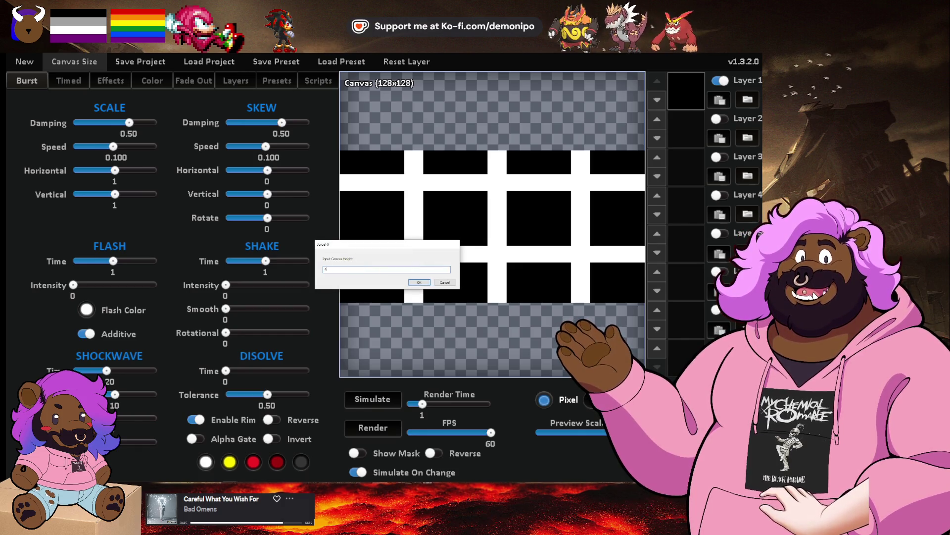
pyautogui.write('00')
pyautogui.press('Return')
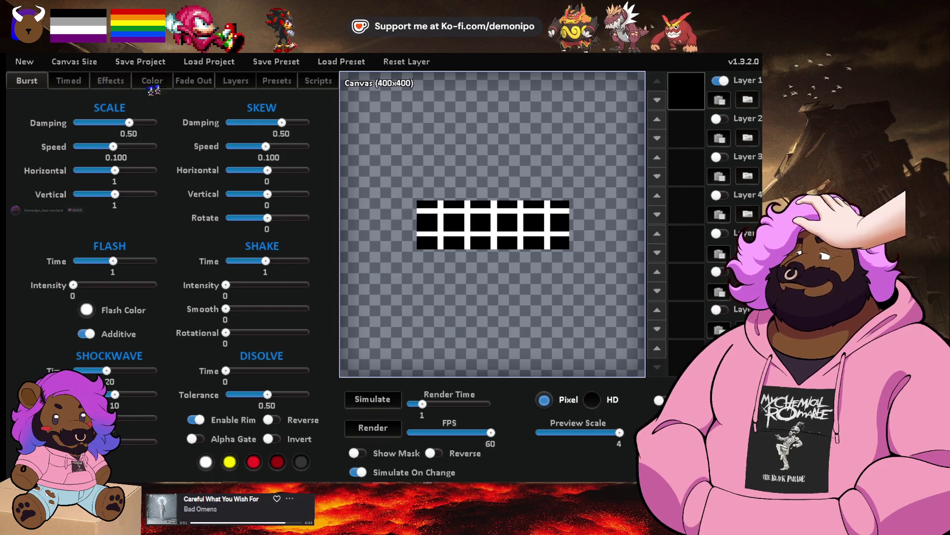
pyautogui.click(206, 85)
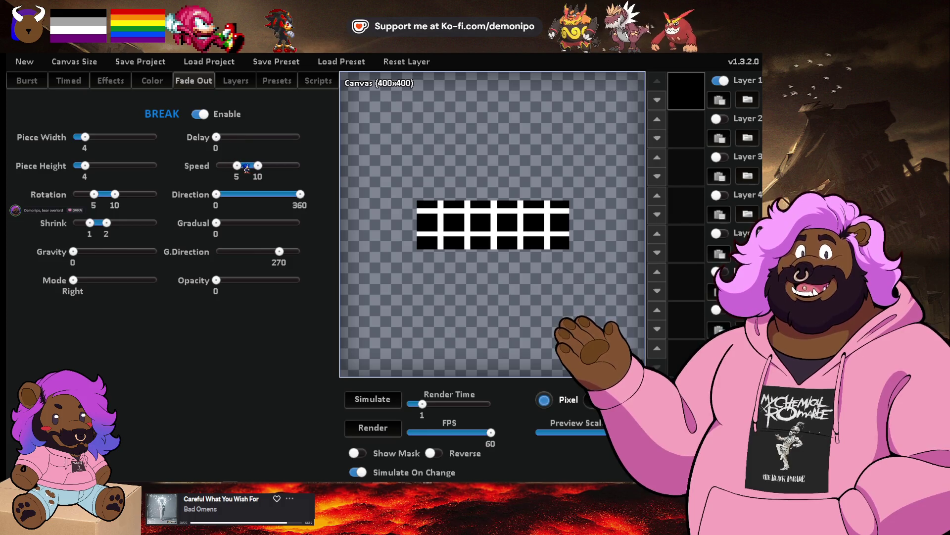
# Set the break to Bottom-Left mode, gravity 0.05 and directions 184–271.
pyautogui.moveTo(80, 284); pyautogui.dragTo(147, 285)
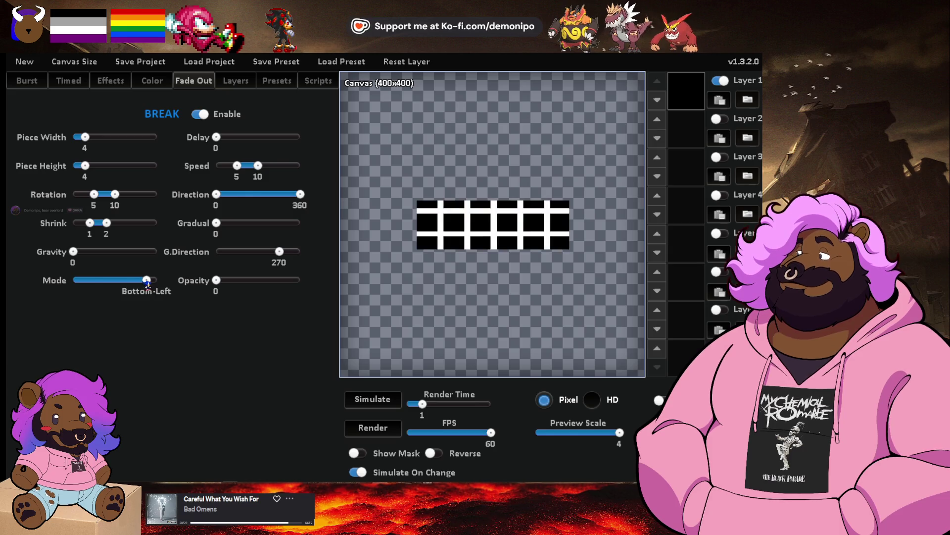
pyautogui.moveTo(217, 223); pyautogui.dragTo(243, 229)
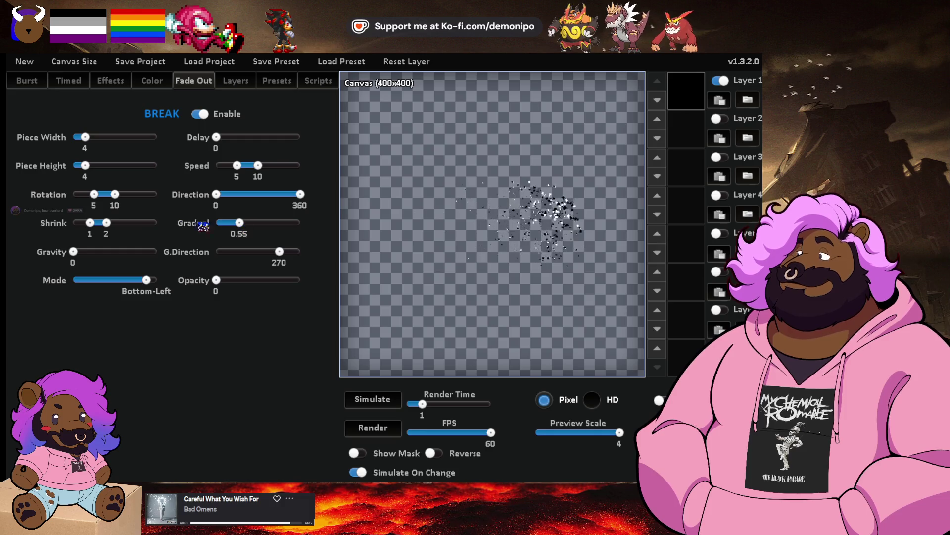
pyautogui.moveTo(74, 252); pyautogui.dragTo(85, 256)
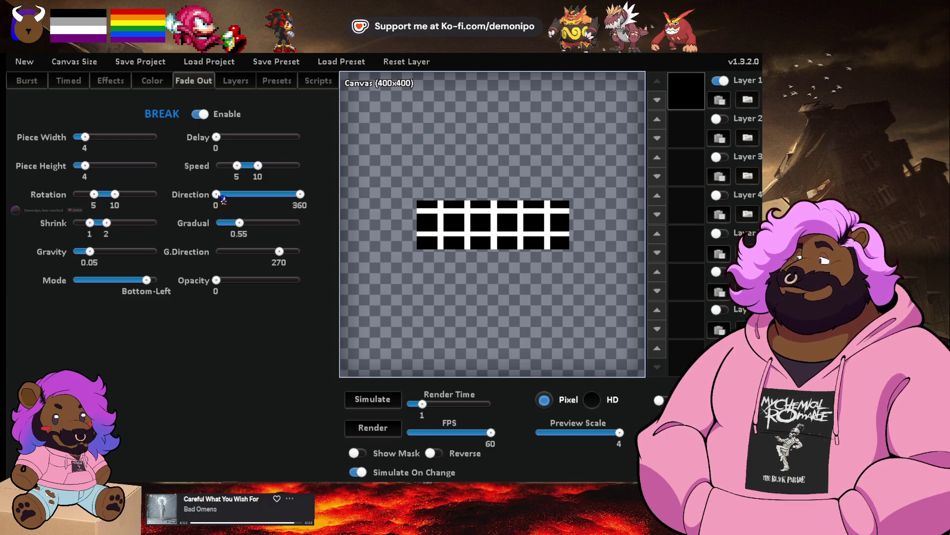
pyautogui.moveTo(297, 196); pyautogui.dragTo(282, 195)
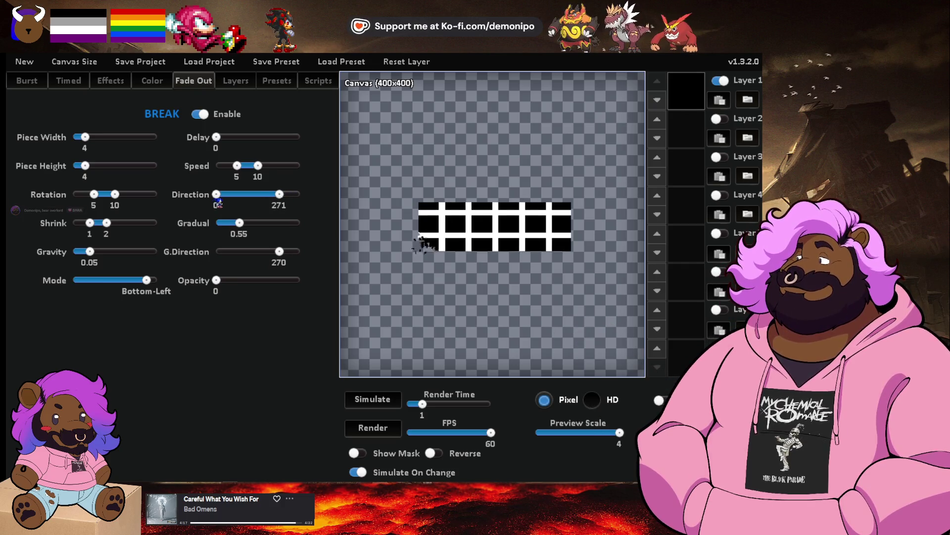
pyautogui.moveTo(217, 195); pyautogui.dragTo(264, 198)
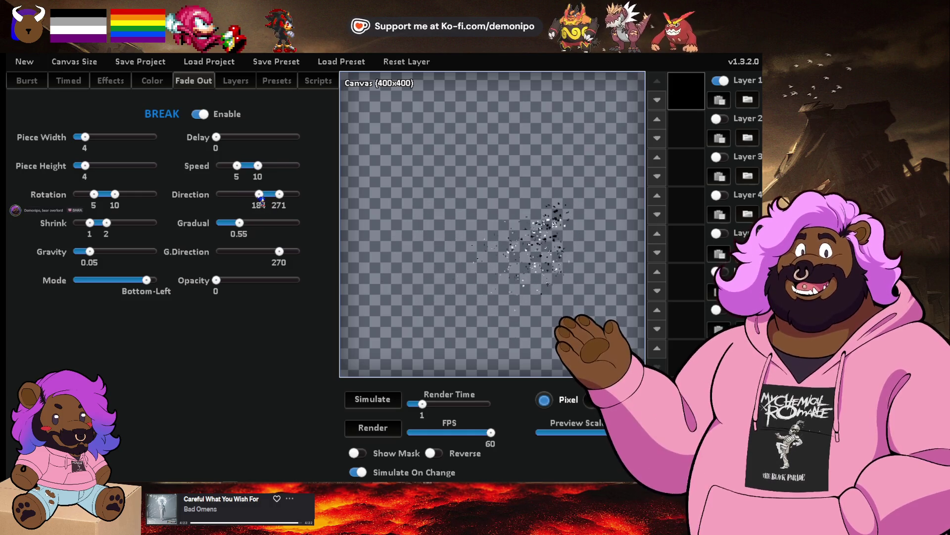
pyautogui.moveTo(262, 197); pyautogui.dragTo(263, 197)
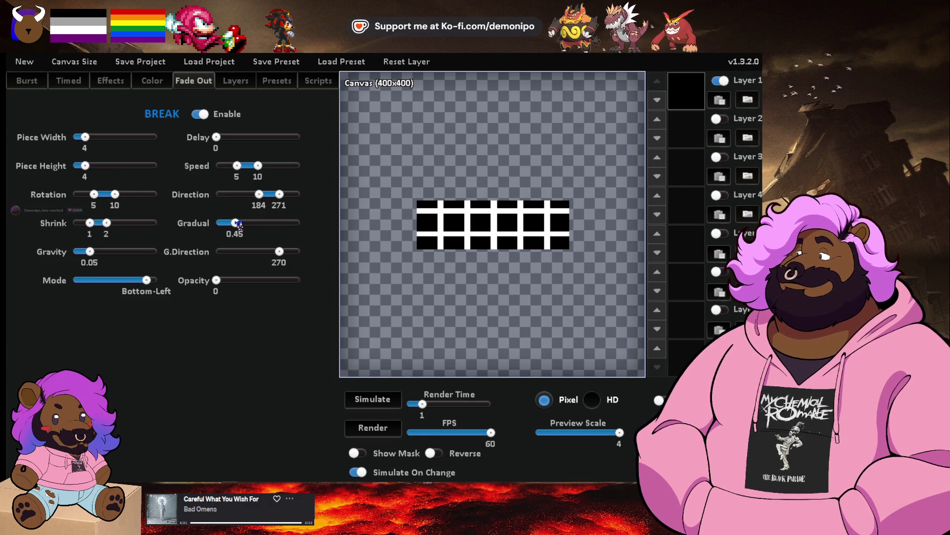
# Set Gradual to 0.50 and render time to 2, then replay the simulation.
pyautogui.moveTo(236, 225); pyautogui.dragTo(238, 224)
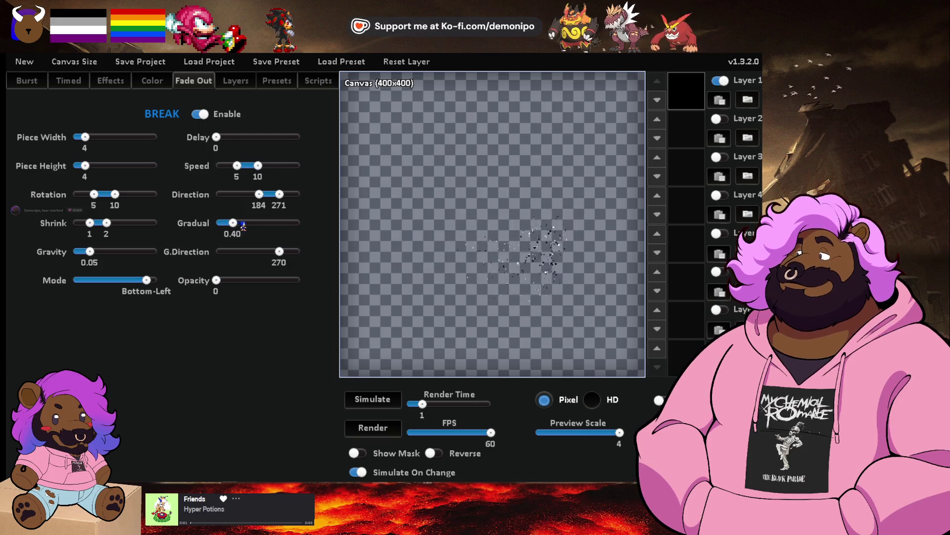
pyautogui.moveTo(243, 225); pyautogui.dragTo(239, 225)
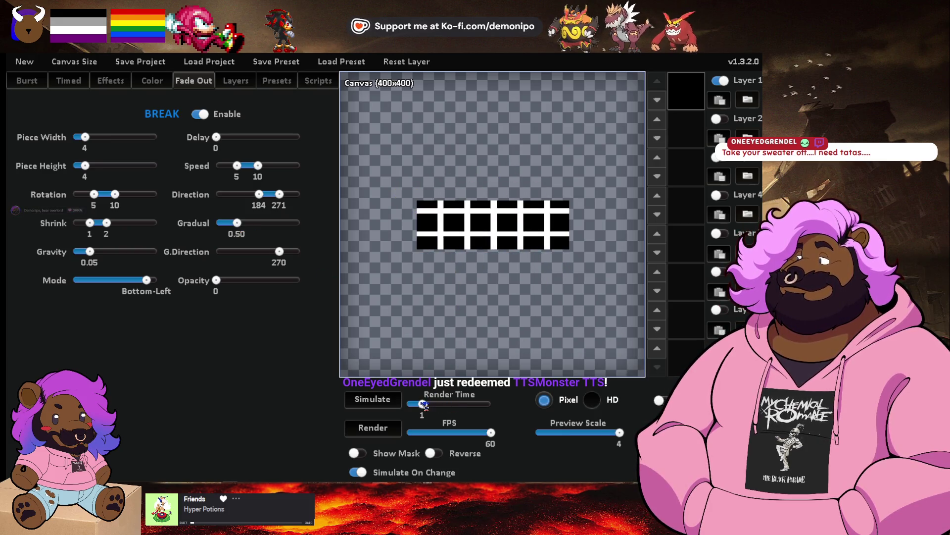
pyautogui.moveTo(423, 404); pyautogui.dragTo(442, 405)
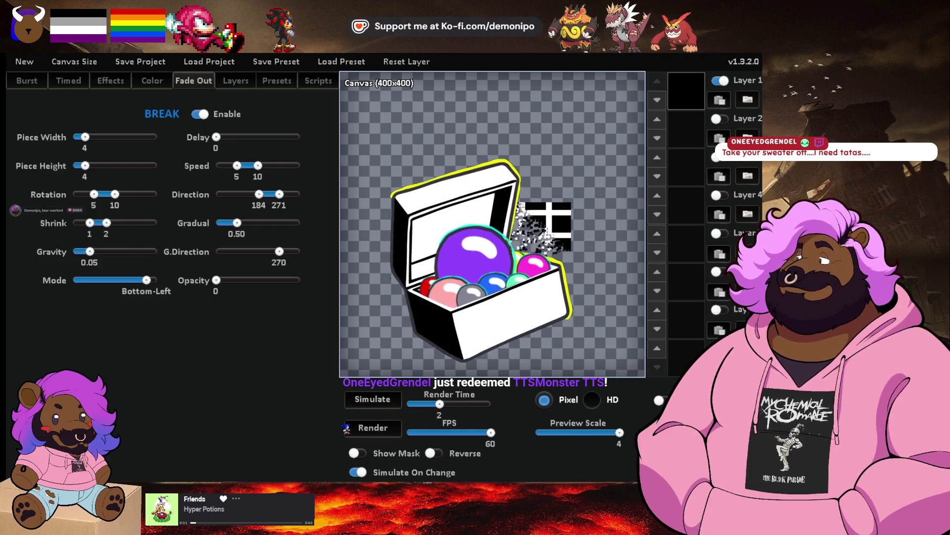
pyautogui.click(372, 428)
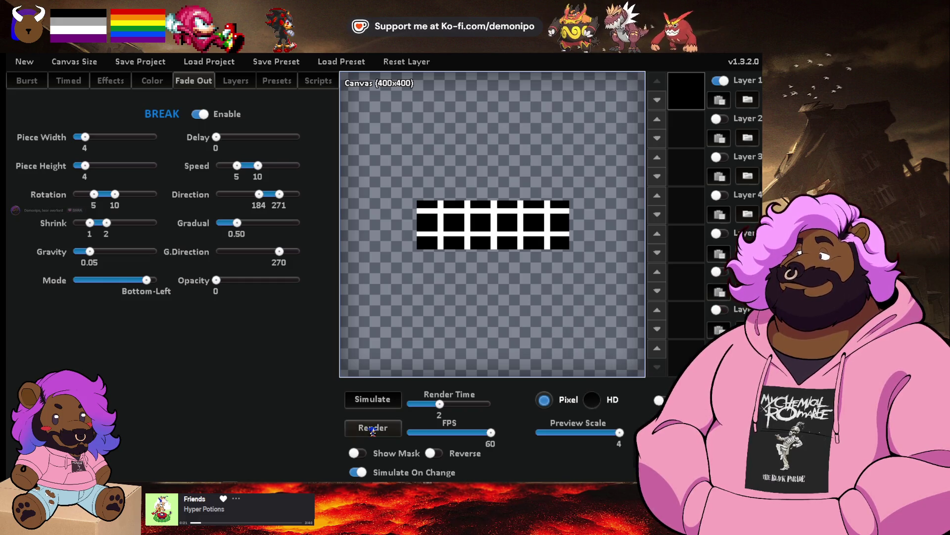
# Render a preview of the grid break, lower Gradual to 0.35, and render again.
pyautogui.click(373, 429)
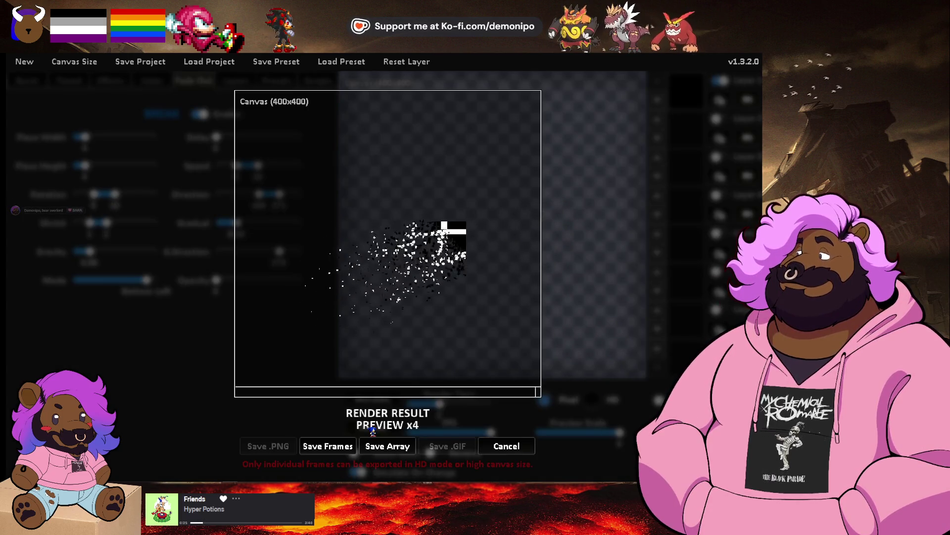
pyautogui.click(510, 448)
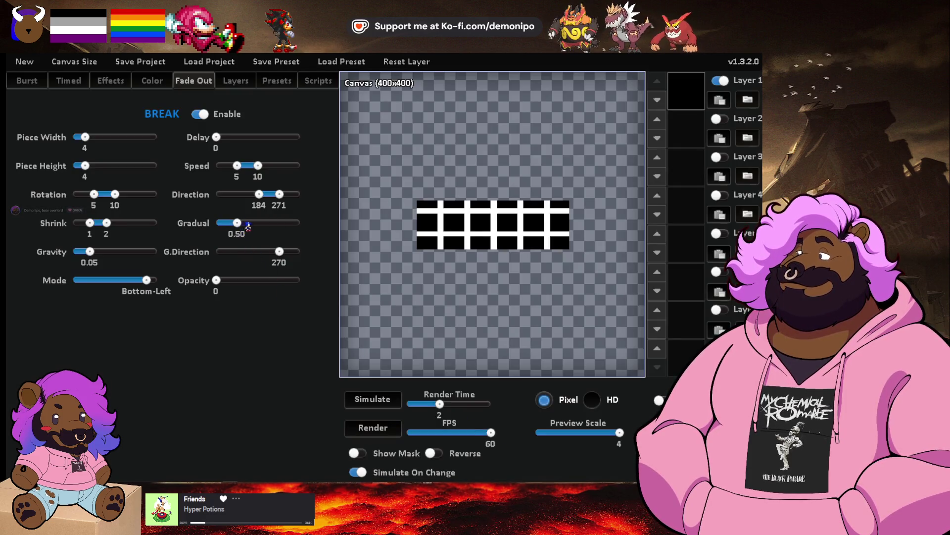
pyautogui.scroll(-2, 237, 223)
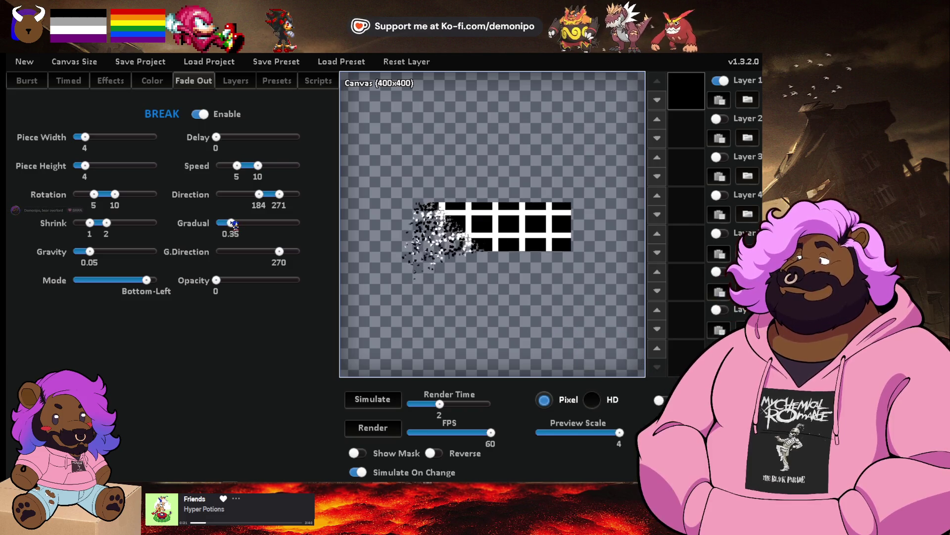
pyautogui.click(372, 428)
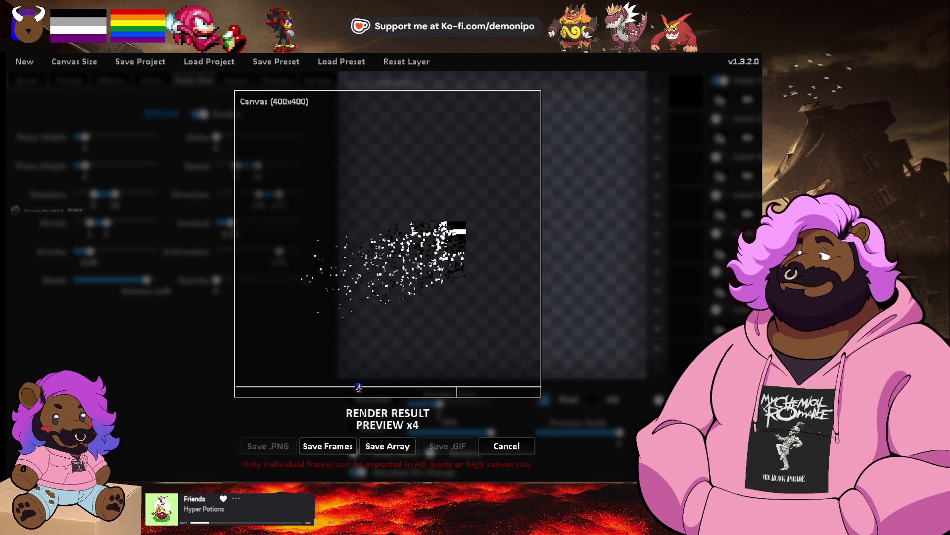
pyautogui.click(400, 401)
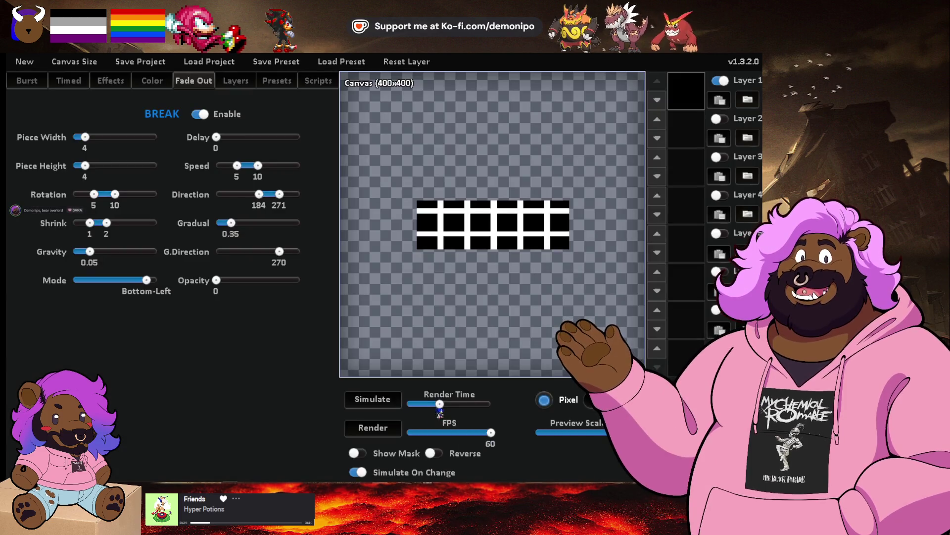
# Lengthen the render time to 2.50 and render another preview.
pyautogui.moveTo(440, 403); pyautogui.dragTo(448, 403)
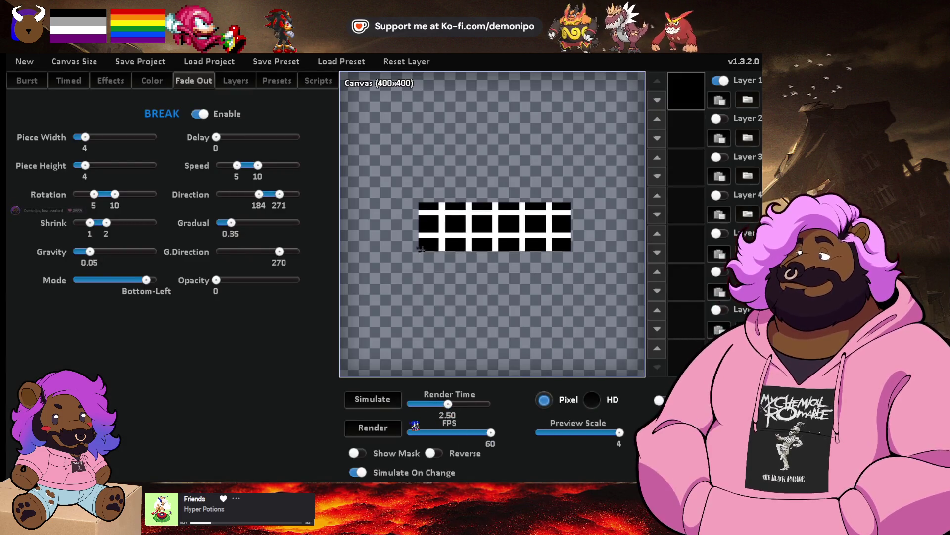
pyautogui.click(376, 427)
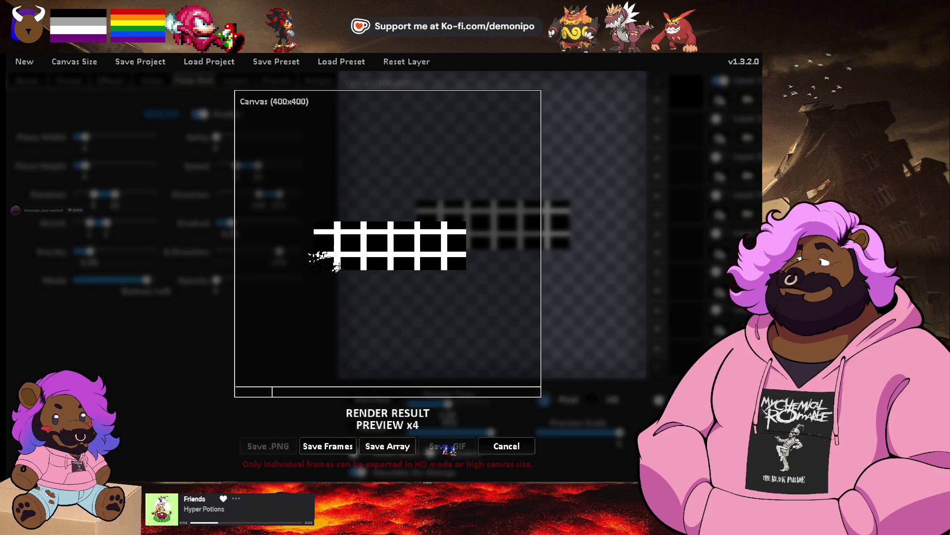
pyautogui.click(510, 448)
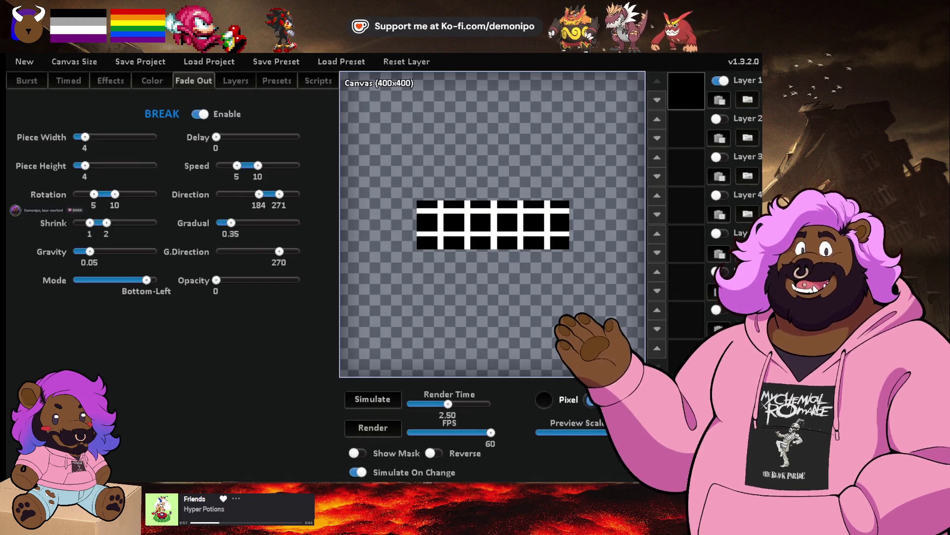
# Render the final break animation and return to GameMaker's grid platform sprite.
pyautogui.click(376, 428)
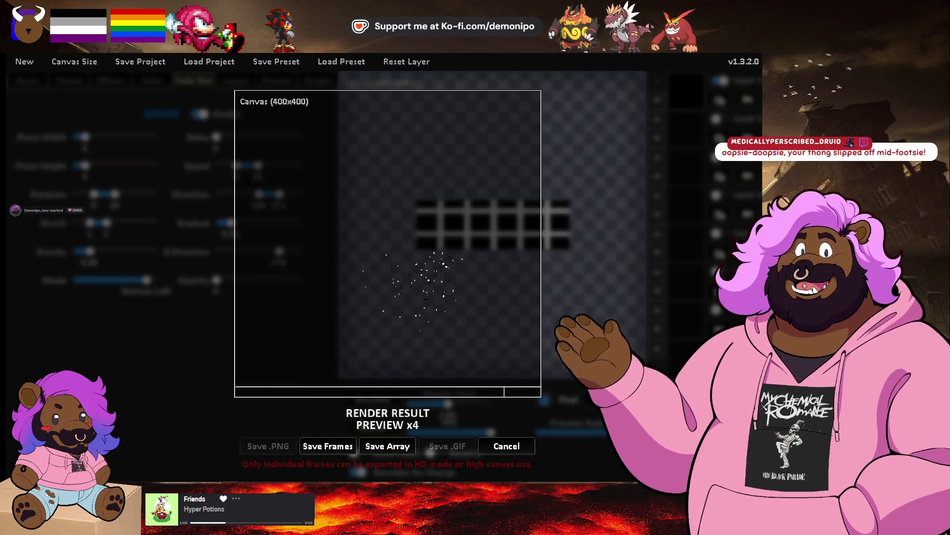
pyautogui.hotkey('alt', 'Tab')
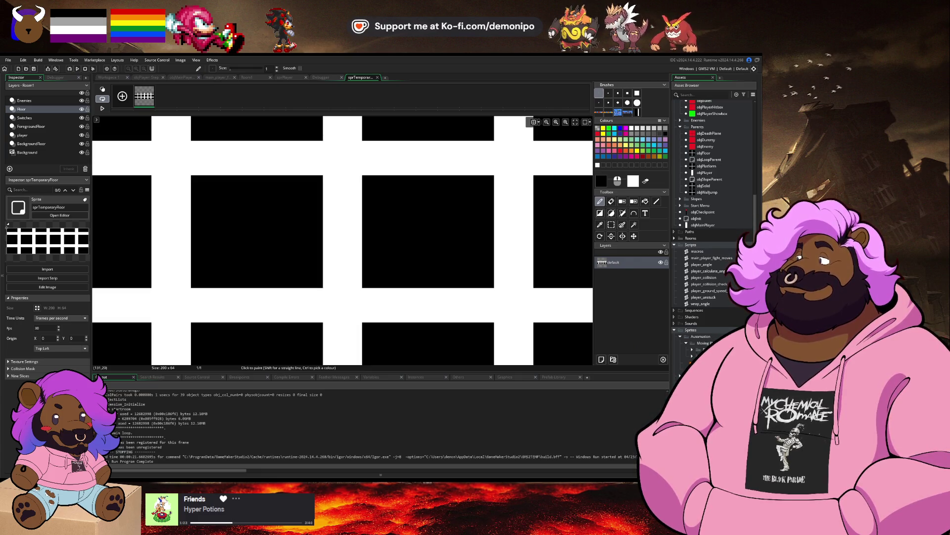
# Replace sprTemporaryFloor's single grid image with the dropped 400x400 break animation frames.
pyautogui.hotkey('alt', 'Tab')
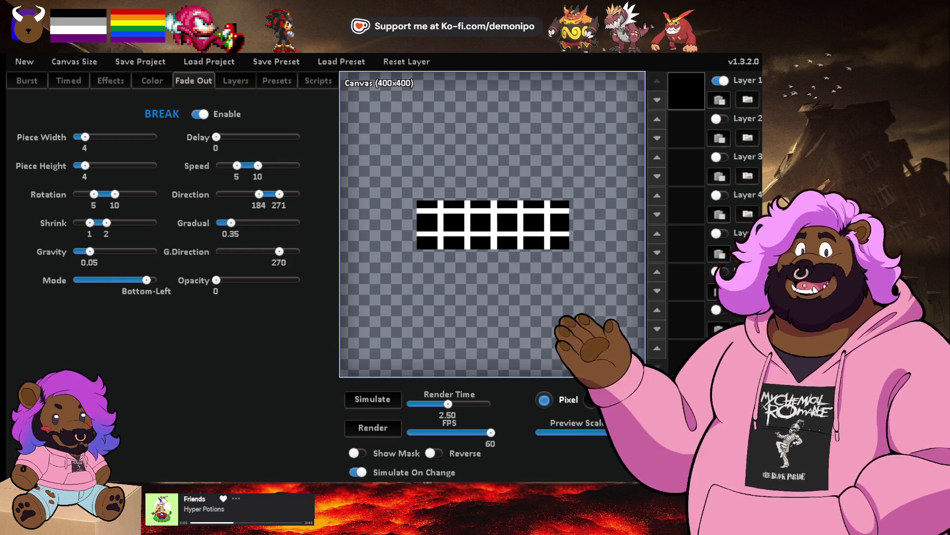
pyautogui.hotkey('alt', 'Tab')
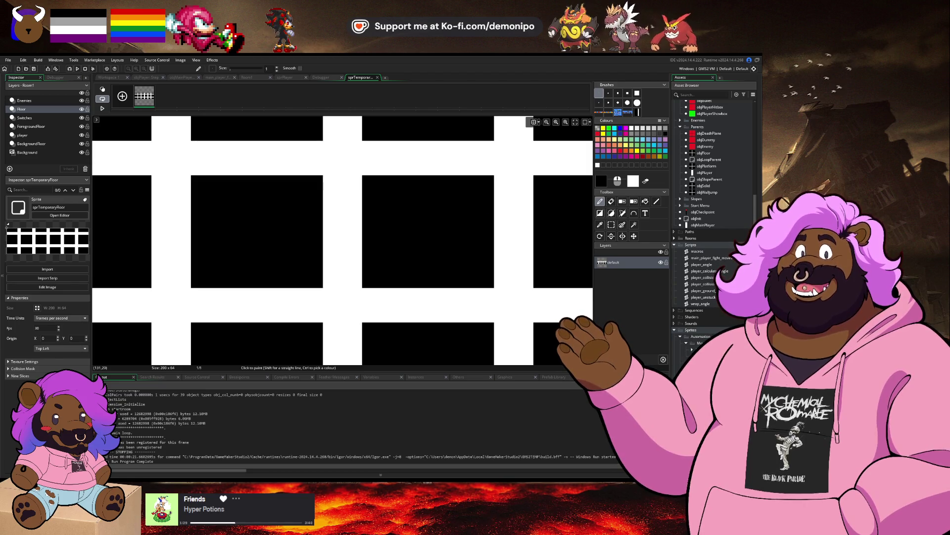
pyautogui.scroll(-5, 237, 336)
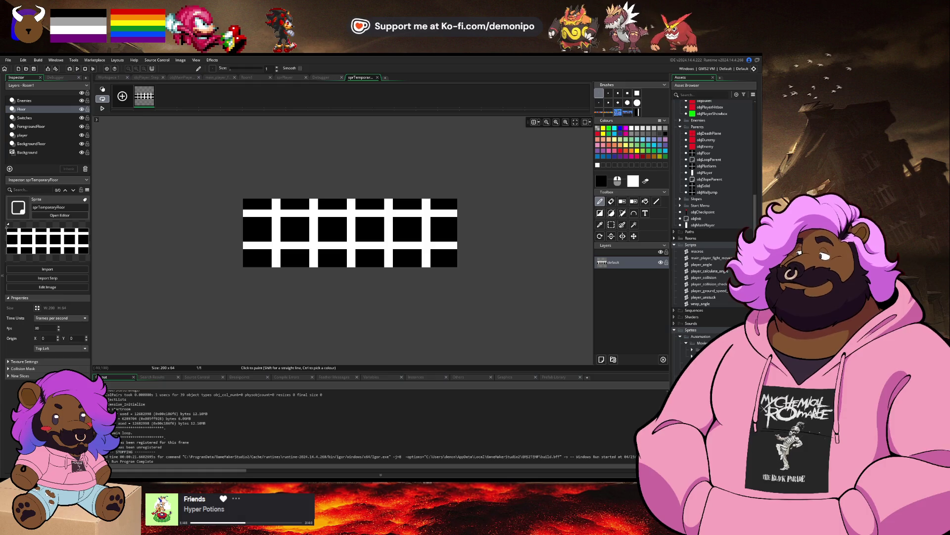
pyautogui.moveTo(231, 276); pyautogui.dragTo(289, 253)
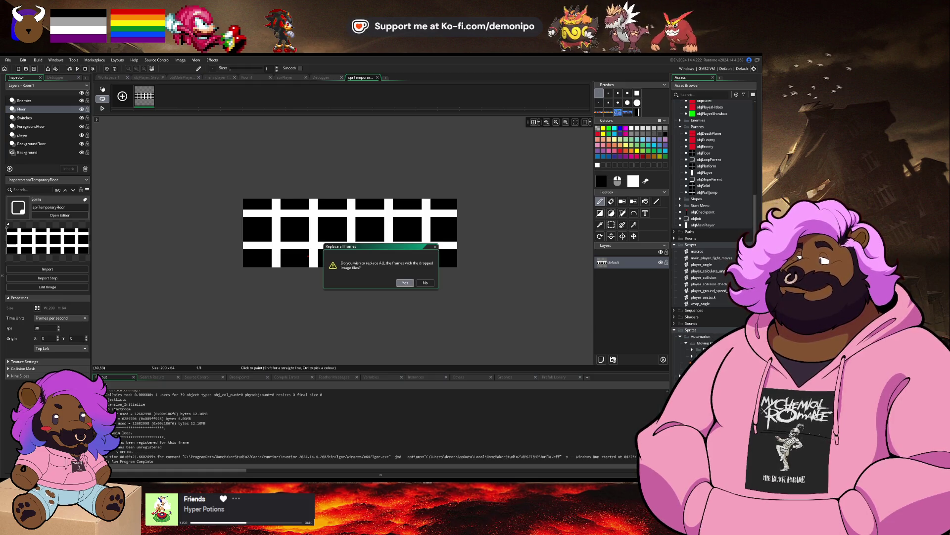
pyautogui.click(405, 283)
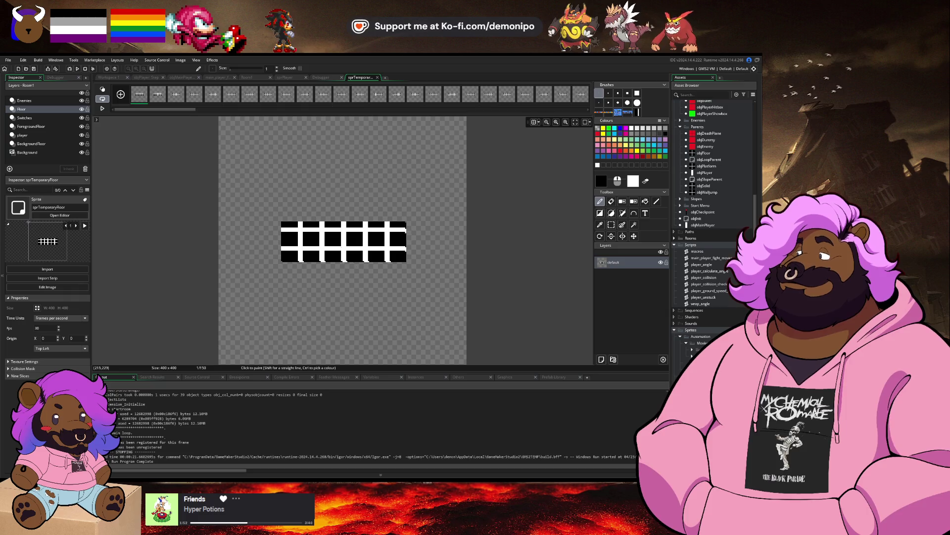
# On the next frame, select the grid and turn it into a stamp brush.
pyautogui.click(176, 94)
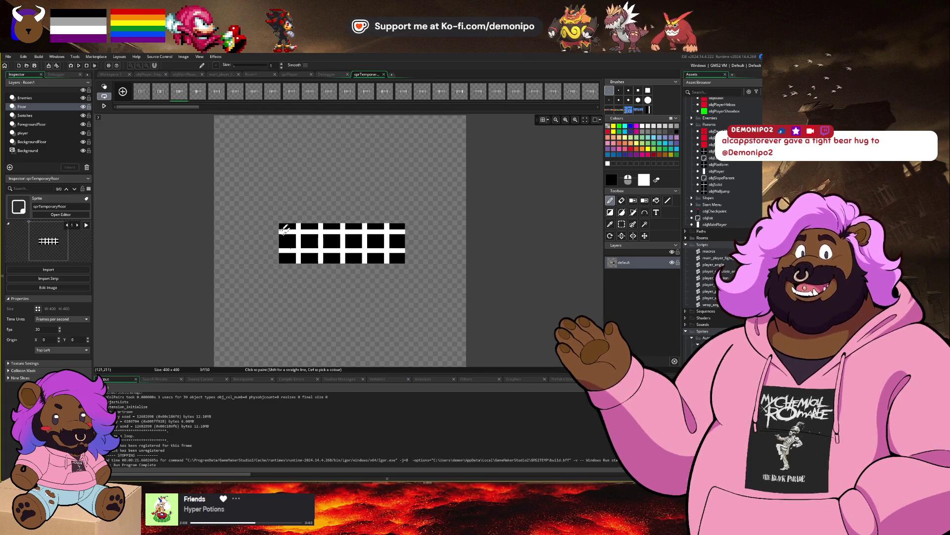
pyautogui.scroll(2, 312, 229)
pyautogui.press('s')
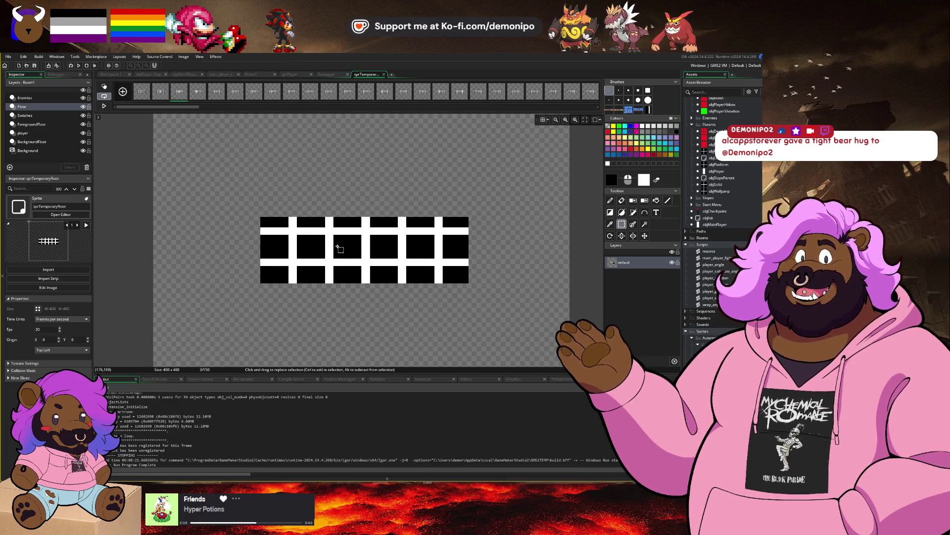
pyautogui.scroll(3, 329, 240)
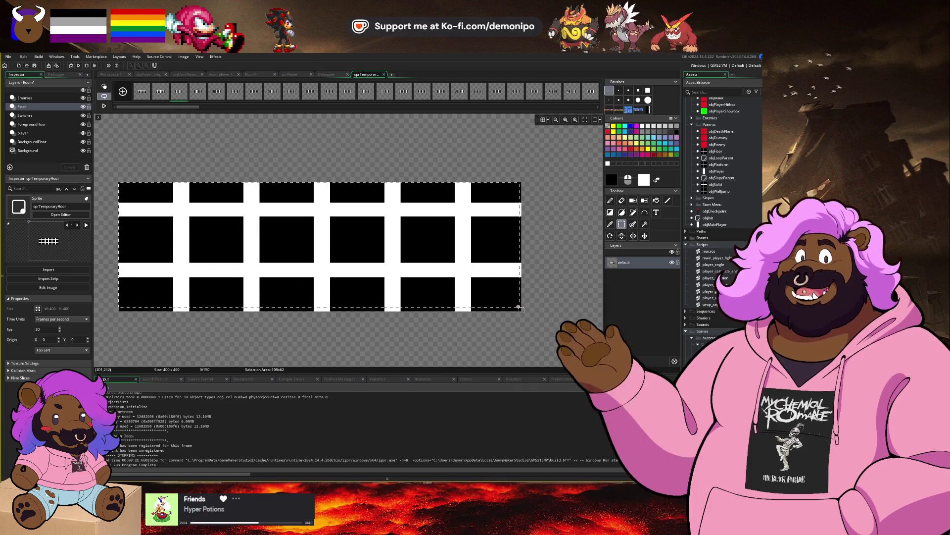
pyautogui.hotkey('ctrl', 'v')
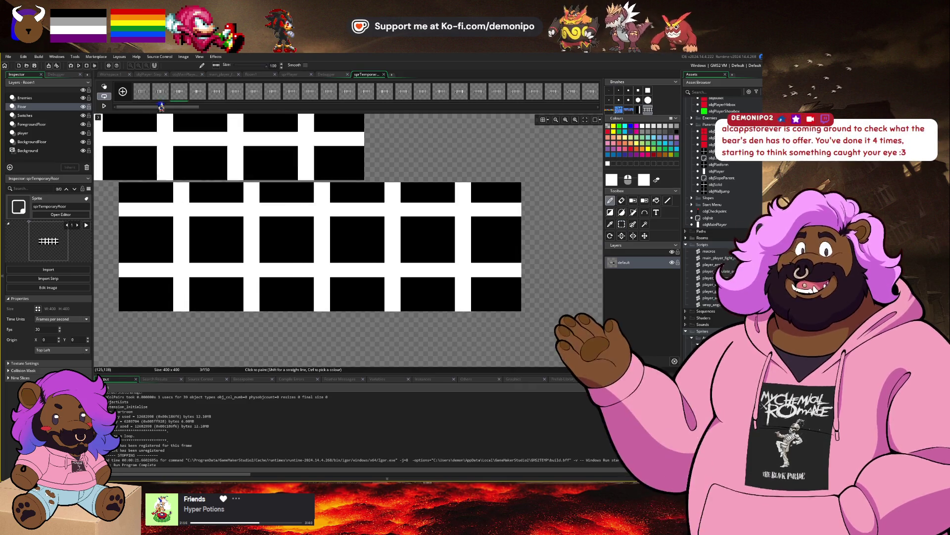
# Erase the black marks on frame 1, then return to the plain 1-pixel brush.
pyautogui.click(160, 91)
pyautogui.press('e')
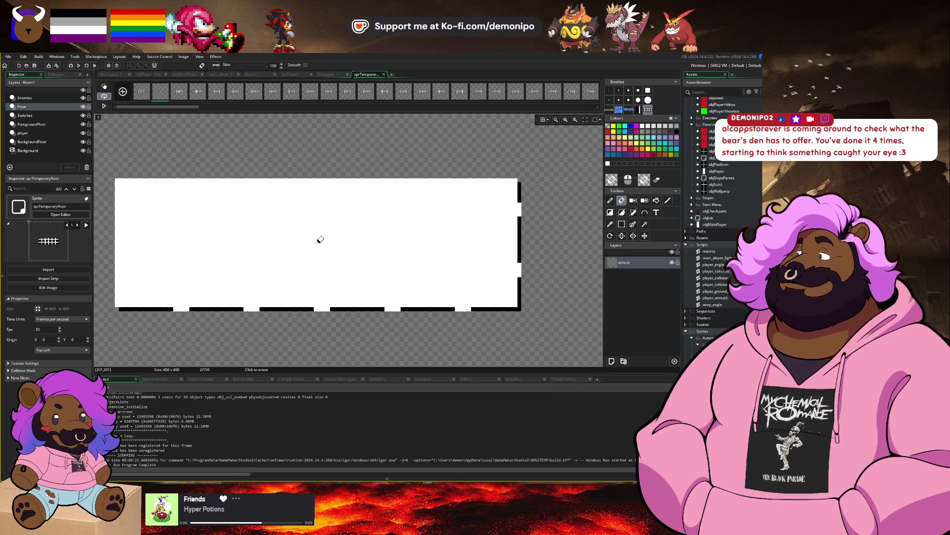
pyautogui.press('d')
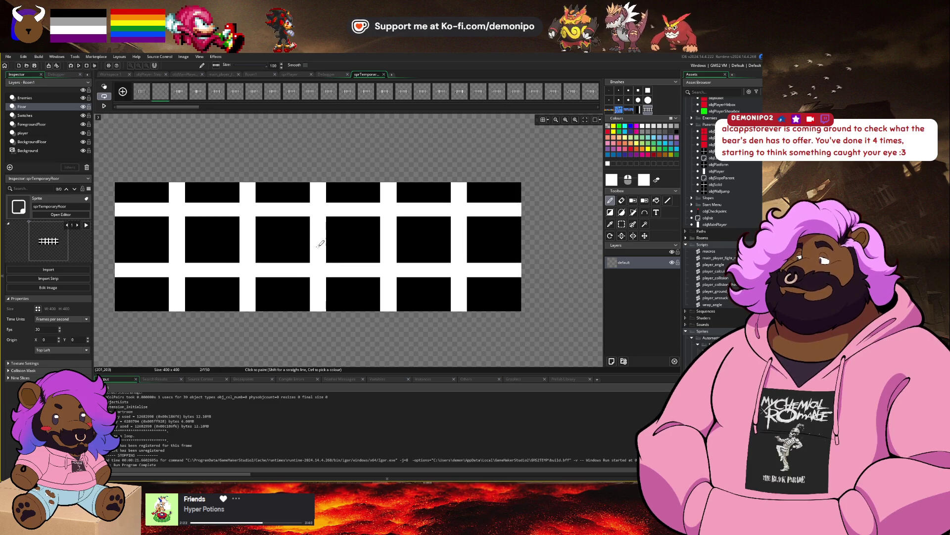
pyautogui.press('e')
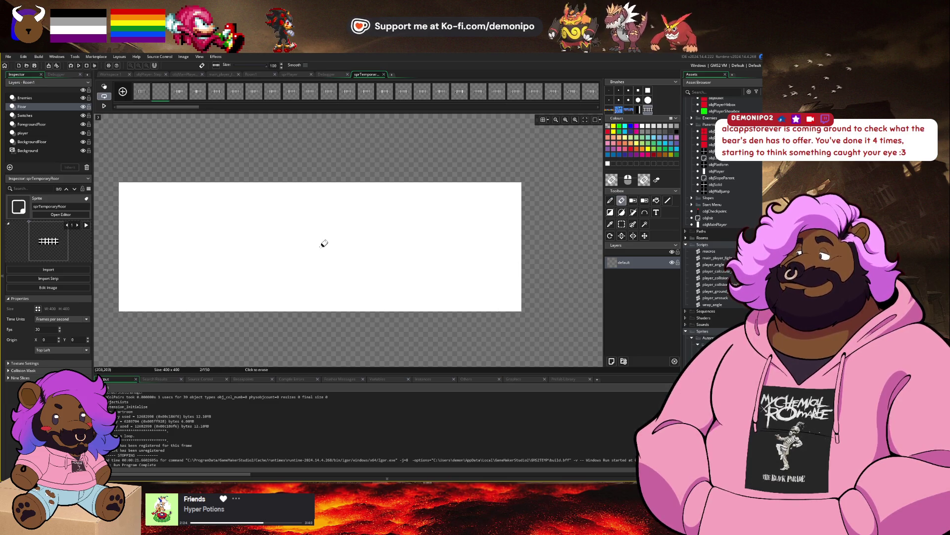
pyautogui.press('d')
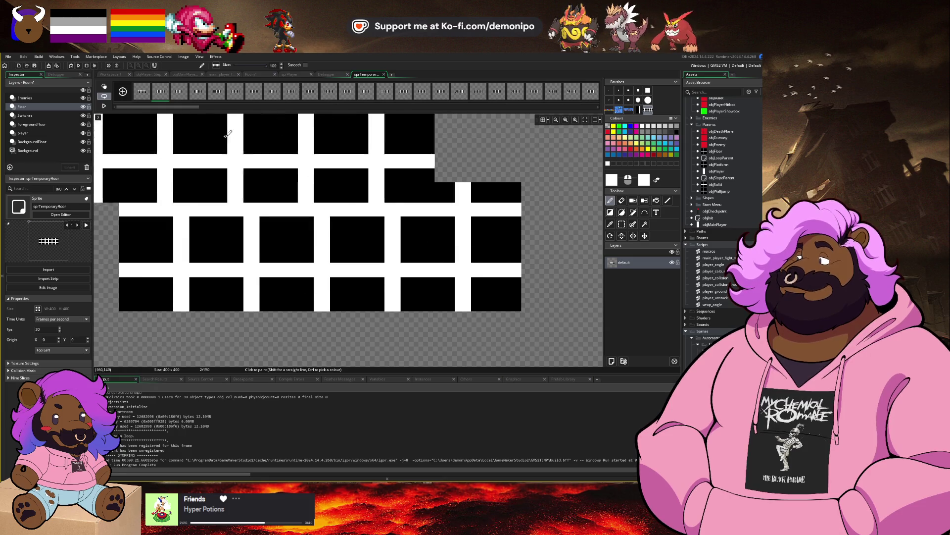
pyautogui.press('Left')
pyautogui.press('e')
pyautogui.click(322, 240)
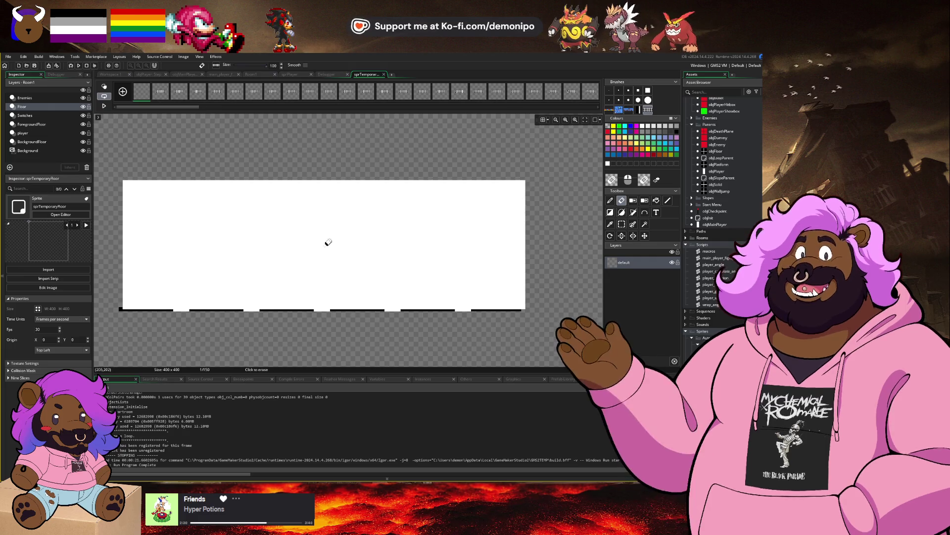
pyautogui.press('d')
pyautogui.scroll(-4, 322, 244)
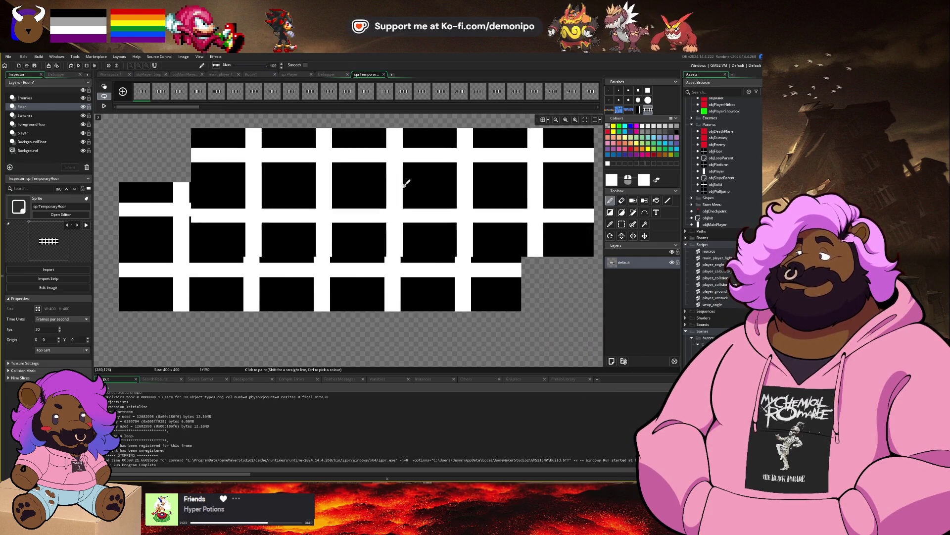
pyautogui.click(154, 98)
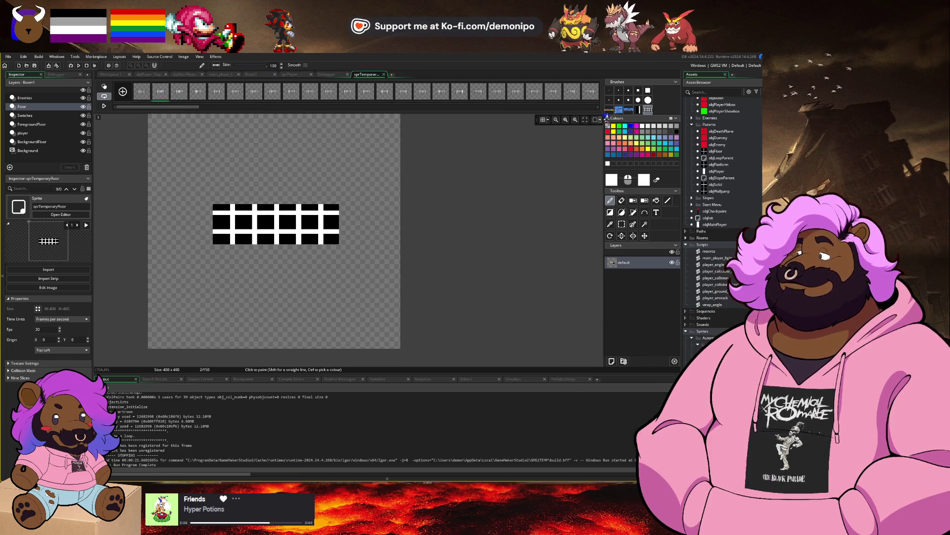
pyautogui.click(609, 90)
# Preview the break animation, then open the Collision Mask Type list in the sprite properties.
pyautogui.press('space')
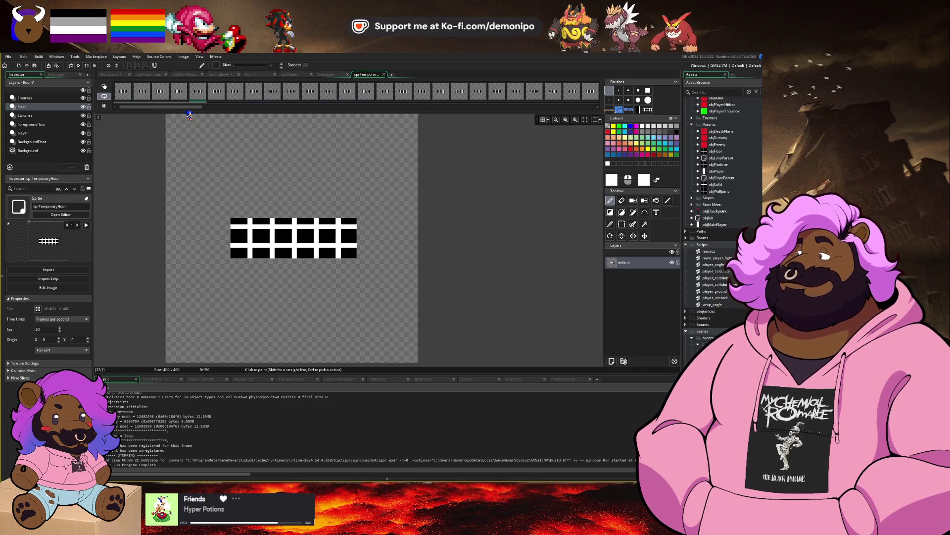
pyautogui.press('space')
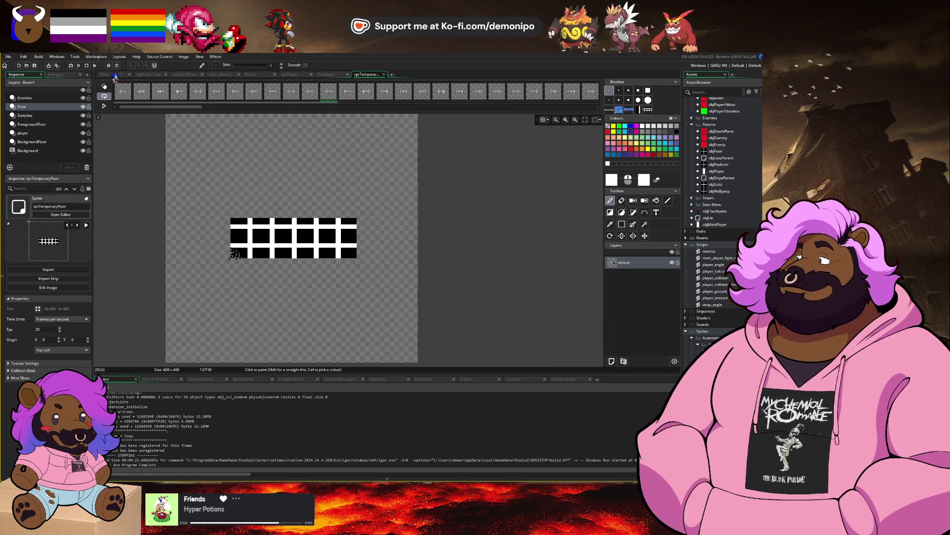
pyautogui.click(111, 74)
pyautogui.click(187, 199)
pyautogui.click(229, 218)
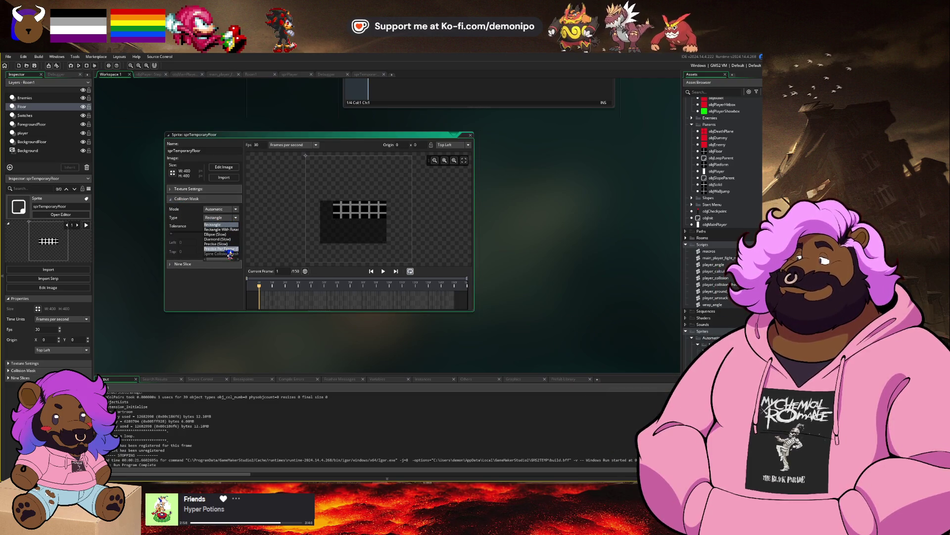
# Try a precise per-frame collision mask, raising tolerance through 51 and 183 to maximum.
pyautogui.click(227, 244)
pyautogui.click(229, 218)
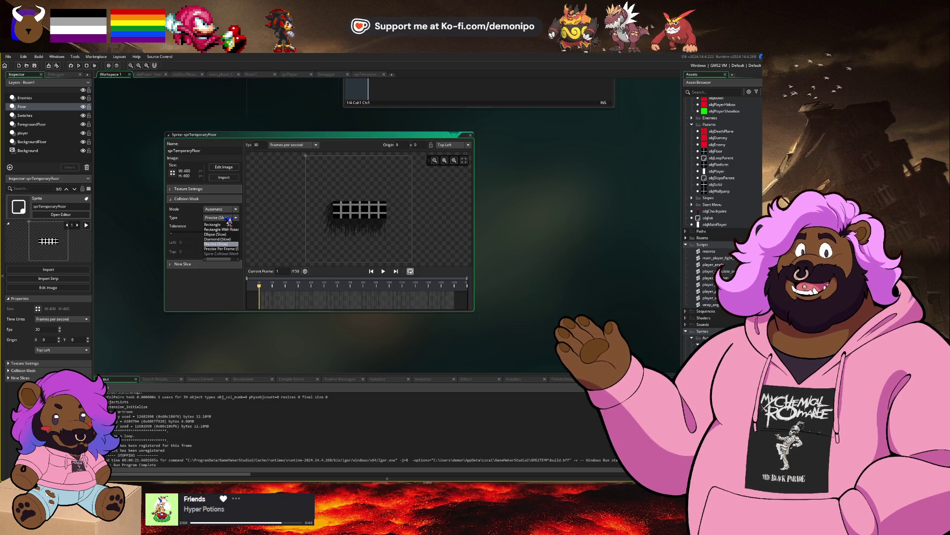
pyautogui.click(227, 249)
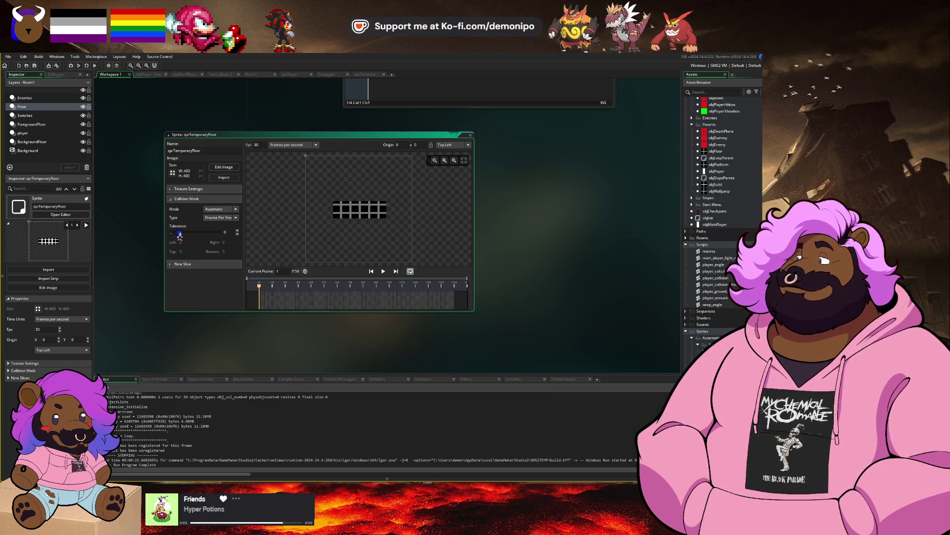
pyautogui.moveTo(177, 234); pyautogui.dragTo(182, 232)
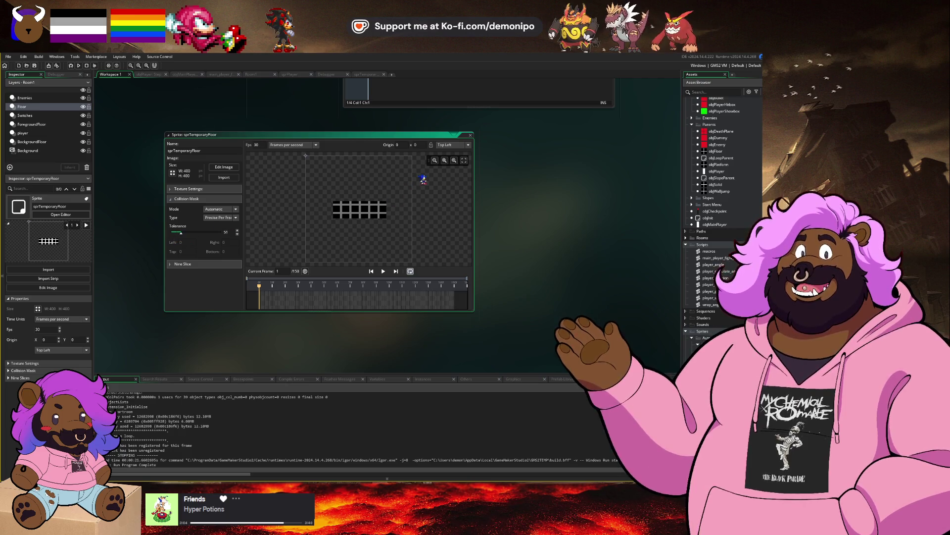
pyautogui.click(325, 294)
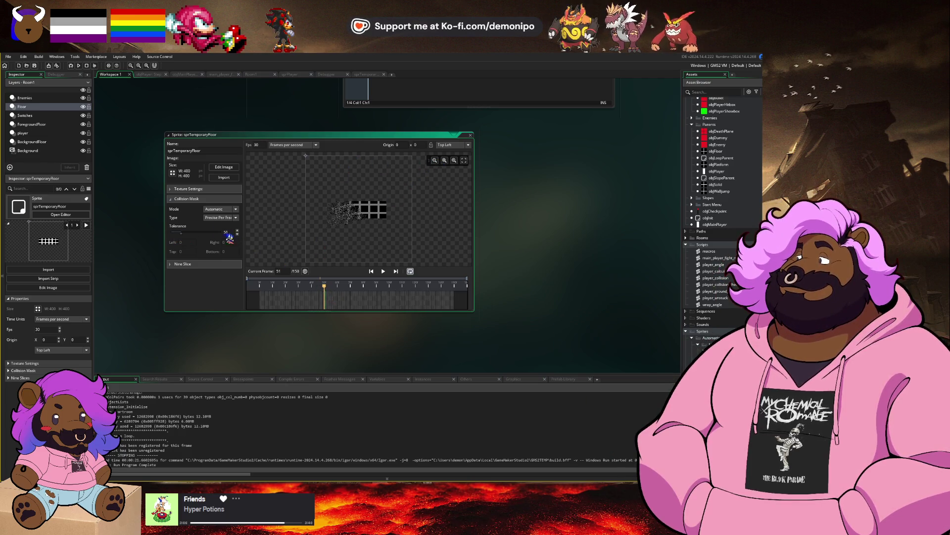
pyautogui.scroll(3, 344, 210)
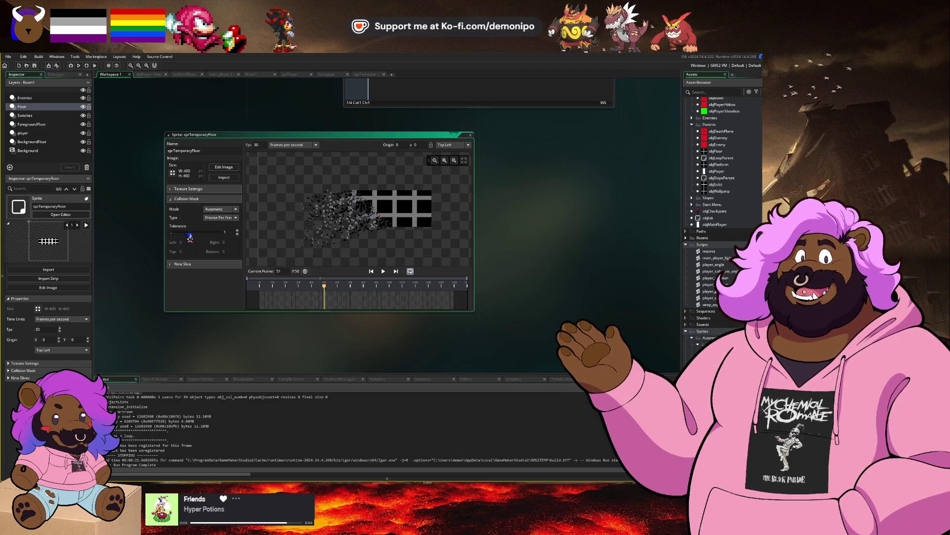
pyautogui.moveTo(190, 237); pyautogui.dragTo(225, 239)
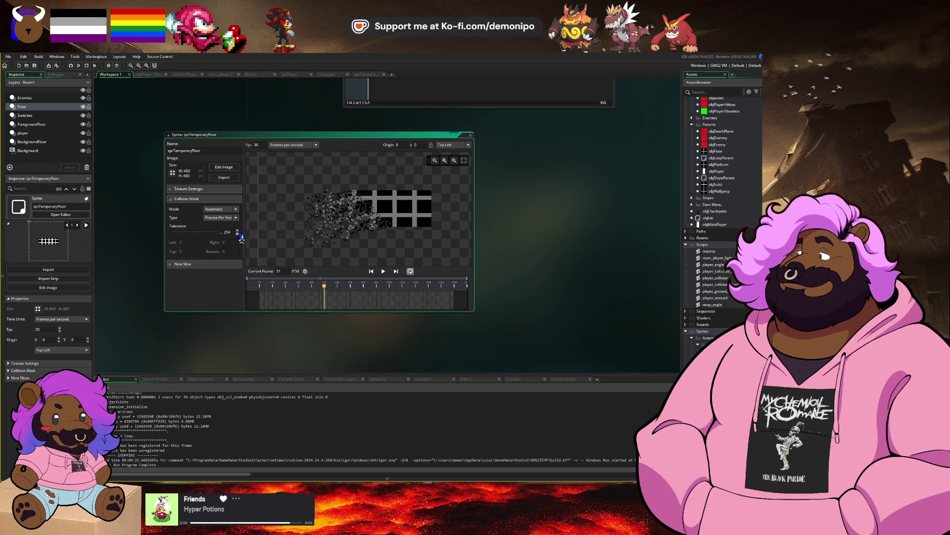
pyautogui.moveTo(224, 236); pyautogui.dragTo(160, 235)
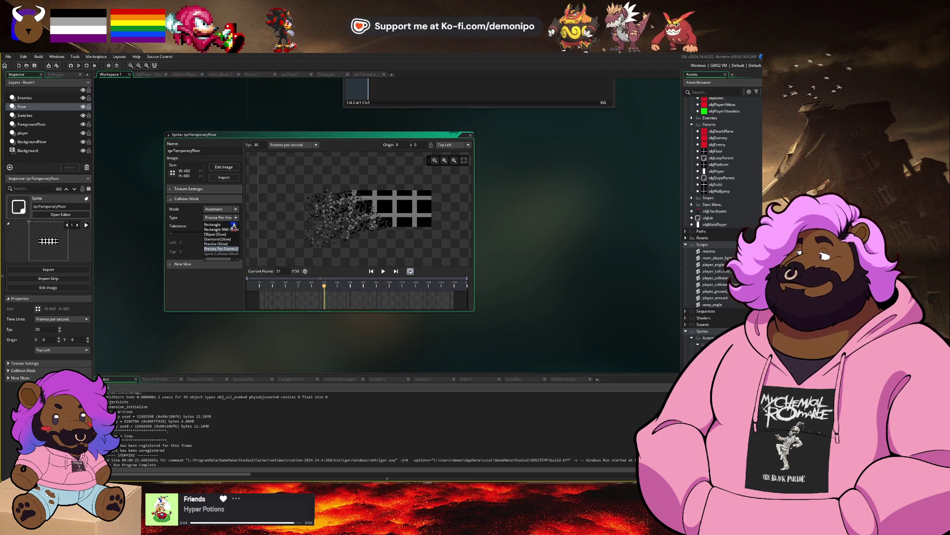
# Set the collision mask back to Rectangle at tolerance 255 and open the sprite's image editor.
pyautogui.click(233, 224)
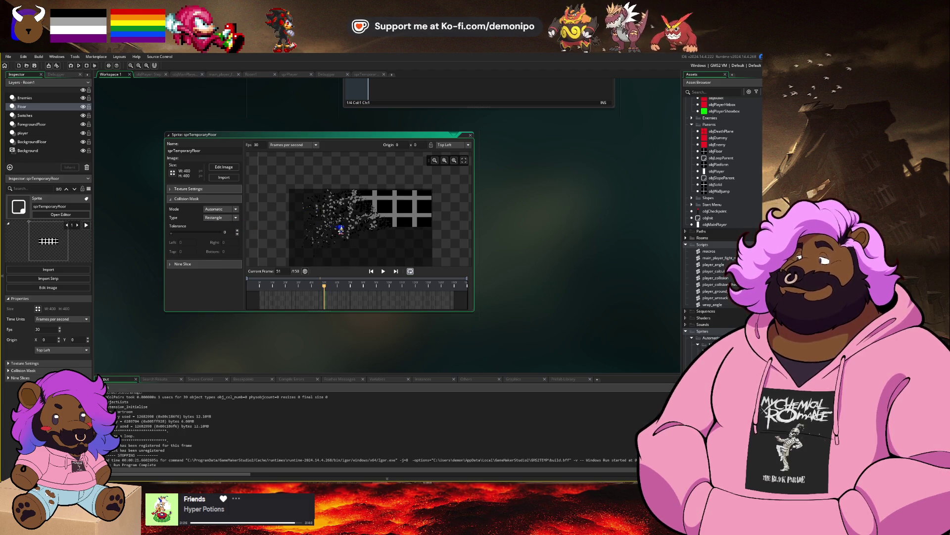
pyautogui.scroll(-2, 359, 208)
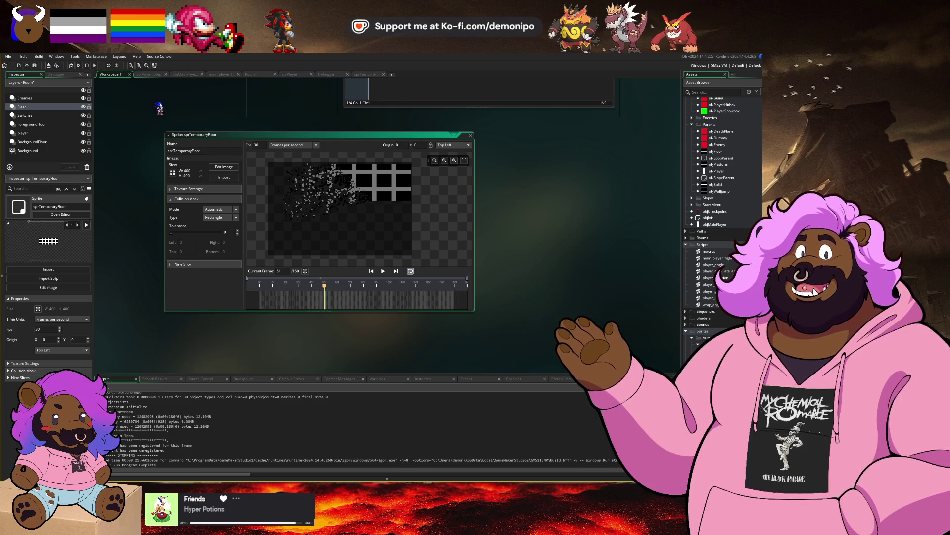
pyautogui.click(151, 75)
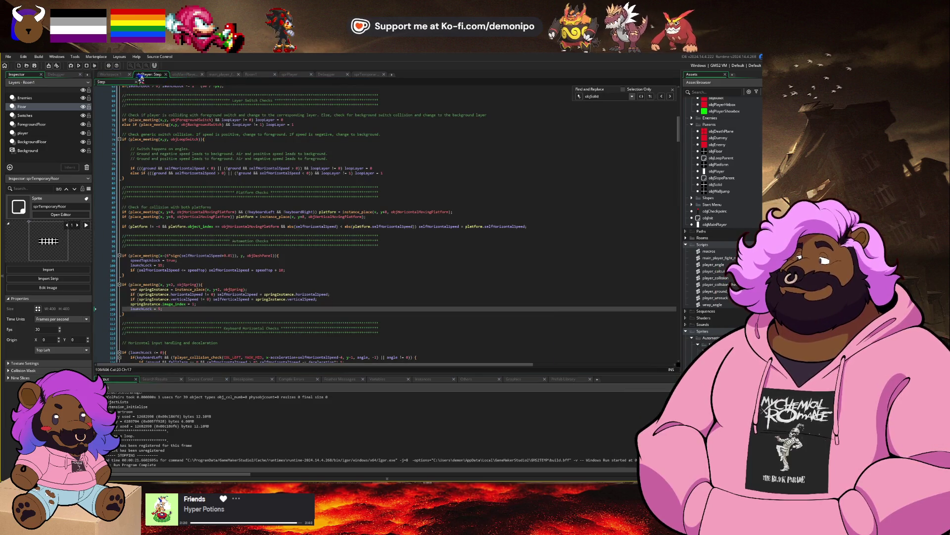
pyautogui.click(119, 75)
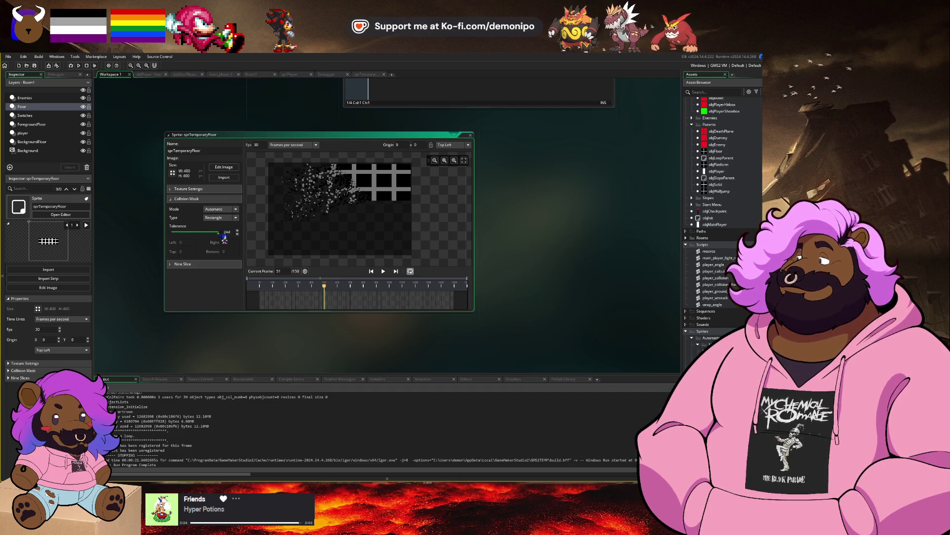
pyautogui.moveTo(222, 235); pyautogui.dragTo(222, 236)
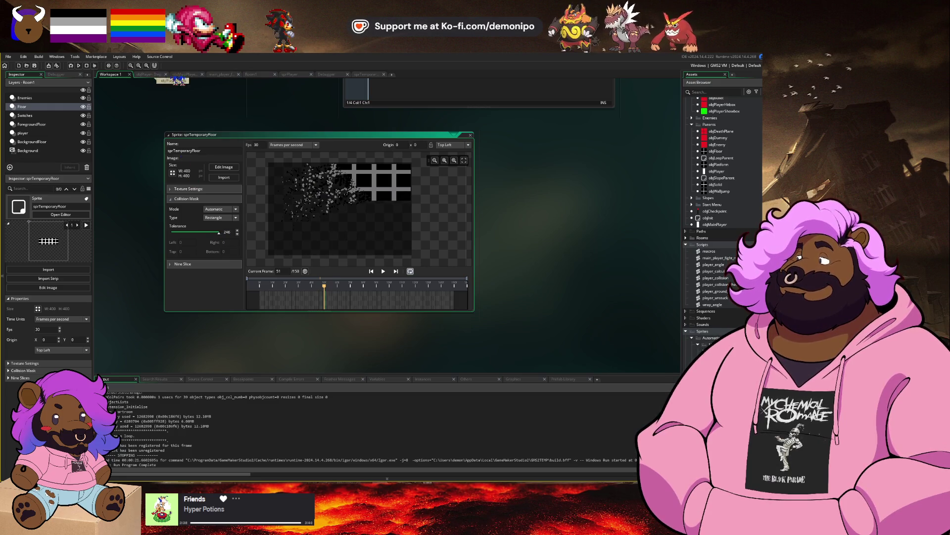
pyautogui.click(372, 77)
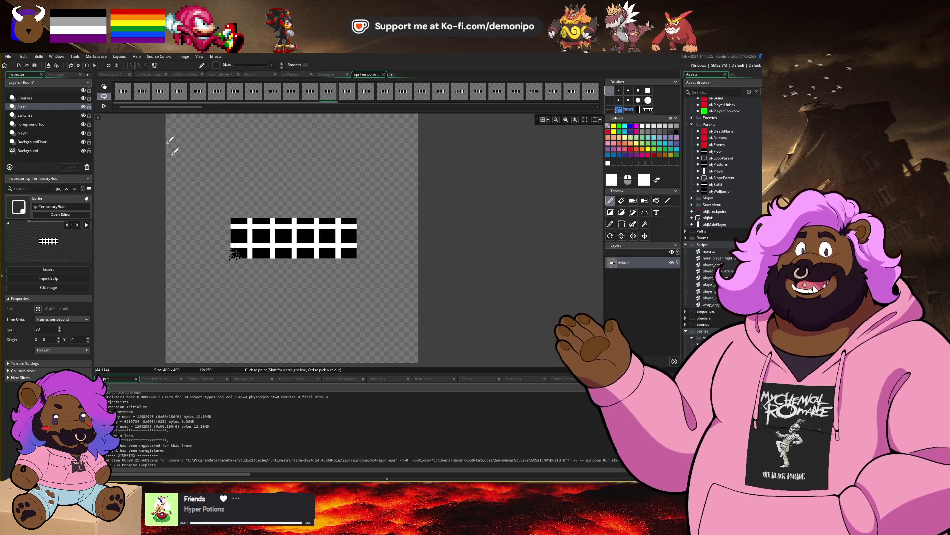
# Measure the particle spread with rectangle selections, then choose Resize Canvas in the resize properties.
pyautogui.scroll(2, 149, 94)
pyautogui.click(148, 96)
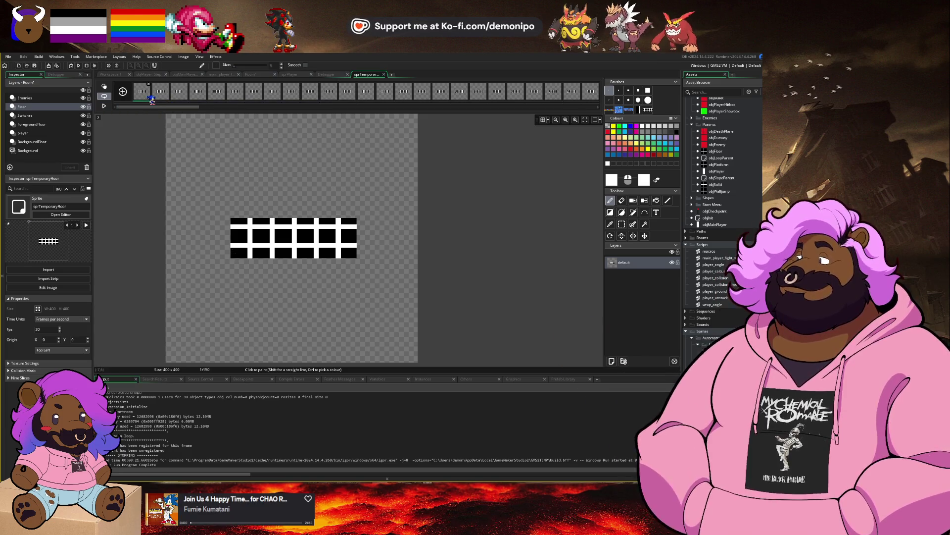
pyautogui.press('s')
pyautogui.scroll(4, 278, 245)
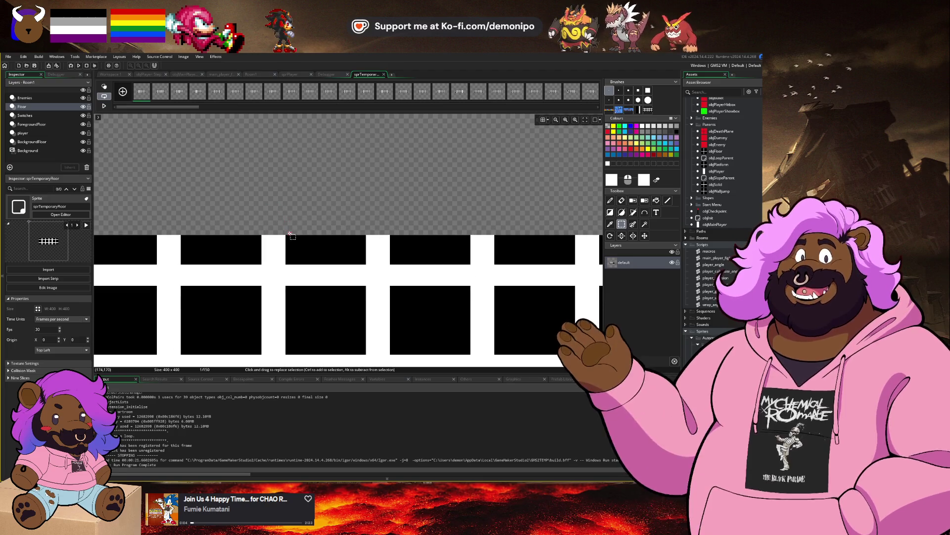
pyautogui.click(333, 98)
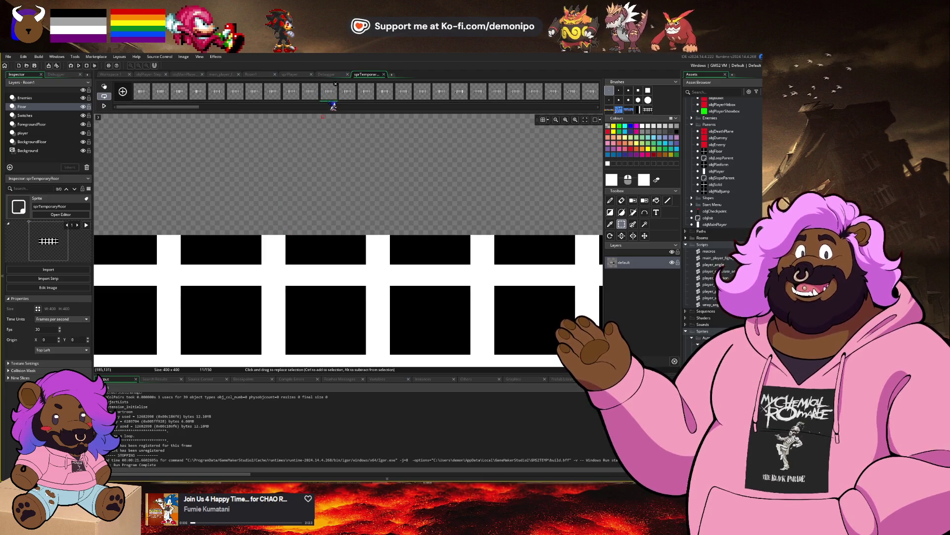
pyautogui.press('space')
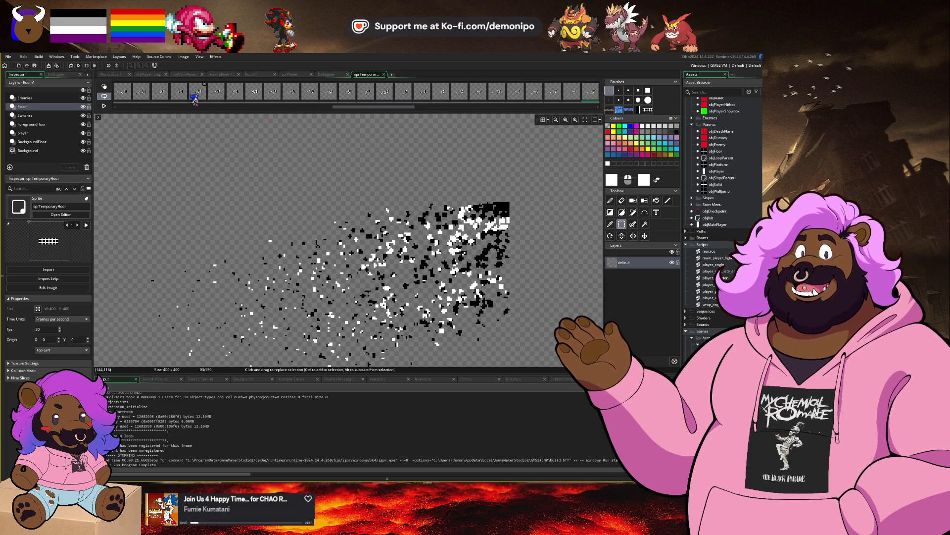
pyautogui.moveTo(504, 202); pyautogui.dragTo(485, 108)
pyautogui.moveTo(526, 160); pyautogui.dragTo(369, 273)
pyautogui.scroll(-2, 361, 271)
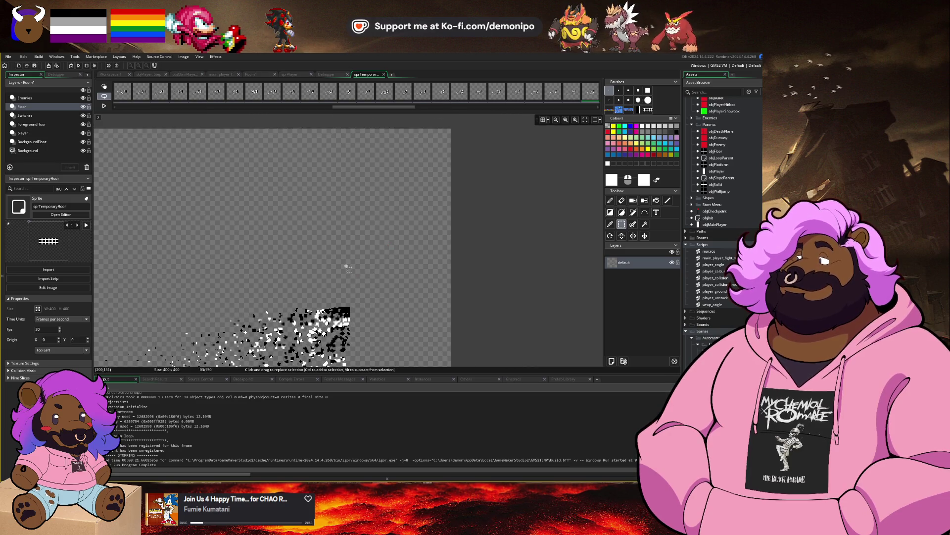
pyautogui.moveTo(345, 308); pyautogui.dragTo(355, 131)
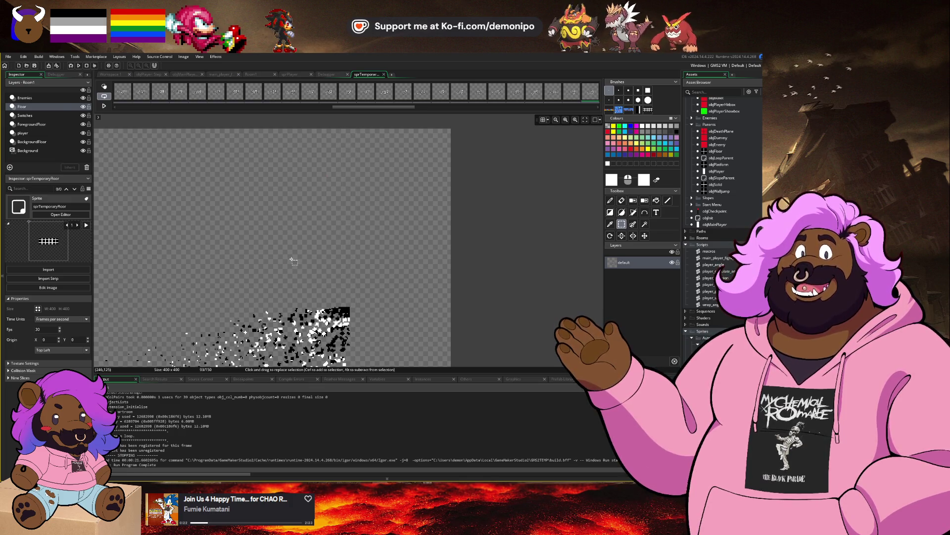
pyautogui.click(37, 309)
pyautogui.click(111, 136)
pyautogui.write('240')
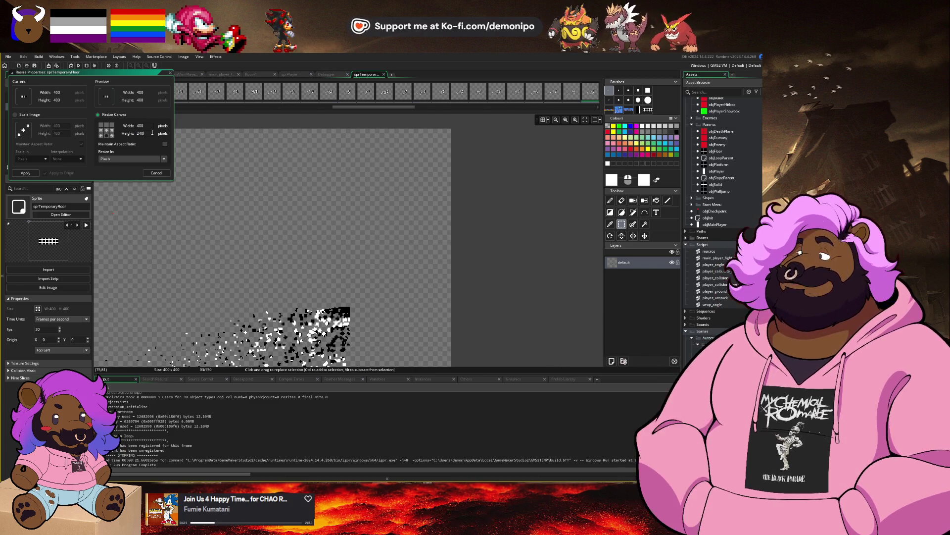
# Apply the 400×240 canvas crop and inspect frames 102 and 103.
pyautogui.press('Return')
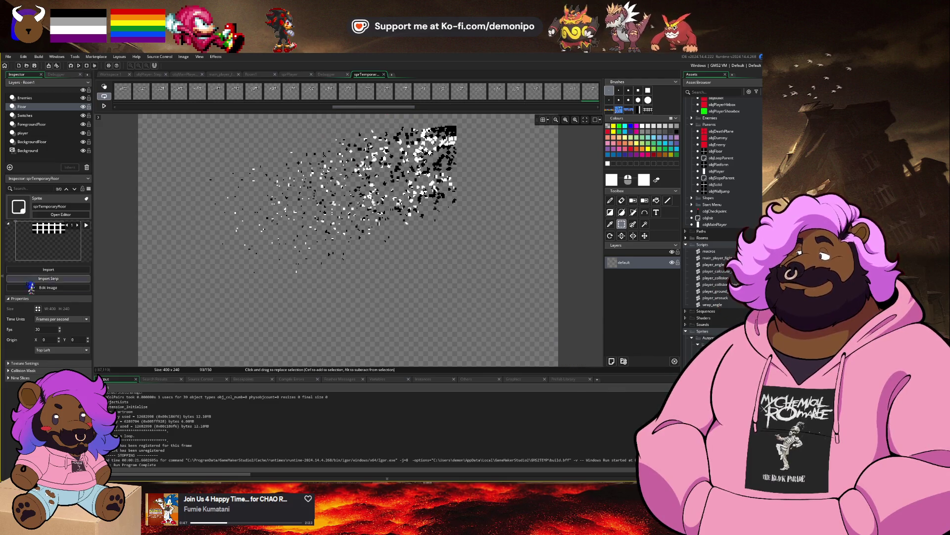
pyautogui.click(404, 94)
pyautogui.moveTo(404, 107); pyautogui.dragTo(463, 107)
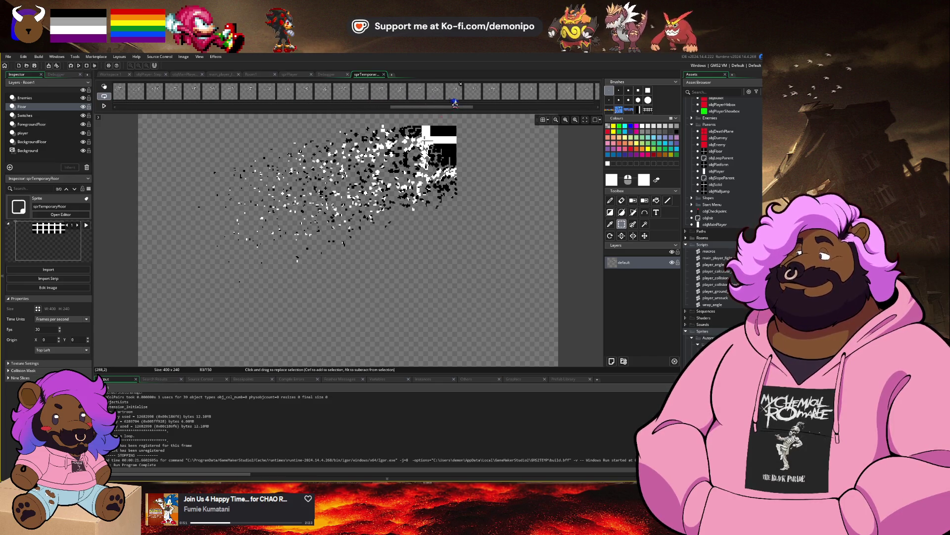
pyautogui.click(435, 94)
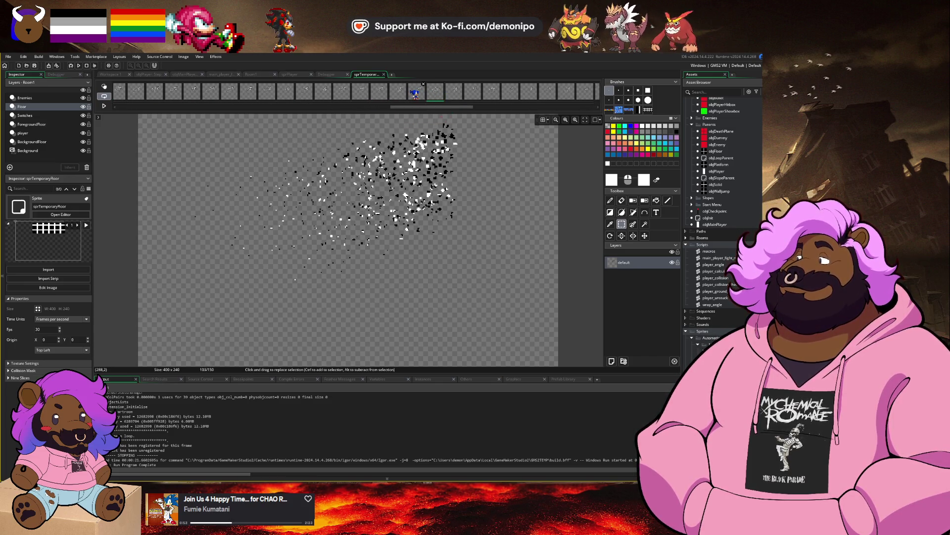
pyautogui.click(415, 94)
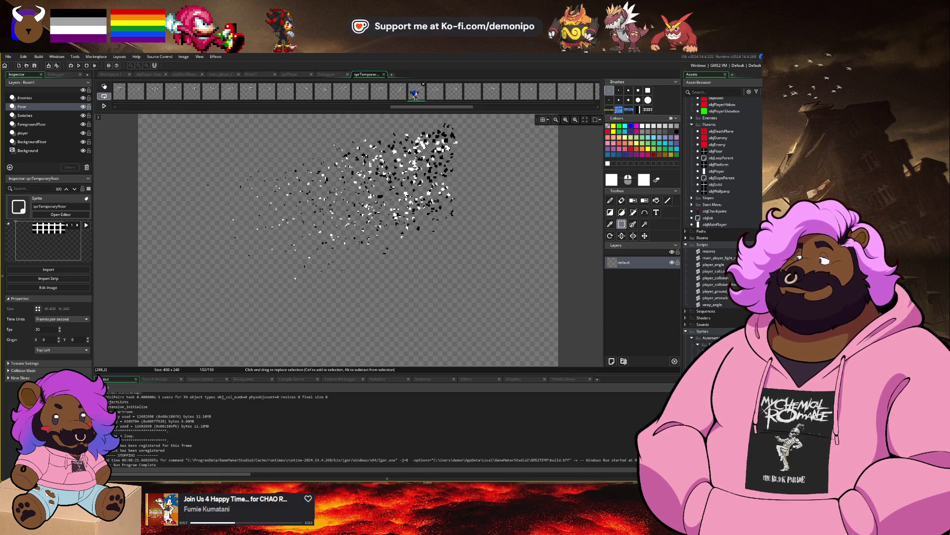
# Check the final frames and reopen Resize Canvas to trim the height to 200.
pyautogui.moveTo(422, 110); pyautogui.dragTo(401, 113)
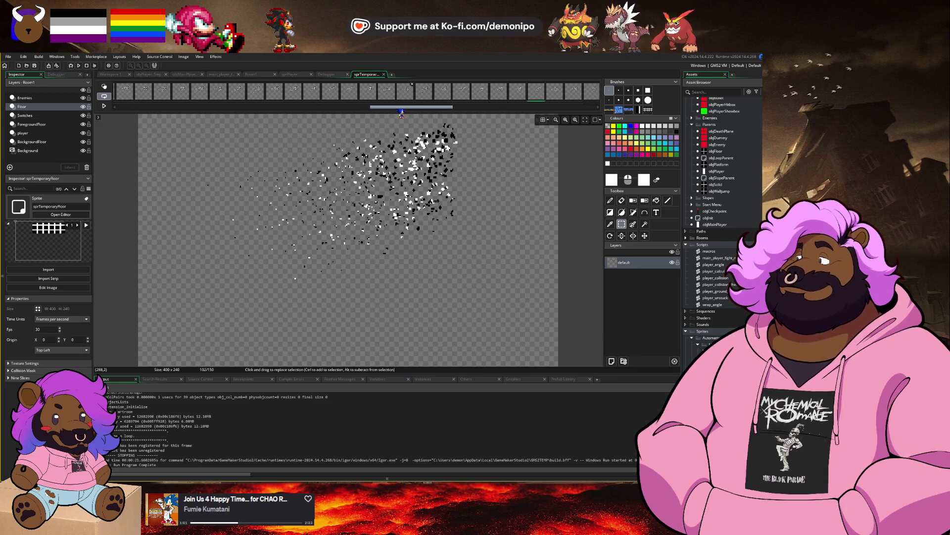
pyautogui.moveTo(402, 113); pyautogui.dragTo(579, 107)
pyautogui.click(572, 91)
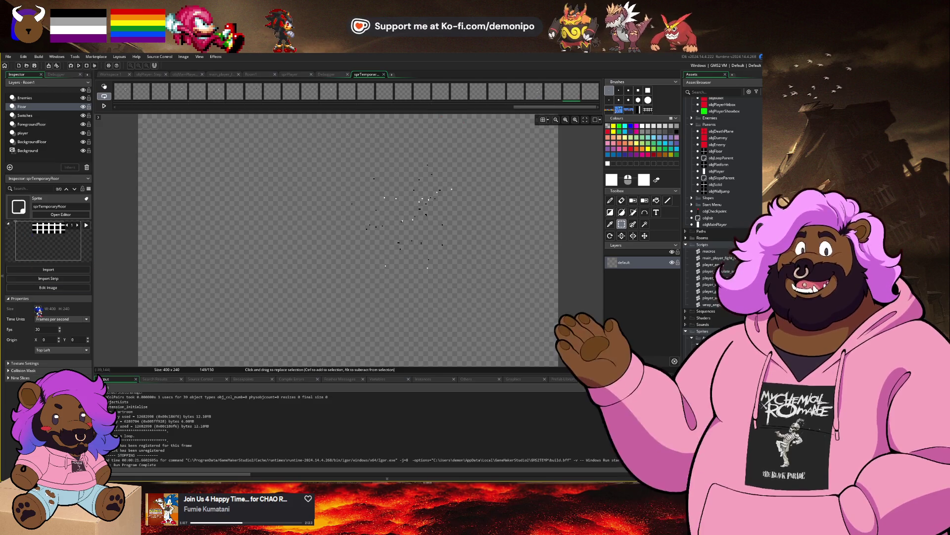
pyautogui.click(38, 309)
pyautogui.click(112, 128)
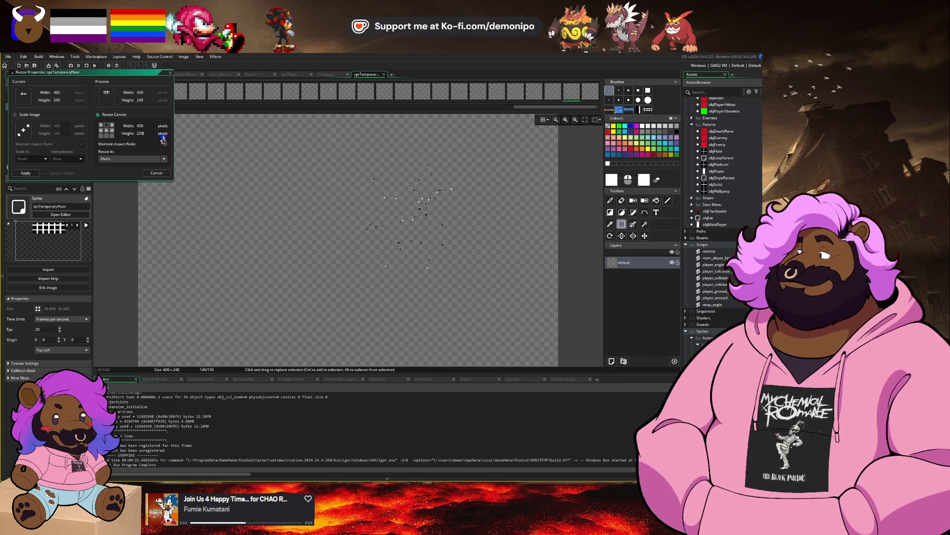
# Apply the 400×200 canvas size and play the disintegration animation to check the fit.
pyautogui.press('Return')
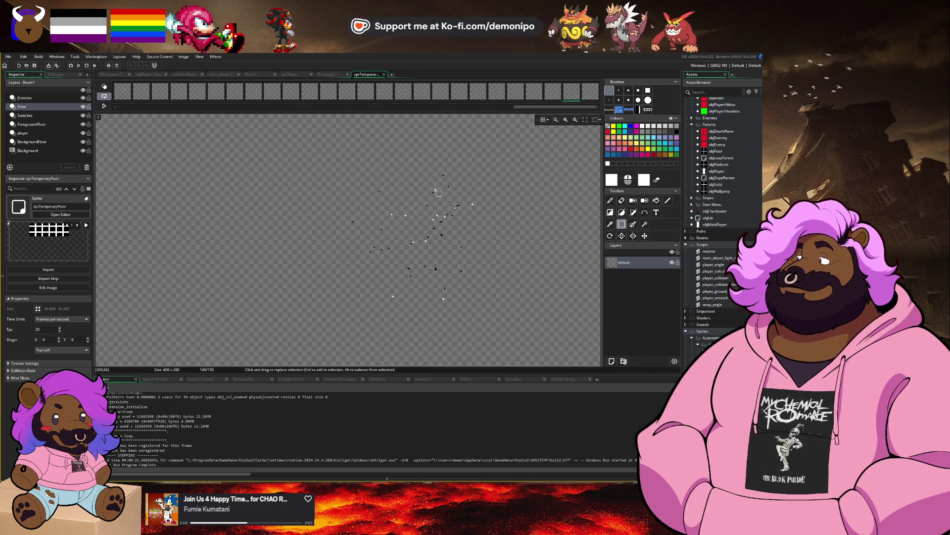
pyautogui.scroll(-2, 396, 191)
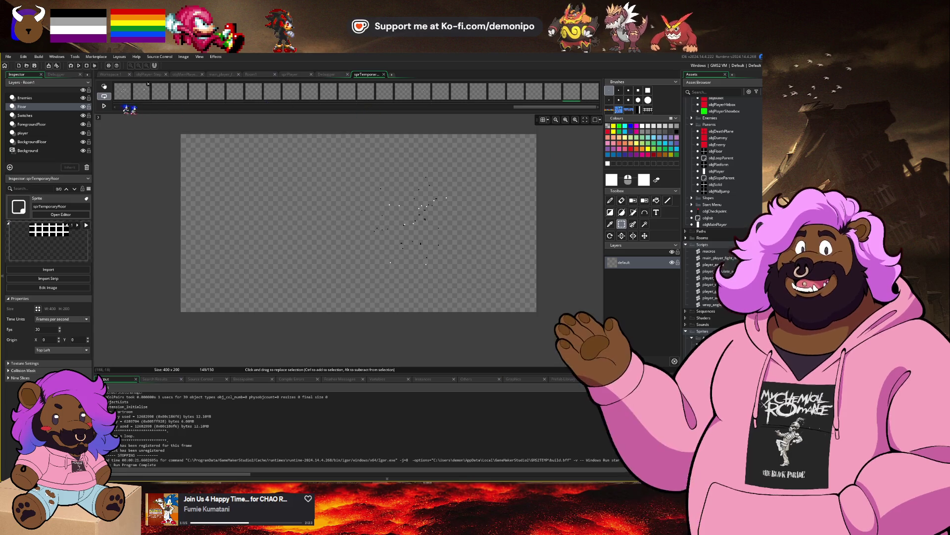
pyautogui.click(104, 106)
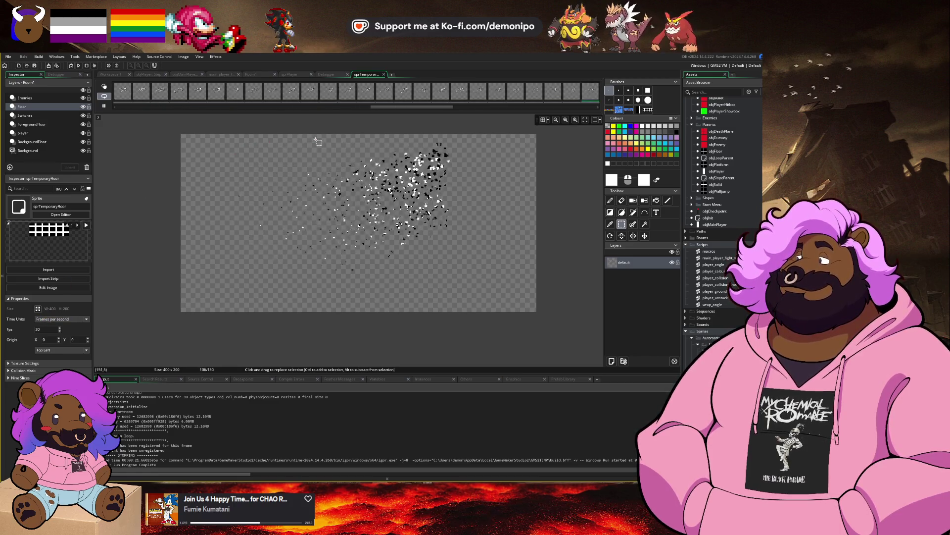
pyautogui.click(311, 166)
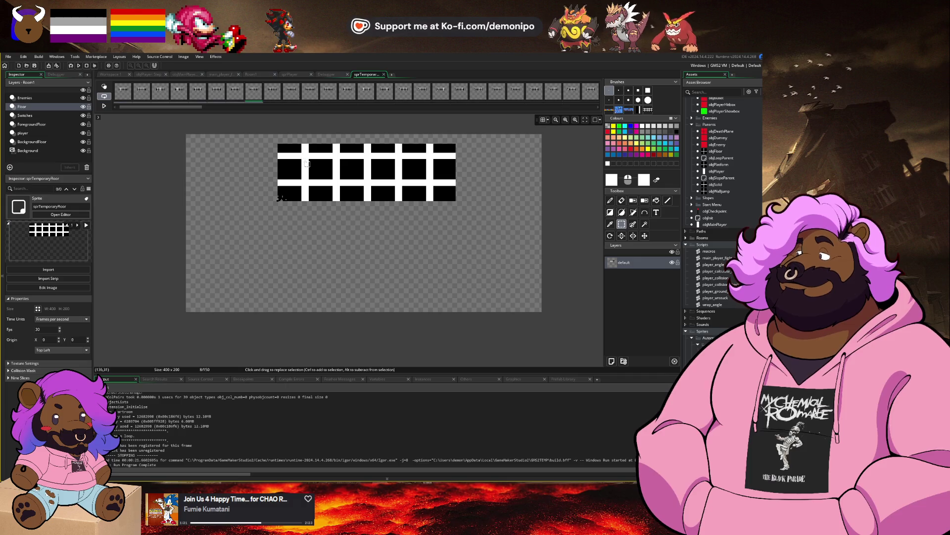
# Resize the canvas to 380×200 and preview the dissolve animation.
pyautogui.press('Right')
pyautogui.press('Right')
pyautogui.press('Right')
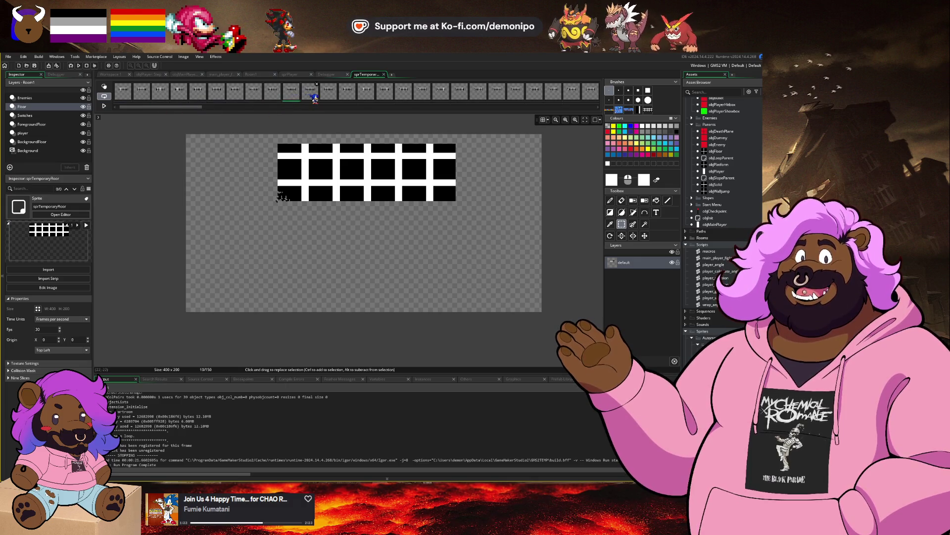
pyautogui.click(38, 308)
pyautogui.click(106, 133)
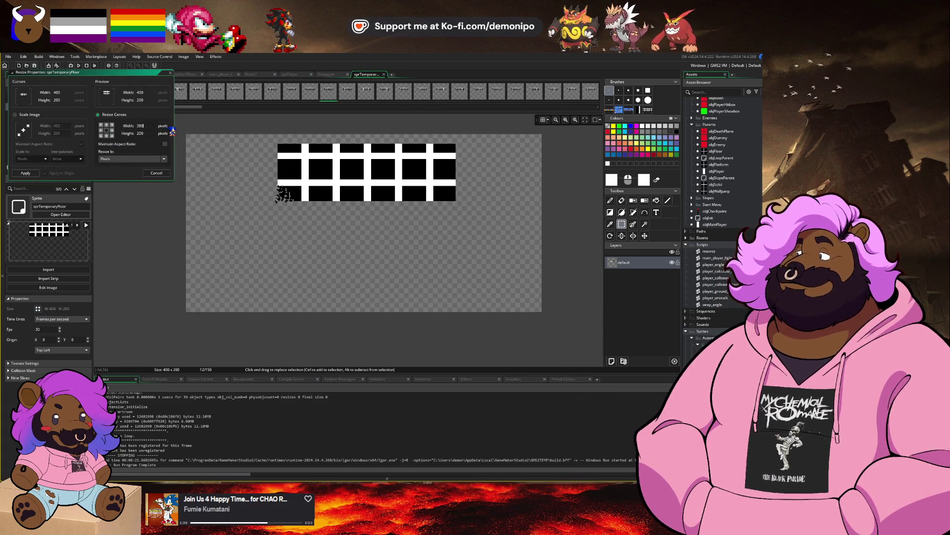
pyautogui.press('Return')
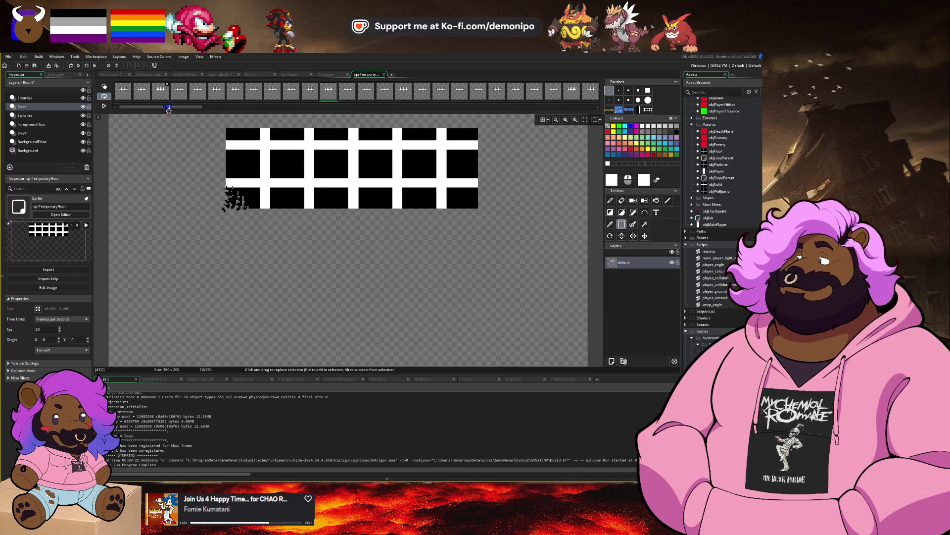
pyautogui.click(110, 107)
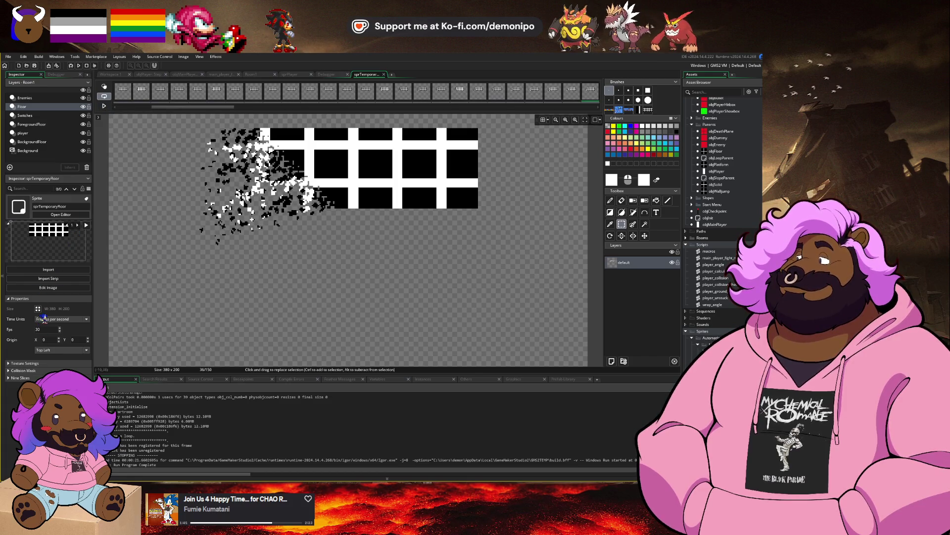
# Narrow the canvas to 360×200, then 340×200, and preview the dissolve again.
pyautogui.click(38, 308)
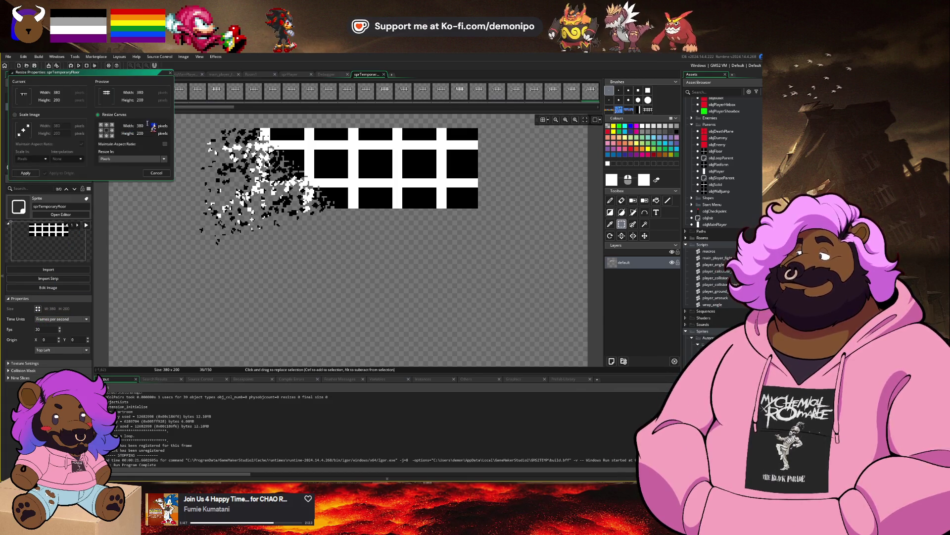
pyautogui.press('Return')
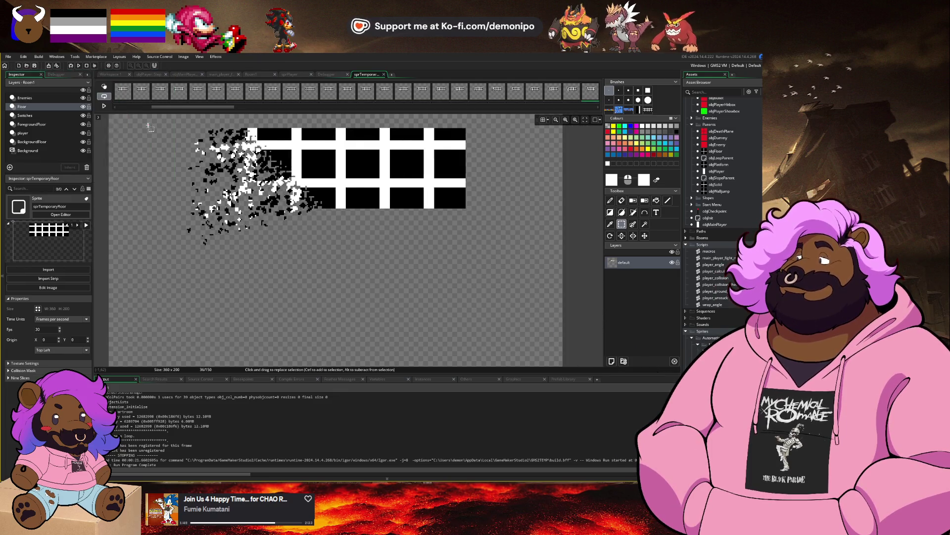
pyautogui.click(38, 308)
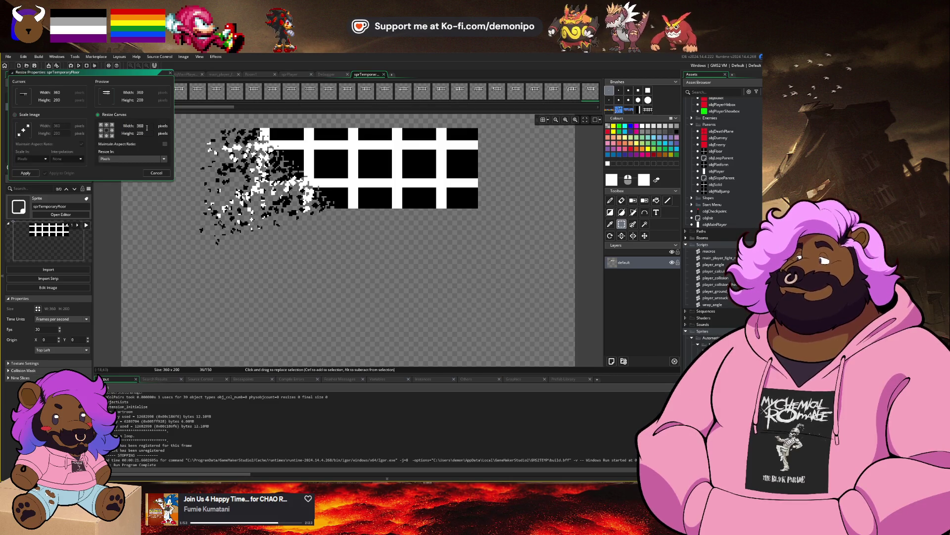
pyautogui.press('Return')
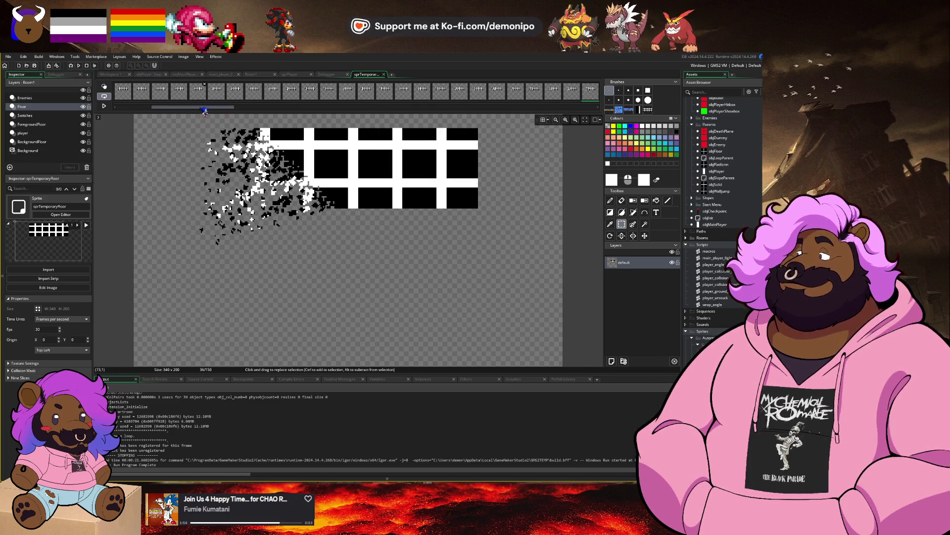
pyautogui.press('space')
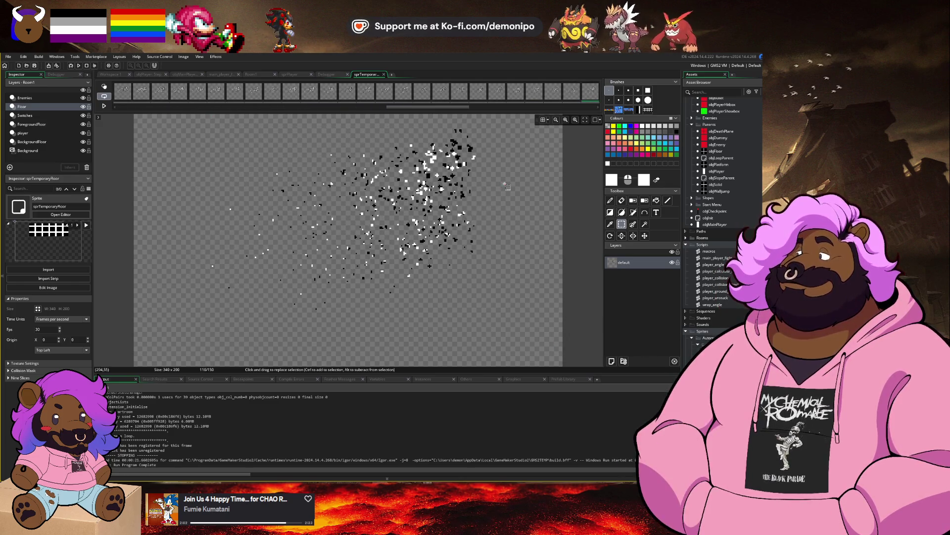
# Narrow the canvas width to 300 pixels.
pyautogui.click(38, 309)
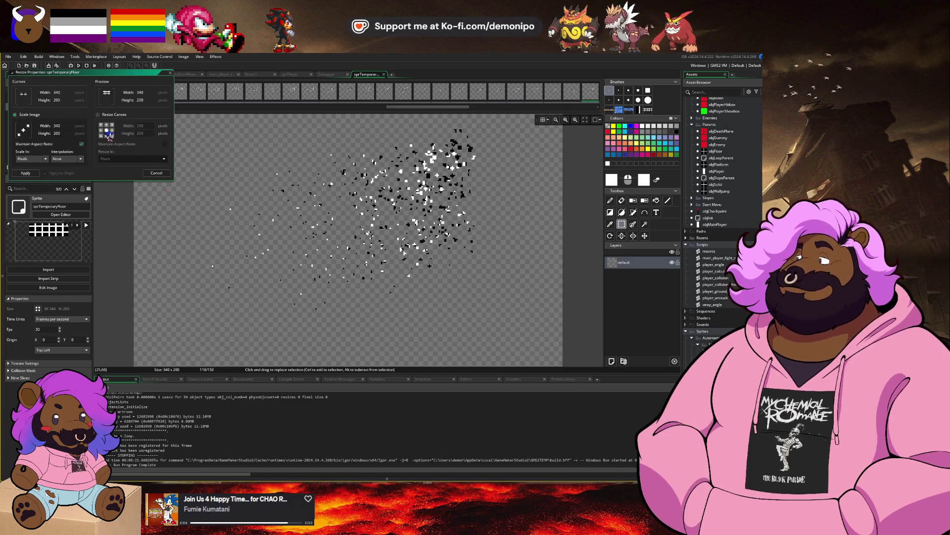
pyautogui.click(97, 115)
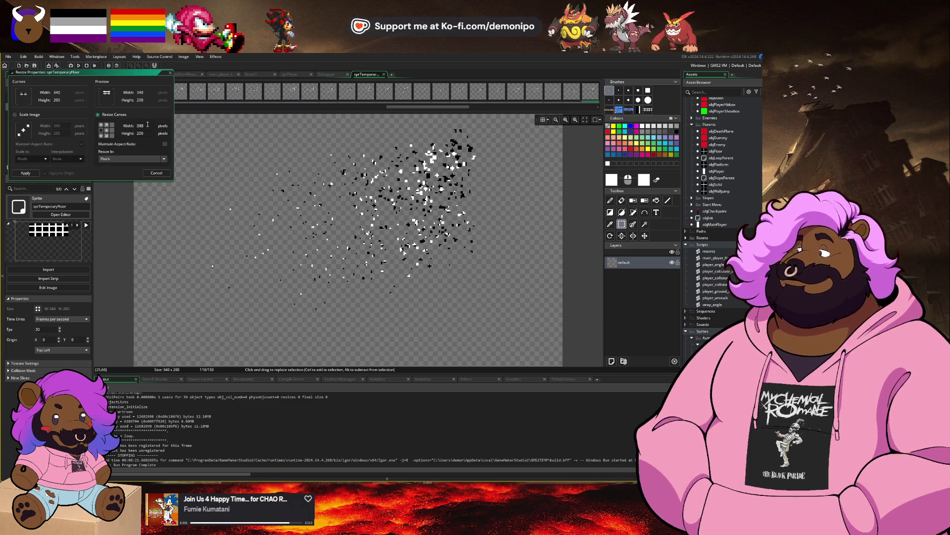
pyautogui.write('300')
pyautogui.press('Return')
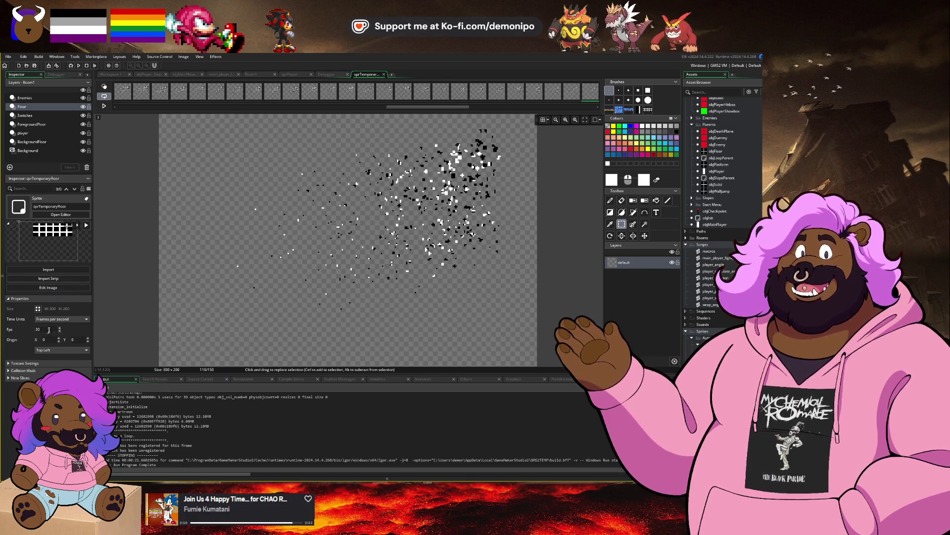
pyautogui.click(38, 308)
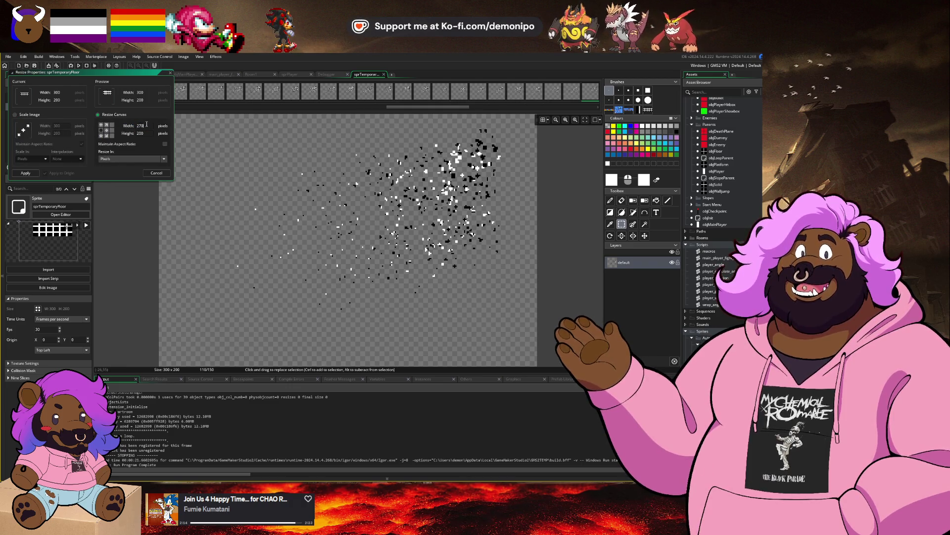
pyautogui.press('Escape')
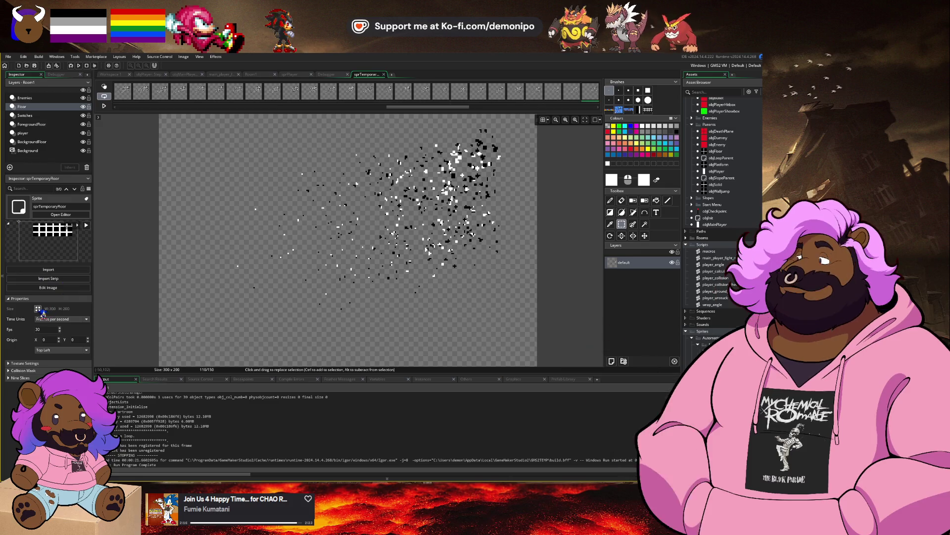
# Narrow the canvas width to 290, then 280 pixels, and view frame 92.
pyautogui.click(41, 310)
pyautogui.click(98, 114)
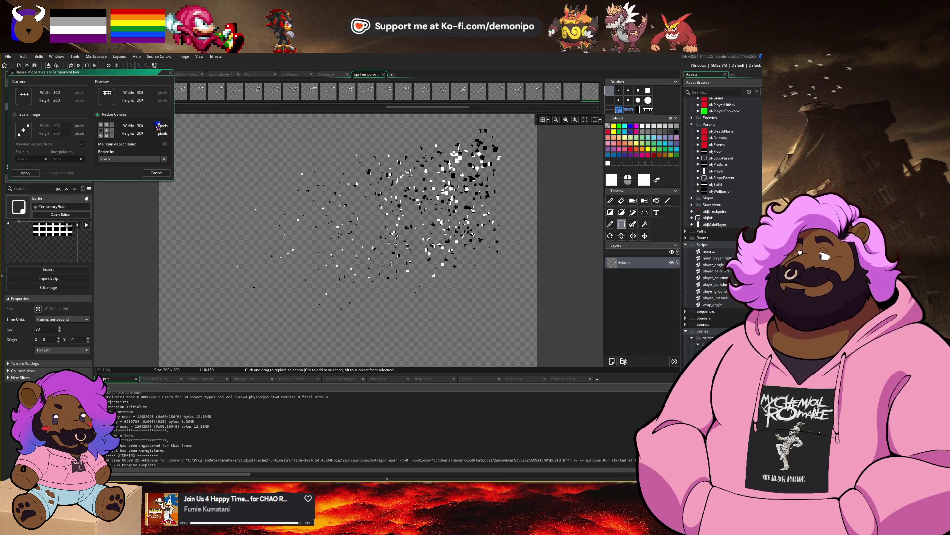
pyautogui.write('0')
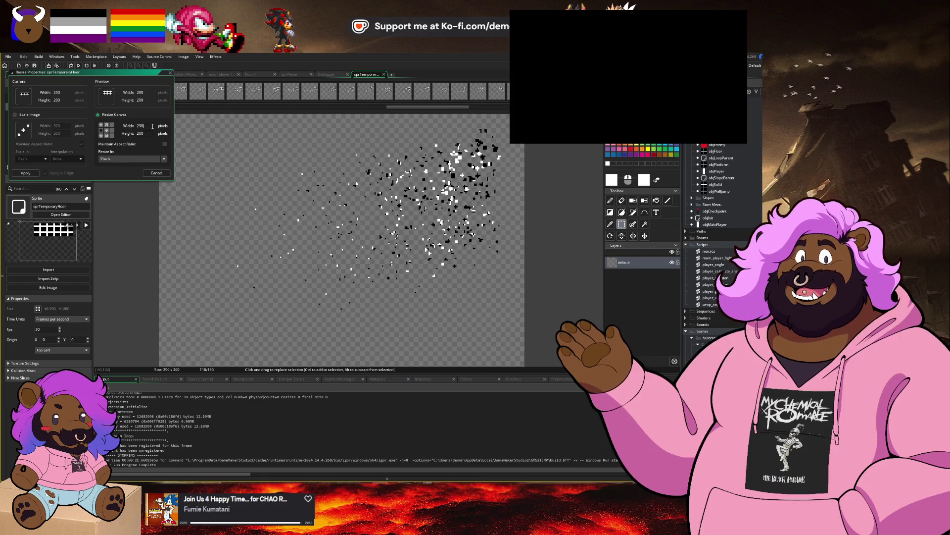
pyautogui.press('Return')
pyautogui.click(41, 310)
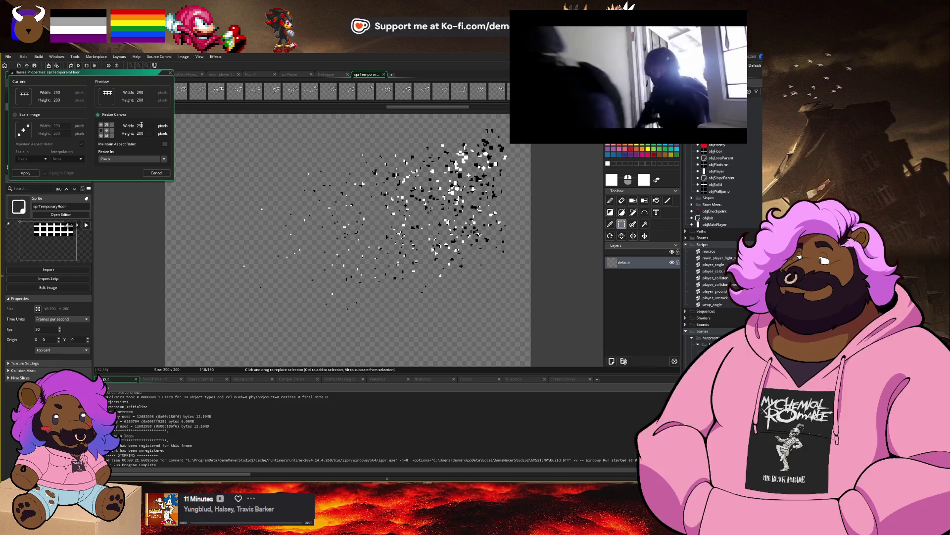
pyautogui.doubleClick(145, 125)
pyautogui.write('280')
pyautogui.press('Return')
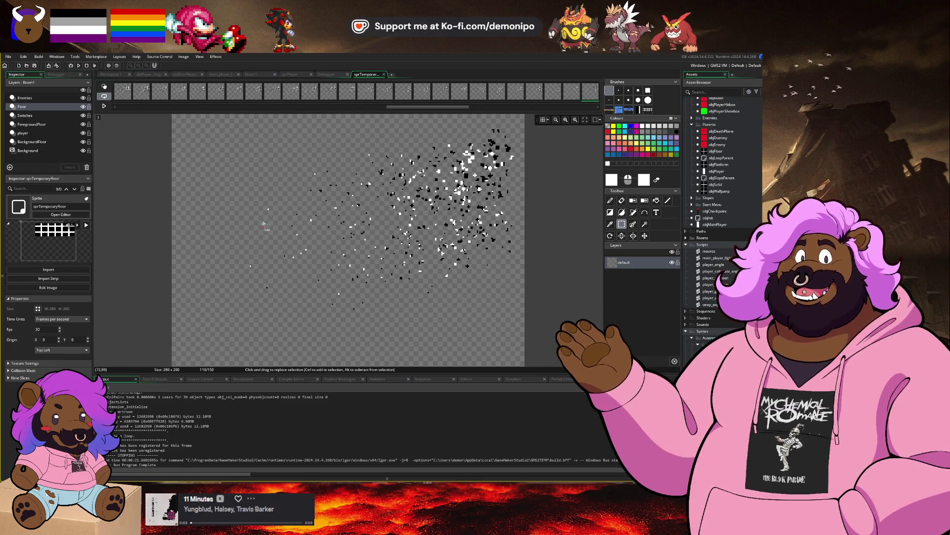
pyautogui.click(266, 99)
pyautogui.moveTo(419, 107); pyautogui.dragTo(207, 110)
# Inspect dissolve frames 23 through 41, then switch to the main_player_fight script.
pyautogui.click(208, 98)
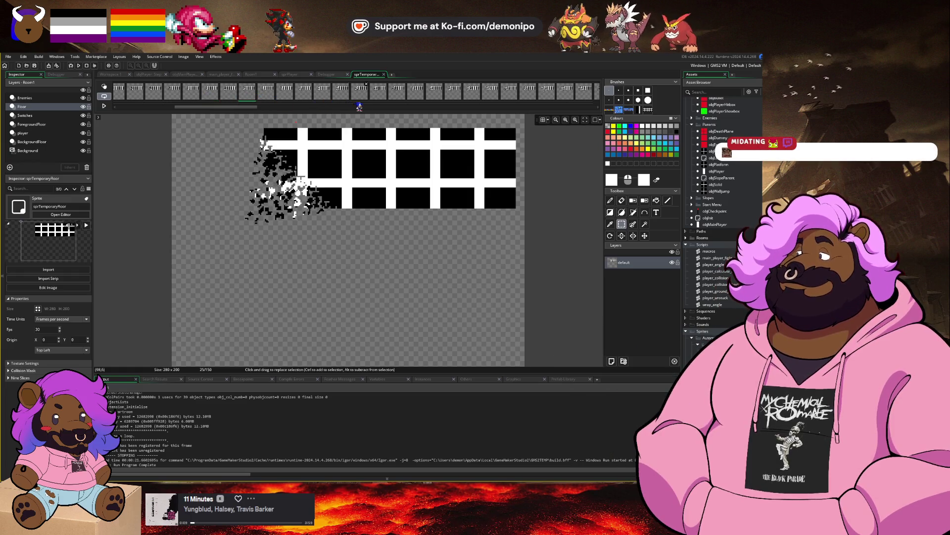
pyautogui.click(379, 95)
pyautogui.click(399, 98)
pyautogui.click(436, 97)
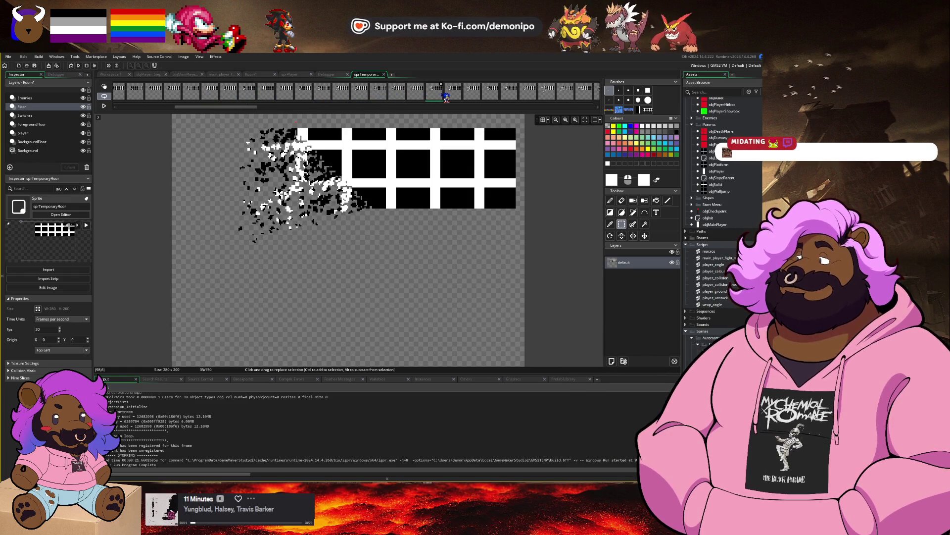
pyautogui.click(478, 98)
pyautogui.click(530, 98)
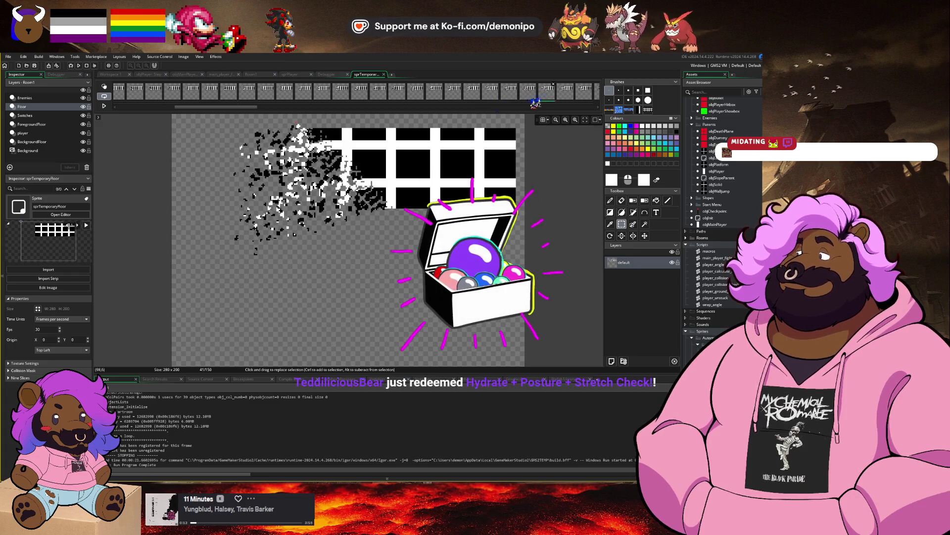
pyautogui.click(547, 97)
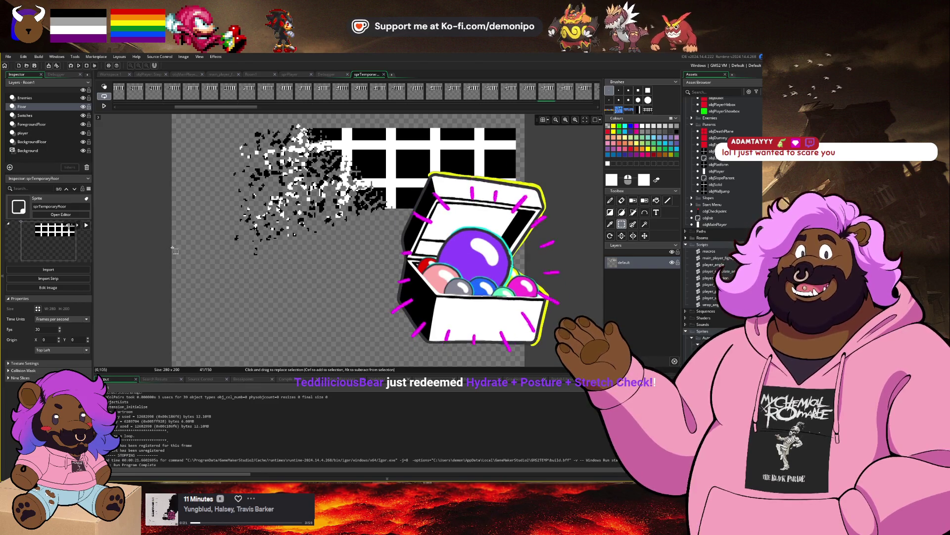
pyautogui.click(207, 75)
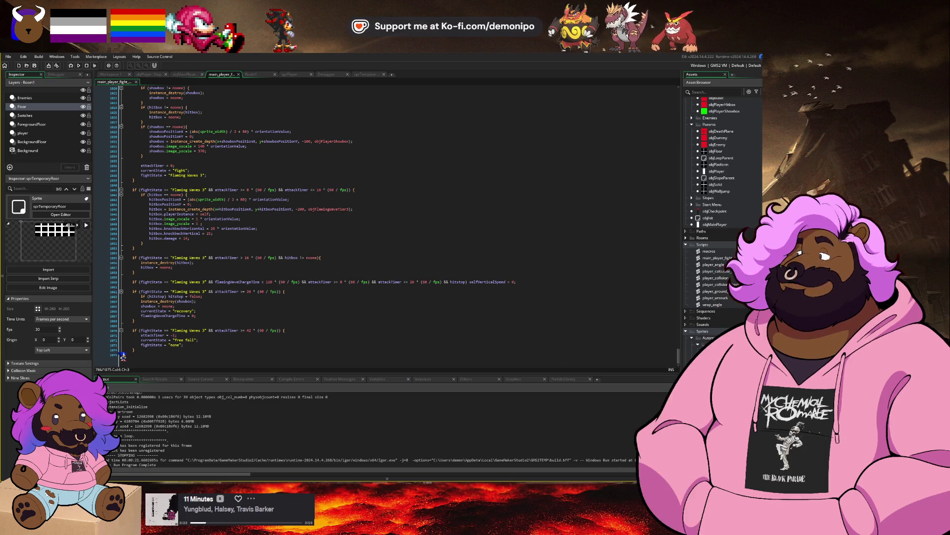
# Return to the sprTemporaryFloor editor and bring up the Windows task switcher.
pyautogui.click(366, 74)
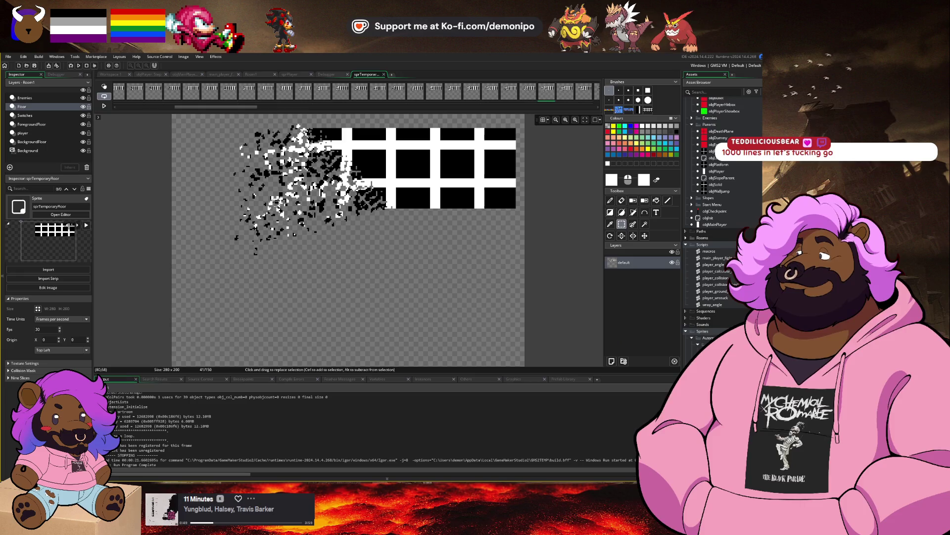
pyautogui.hotkey('alt', 'Tab')
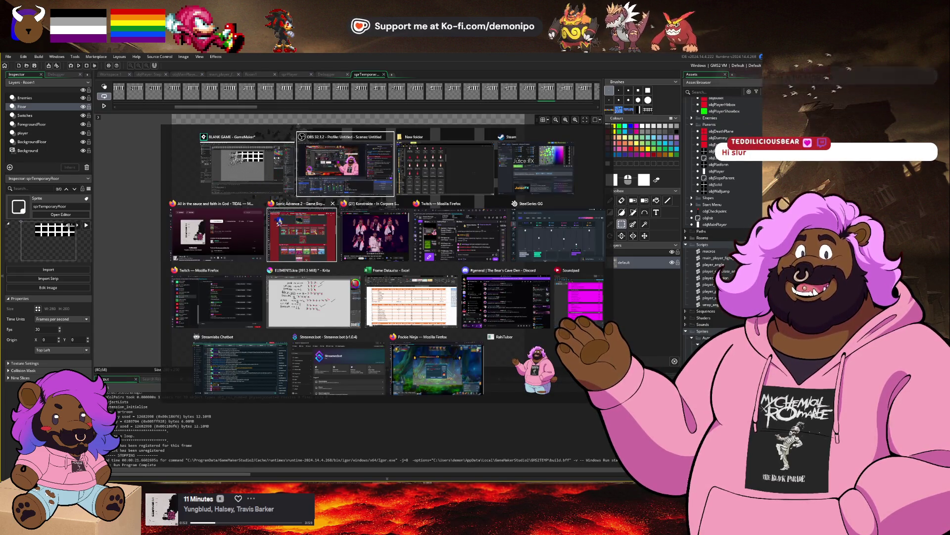
# Pan around the ELEMENTS move-list sketch in Krita, then switch back to GameMaker's sprite editor.
pyautogui.click(317, 307)
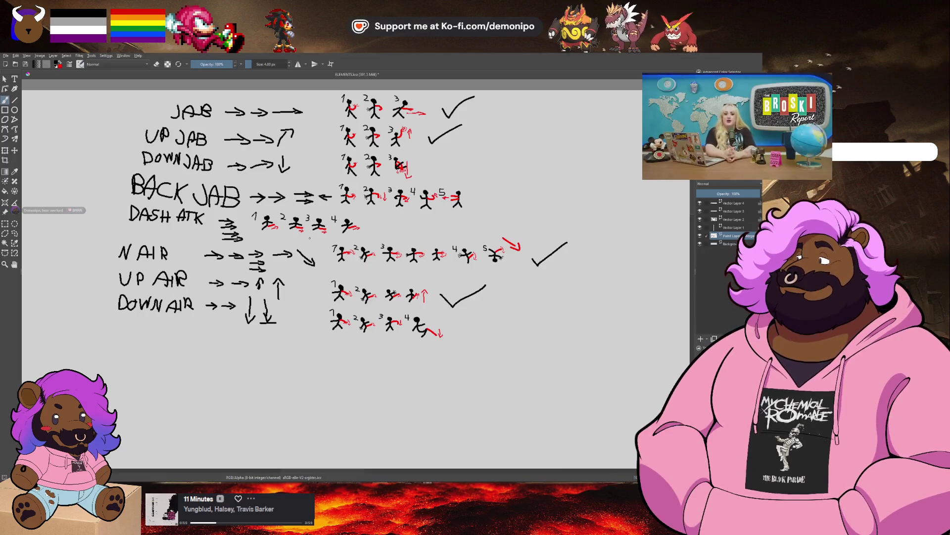
pyautogui.moveTo(310, 238); pyautogui.dragTo(314, 255)
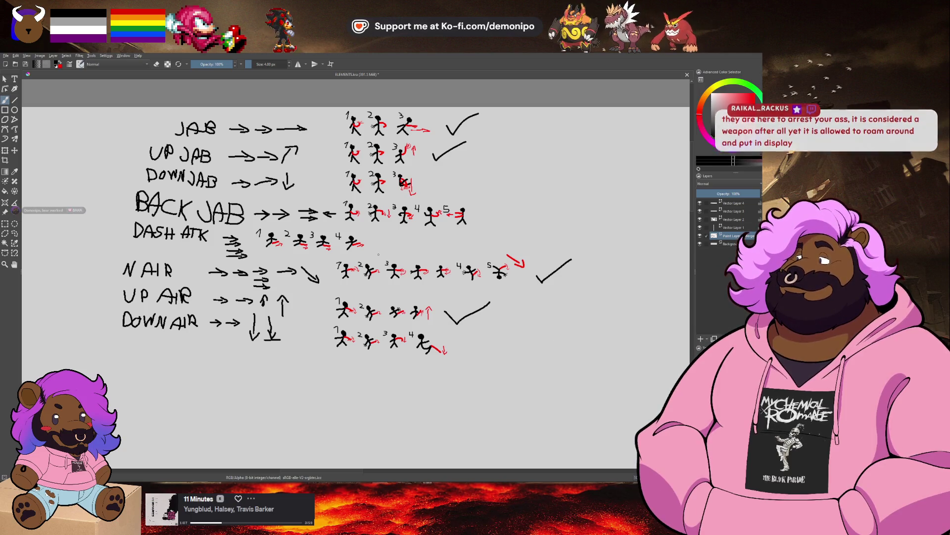
pyautogui.hotkey('alt', 'Tab')
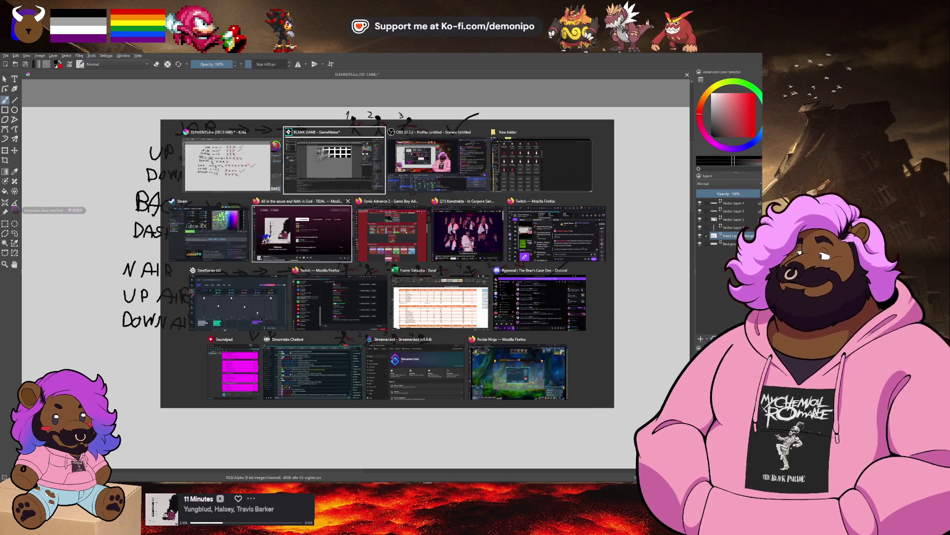
pyautogui.press('Escape')
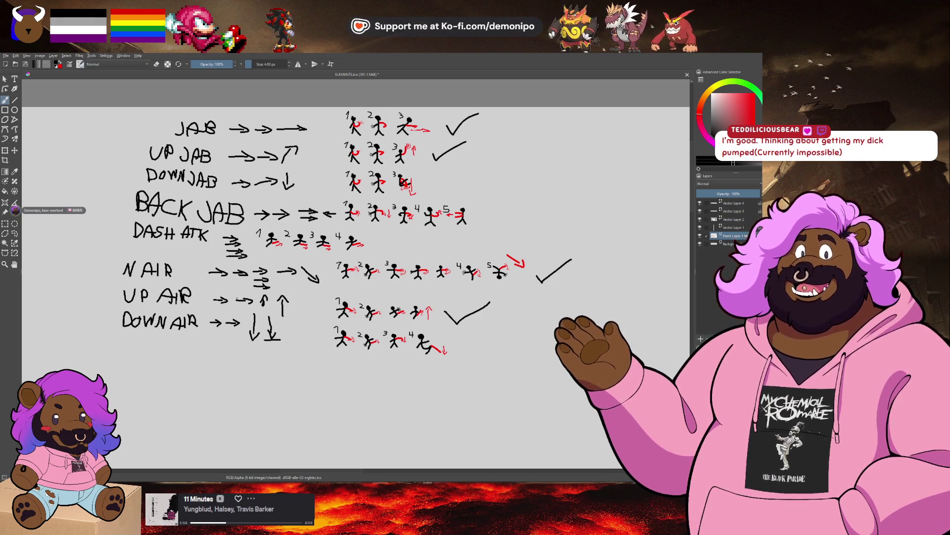
pyautogui.moveTo(397, 284); pyautogui.dragTo(367, 299)
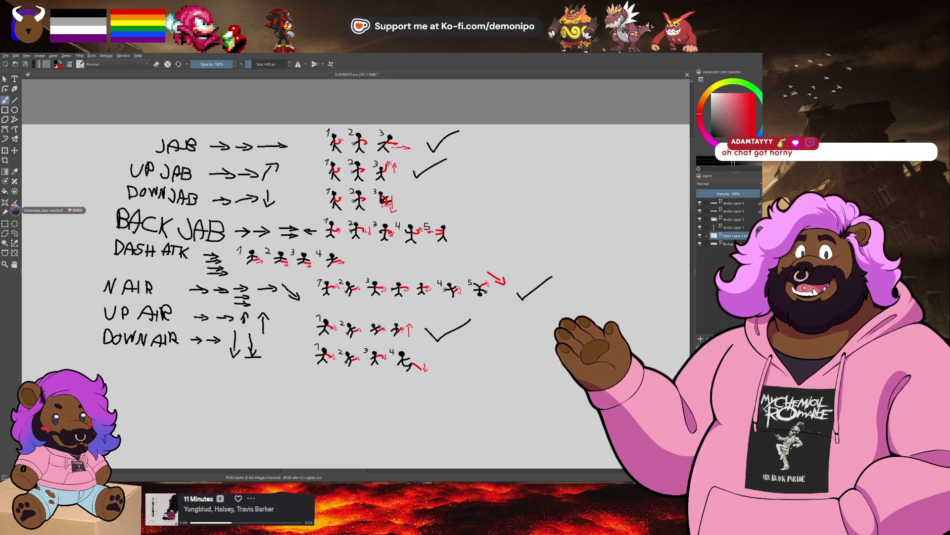
pyautogui.hotkey('alt', 'Tab')
pyautogui.press('Tab')
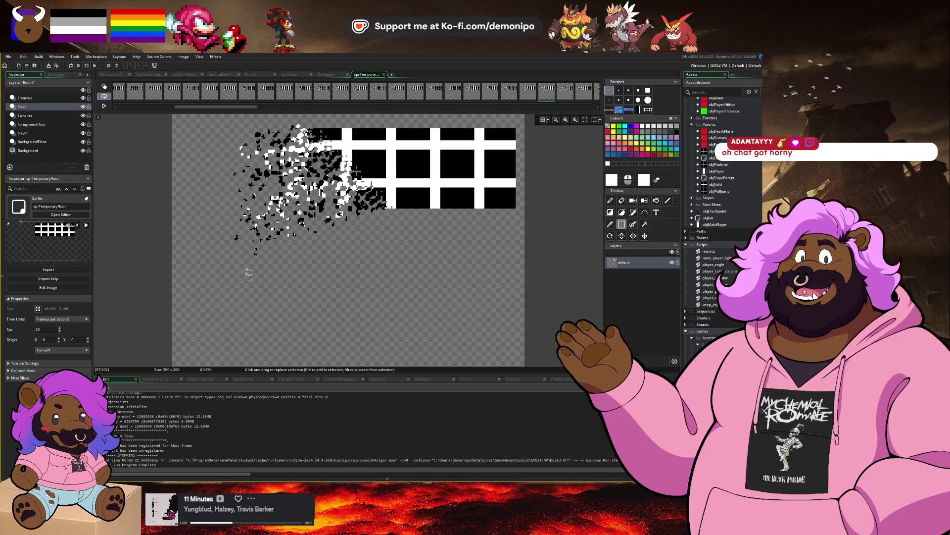
# Resize the sprTemporaryFloor canvas width to 260 and return to the sprite window.
pyautogui.click(42, 308)
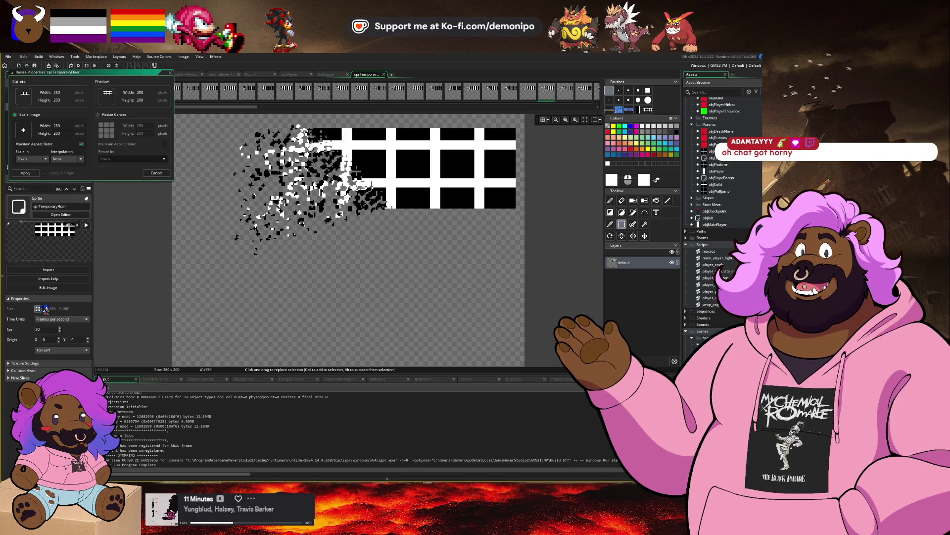
pyautogui.click(121, 140)
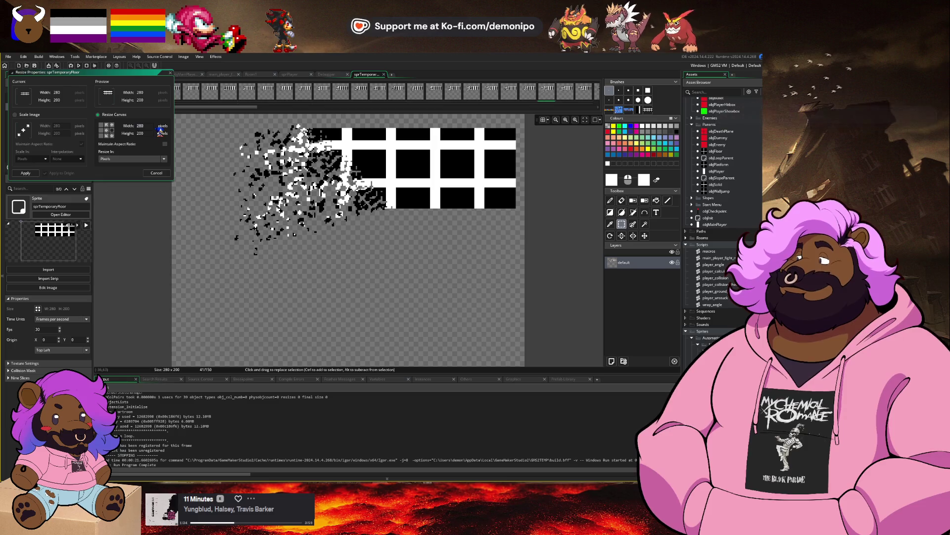
pyautogui.write('260')
pyautogui.press('Return')
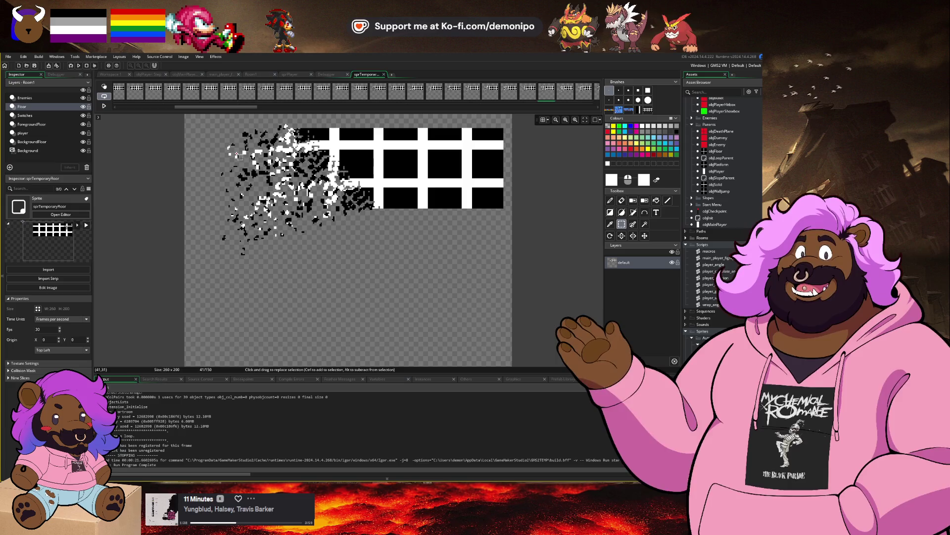
pyautogui.click(110, 75)
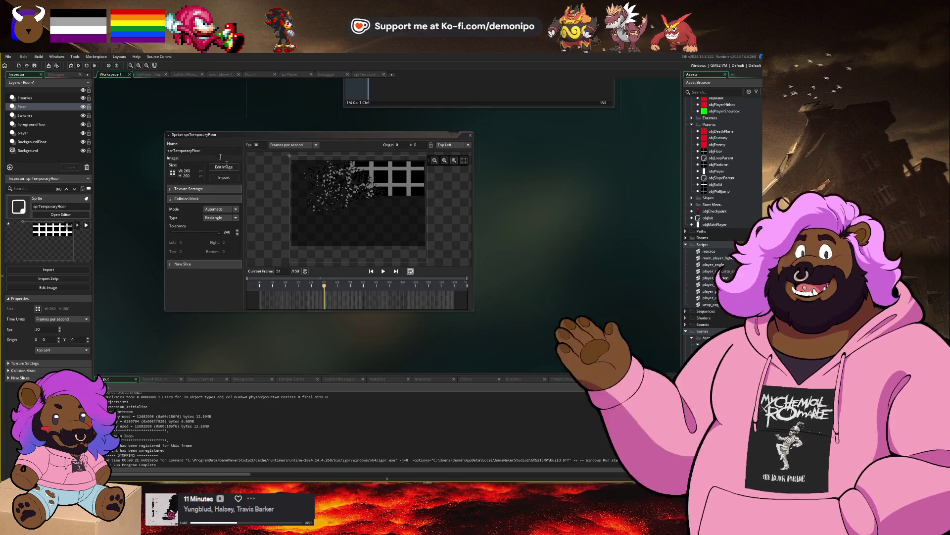
# Lower the mask tolerance, switch the collision mask to Manual, and go to frame 2.
pyautogui.moveTo(220, 235); pyautogui.dragTo(218, 235)
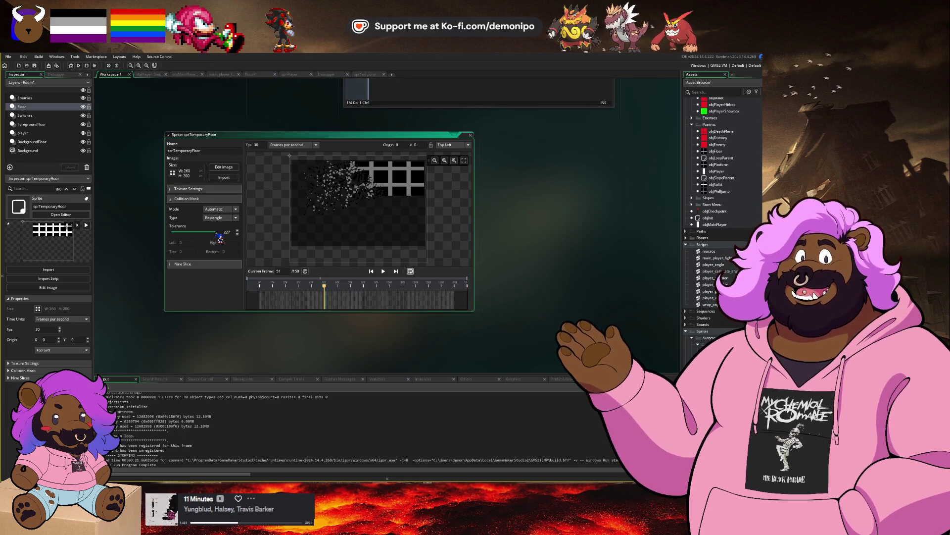
pyautogui.click(220, 209)
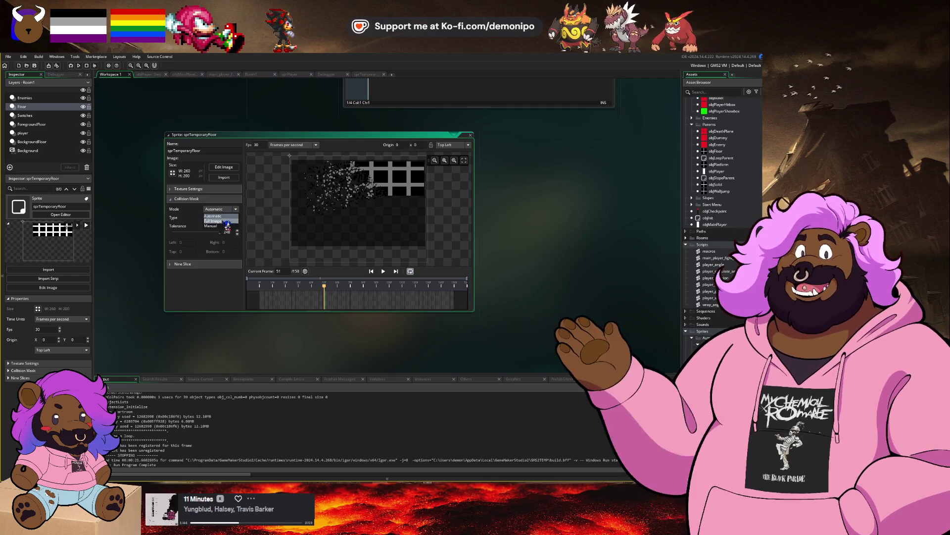
pyautogui.click(218, 230)
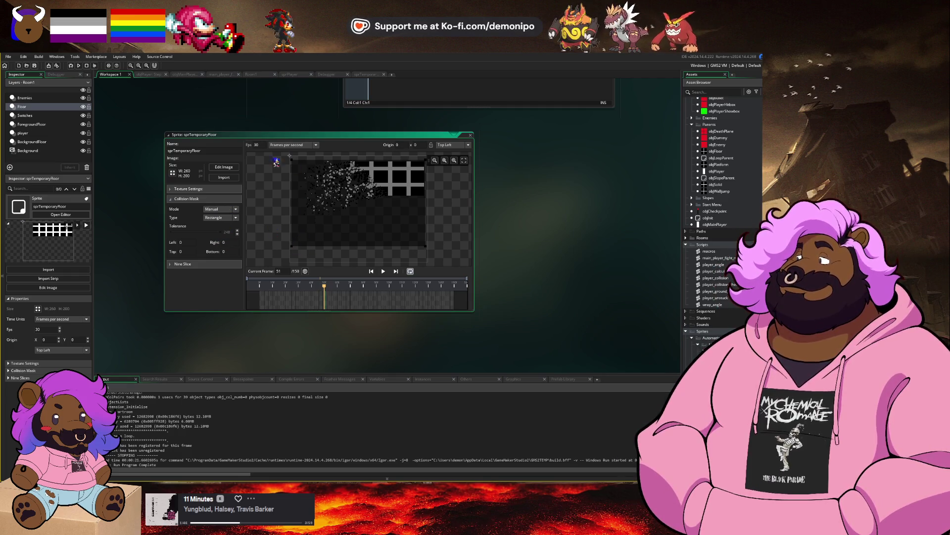
pyautogui.click(261, 297)
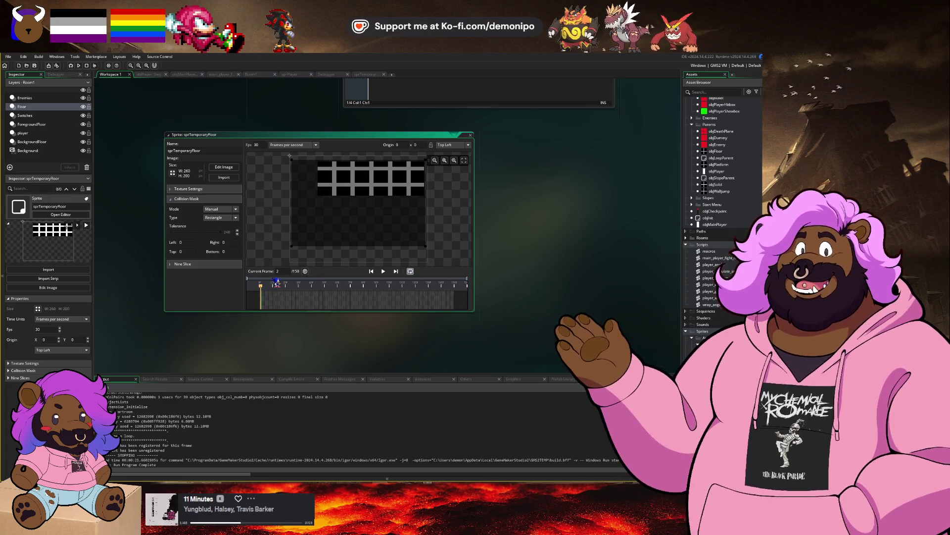
# Drag the mask rectangle edges to left 53, right 252, top 11, bottom 74.
pyautogui.moveTo(292, 246); pyautogui.dragTo(330, 184)
pyautogui.scroll(-3, 333, 188)
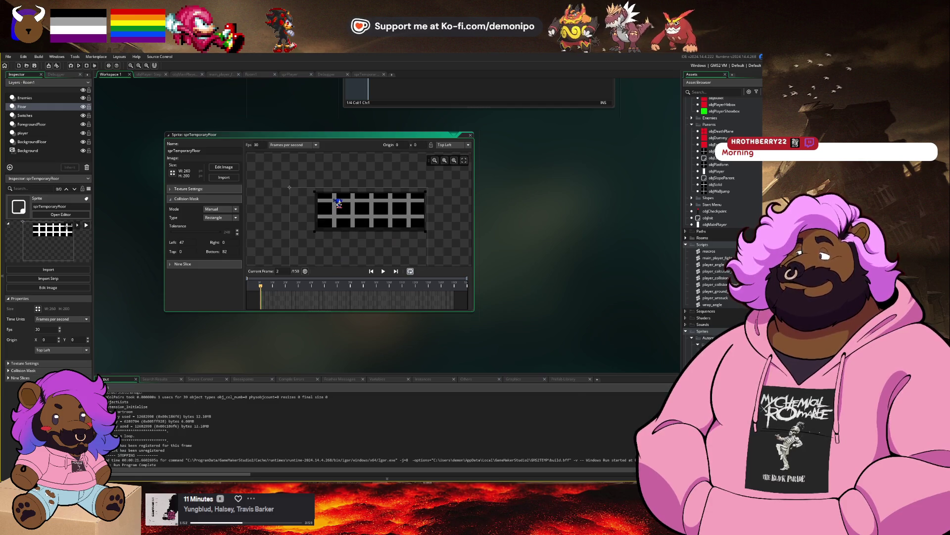
pyautogui.scroll(2, 334, 208)
pyautogui.scroll(3, 315, 216)
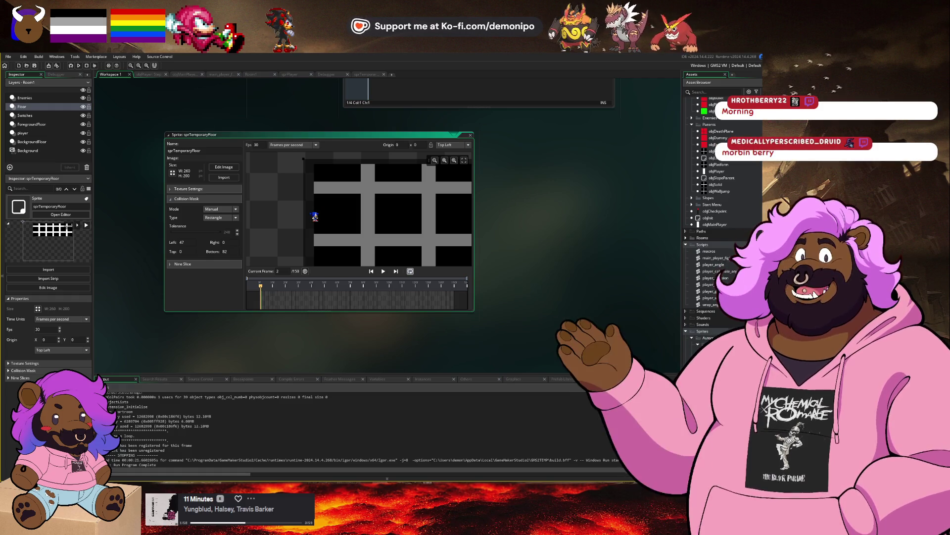
pyautogui.scroll(4, 331, 168)
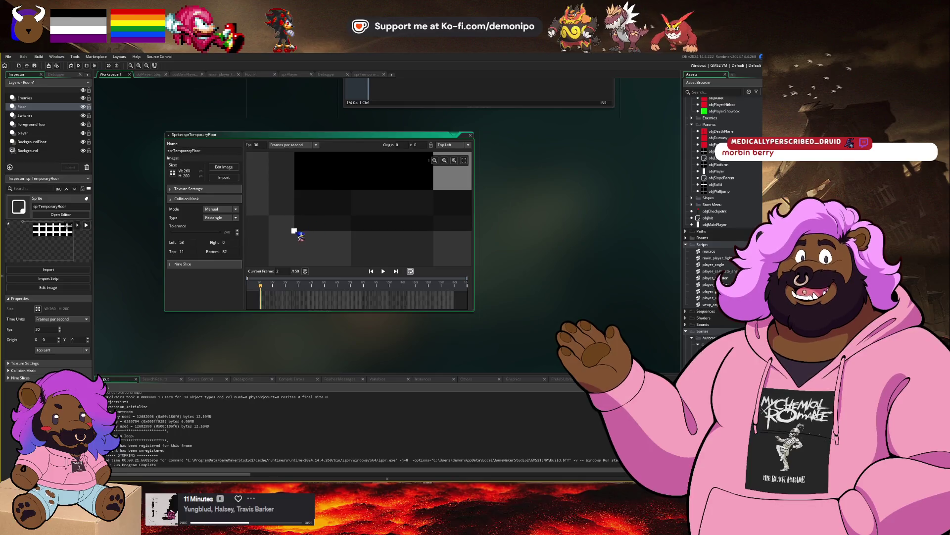
pyautogui.moveTo(297, 227); pyautogui.dragTo(304, 194)
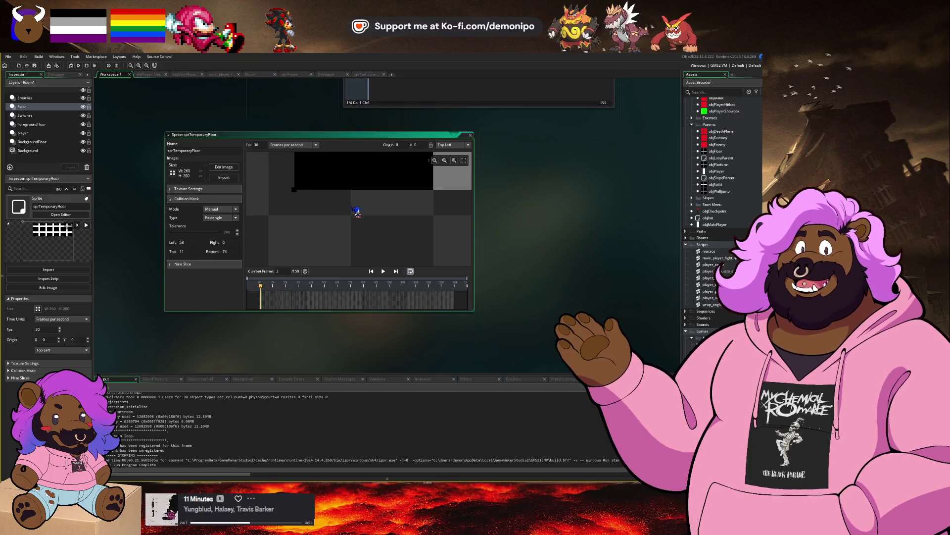
pyautogui.scroll(-3, 356, 212)
pyautogui.scroll(3, 352, 218)
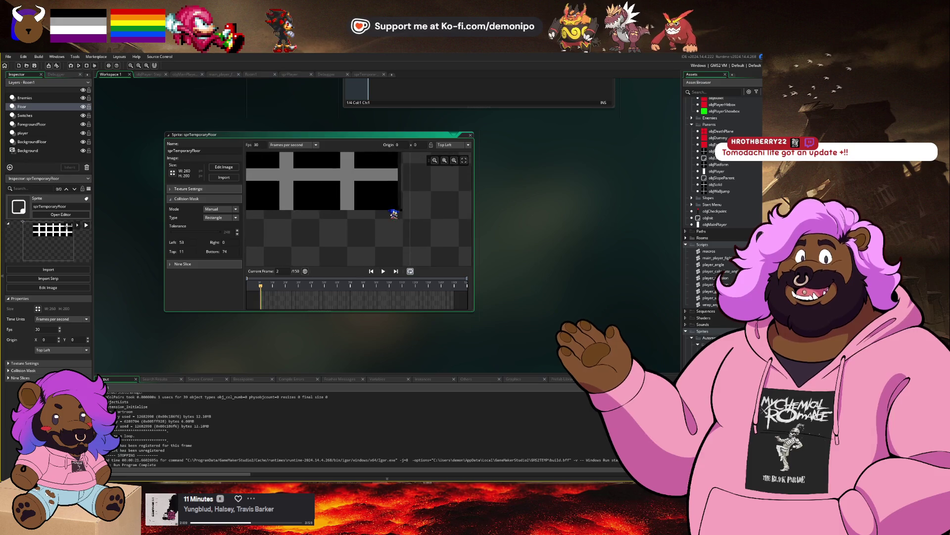
pyautogui.scroll(3, 394, 213)
pyautogui.moveTo(402, 210)
pyautogui.mouseDown()
pyautogui.moveTo(388, 209)
pyautogui.moveTo(400, 202)
pyautogui.mouseUp()
pyautogui.scroll(-3, 400, 202)
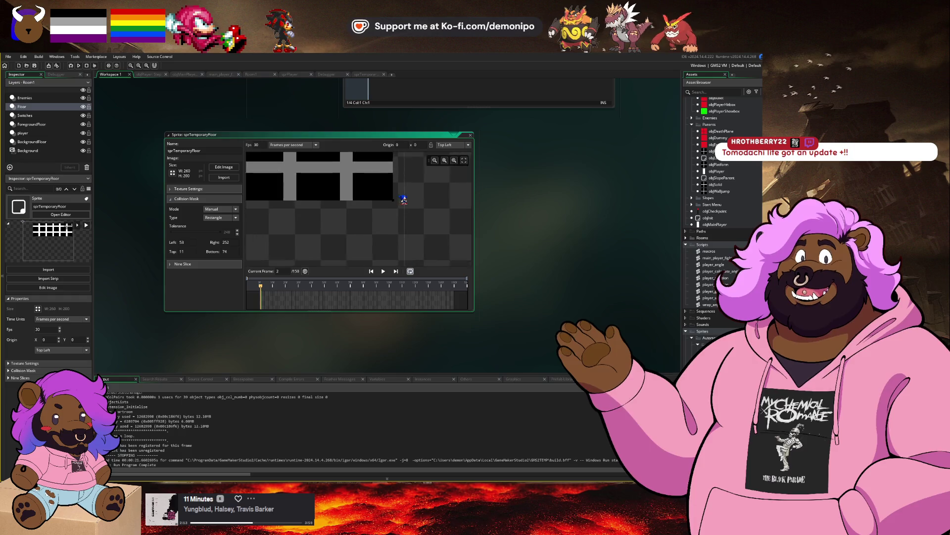
pyautogui.scroll(3, 397, 196)
pyautogui.scroll(-3, 396, 188)
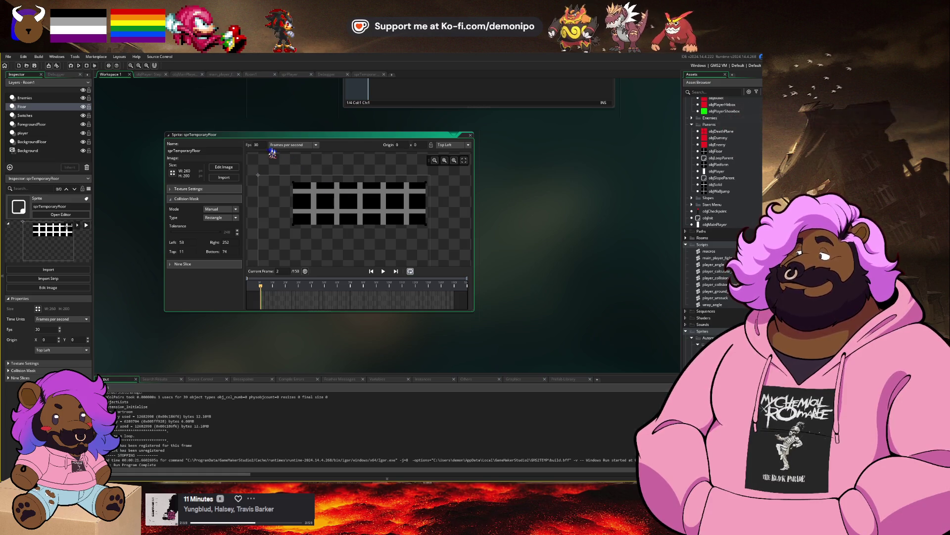
# Set sprTemporaryFloor to 60 fps, keep the rectangle mask shape, and open the objPlayer Step code.
pyautogui.write('60')
pyautogui.press('Return')
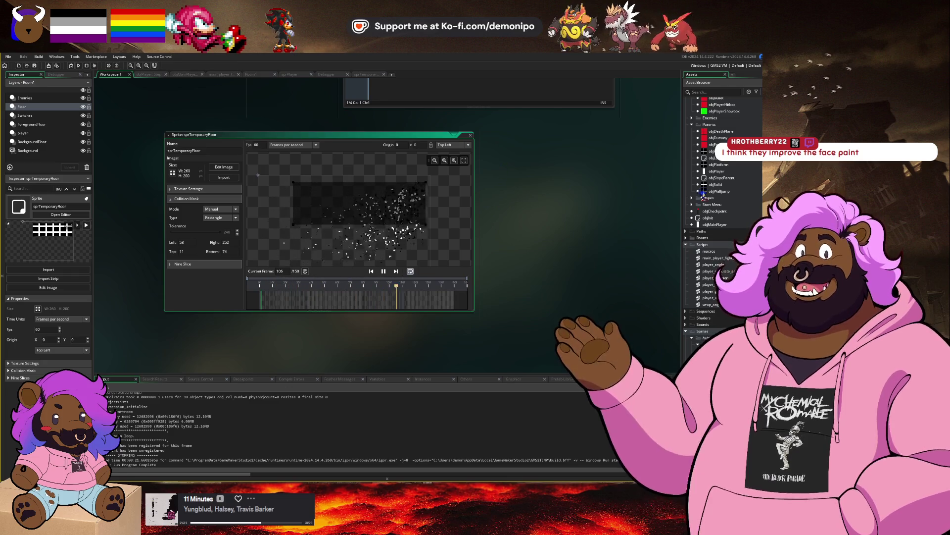
pyautogui.scroll(2, 726, 234)
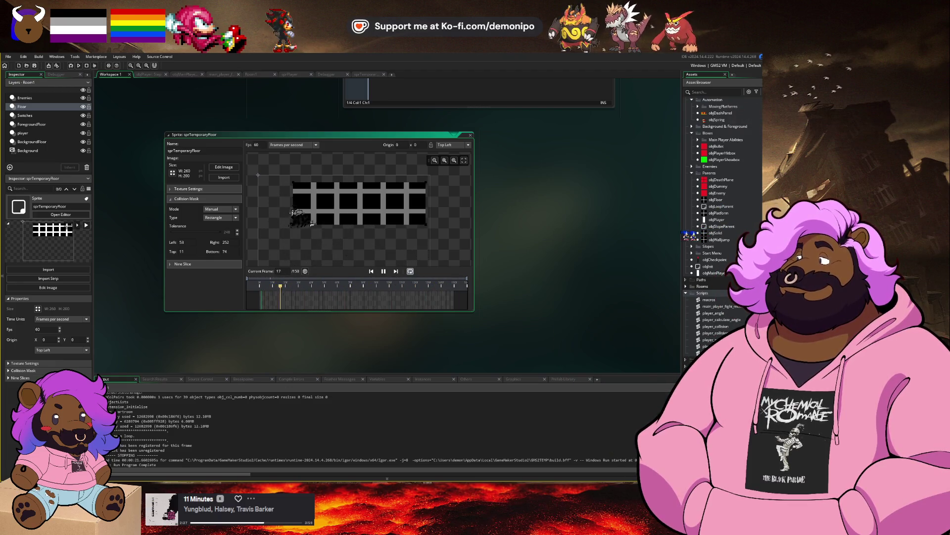
pyautogui.click(236, 219)
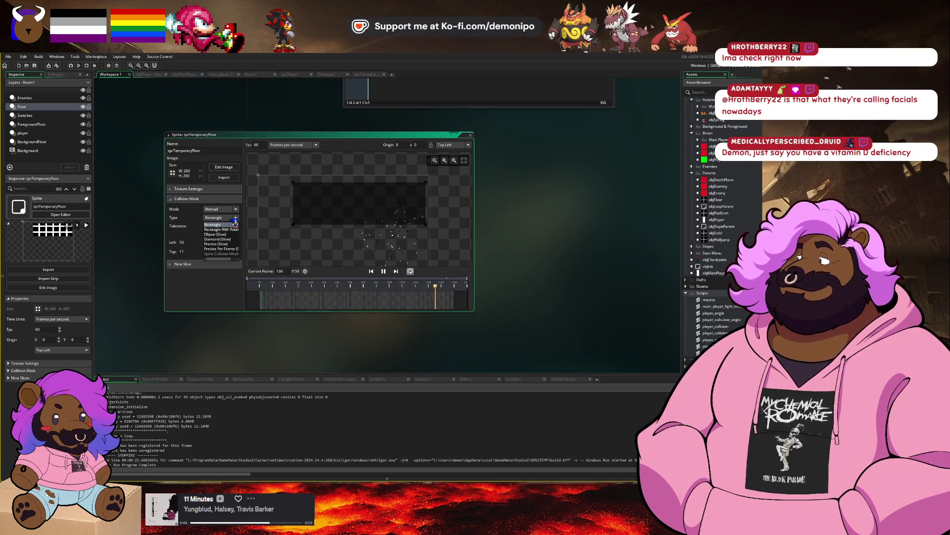
pyautogui.click(235, 224)
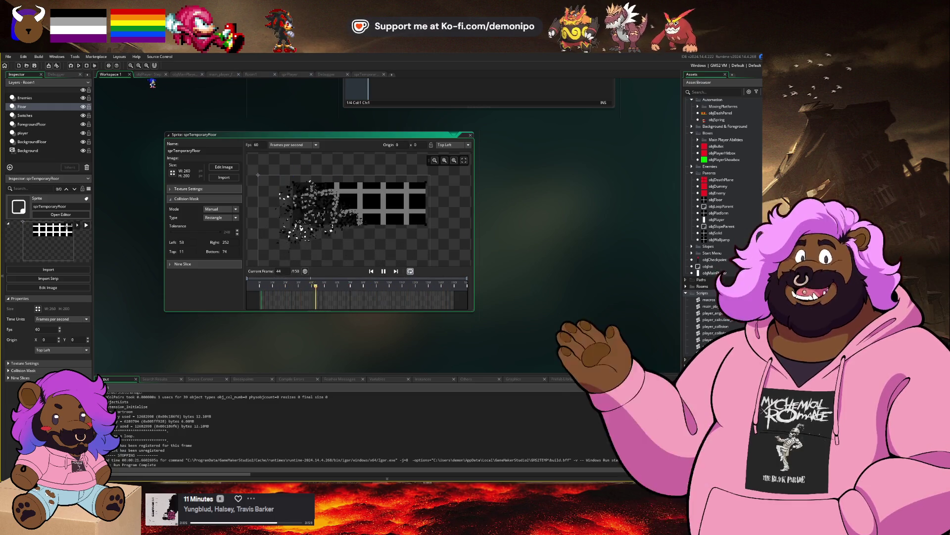
pyautogui.click(152, 81)
pyautogui.click(151, 75)
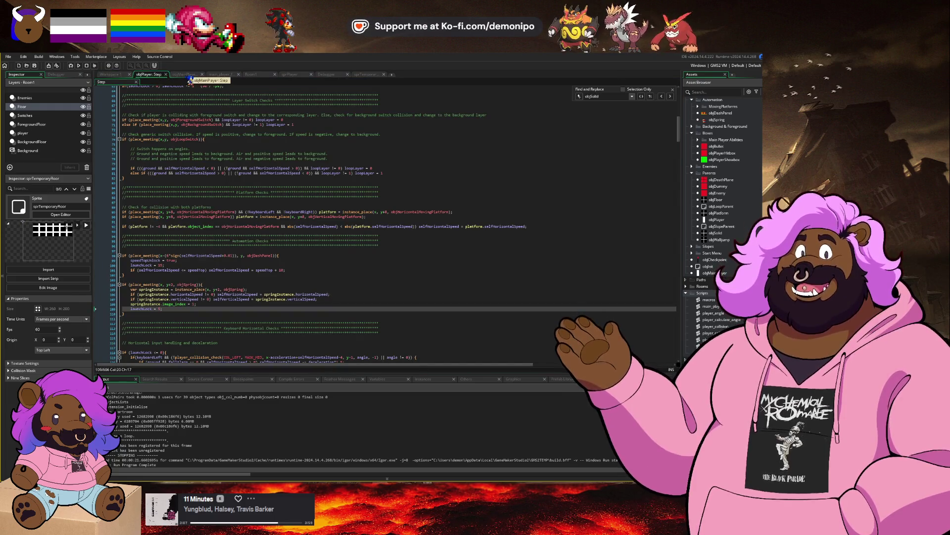
# Select the Automation folder in the Asset Browser and create a new object there with Alt+O.
pyautogui.scroll(2, 709, 221)
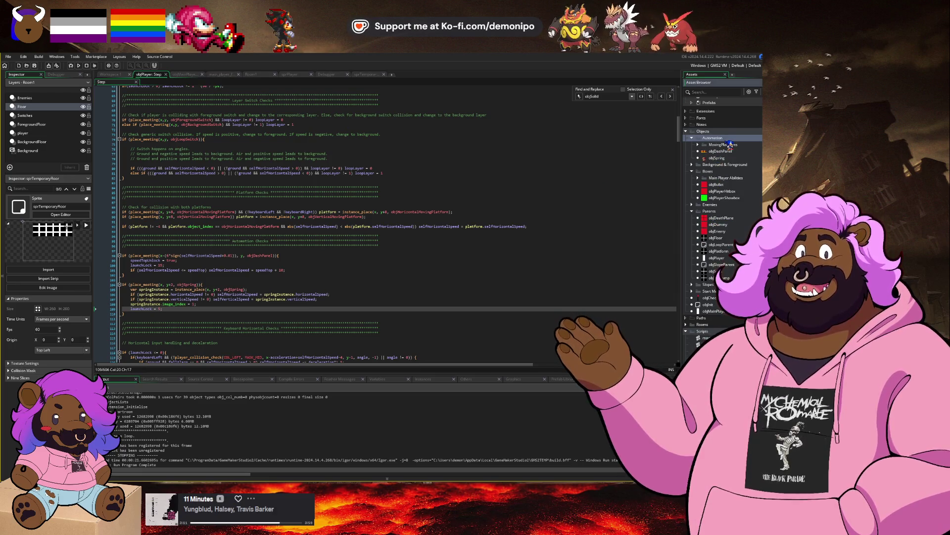
pyautogui.click(723, 212)
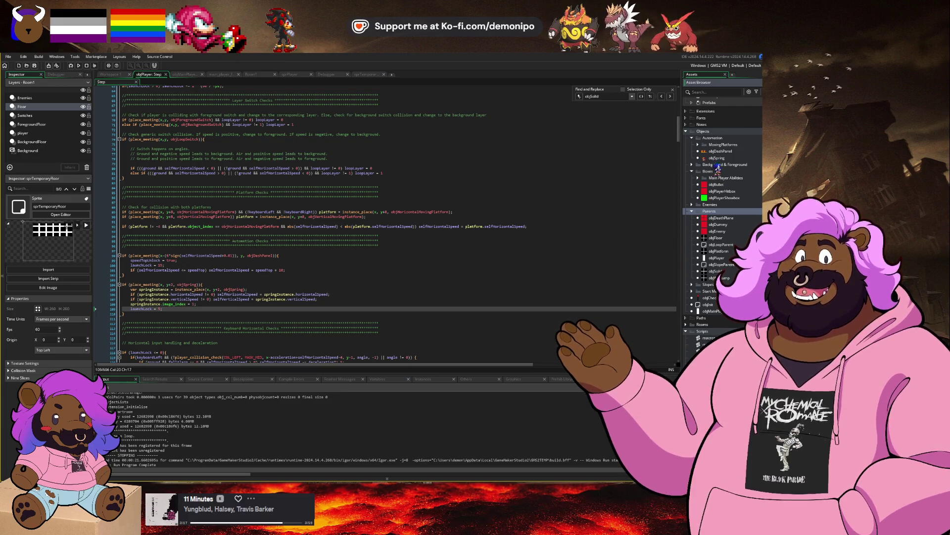
pyautogui.click(723, 139)
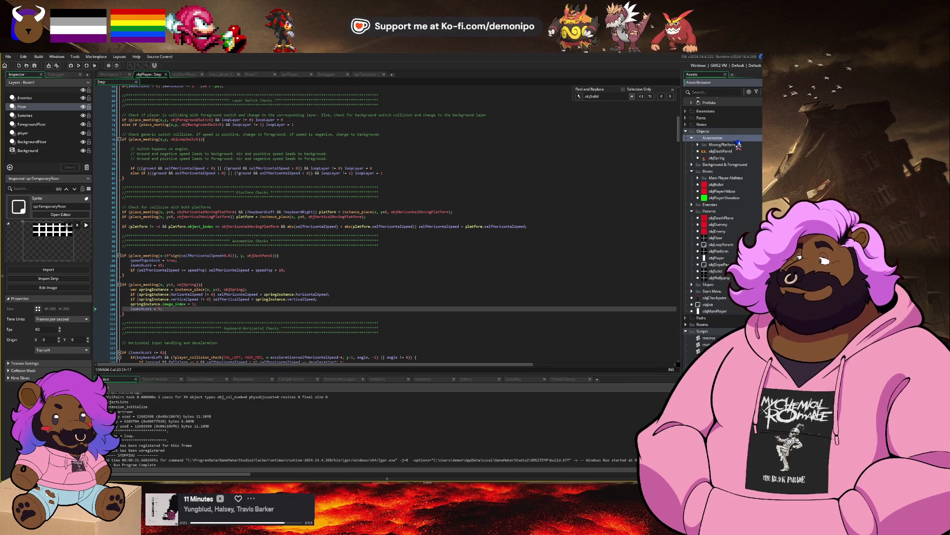
pyautogui.hotkey('alt', 'o')
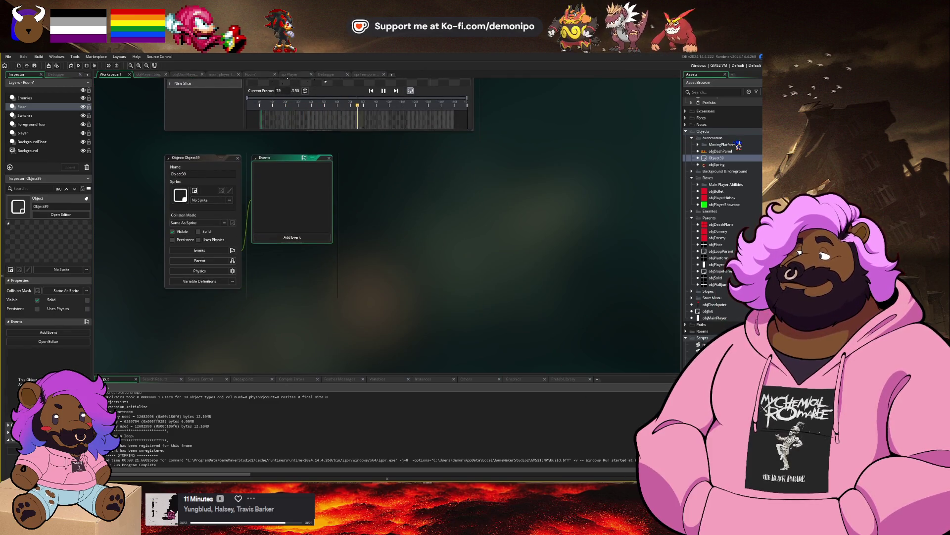
# Rename the new object Object39 to objTemporaryPlatform.
pyautogui.click(383, 91)
pyautogui.write('obj')
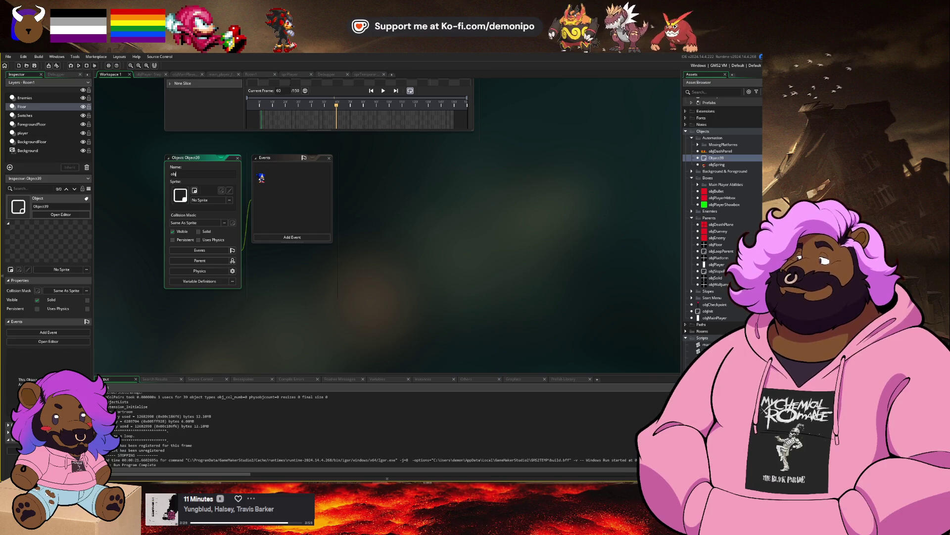
pyautogui.write('Tempor')
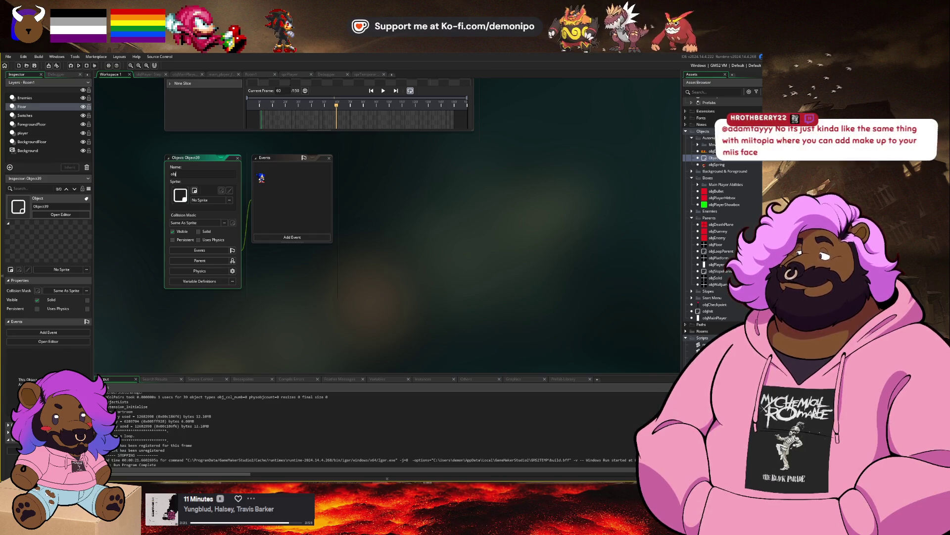
pyautogui.write('aryu')
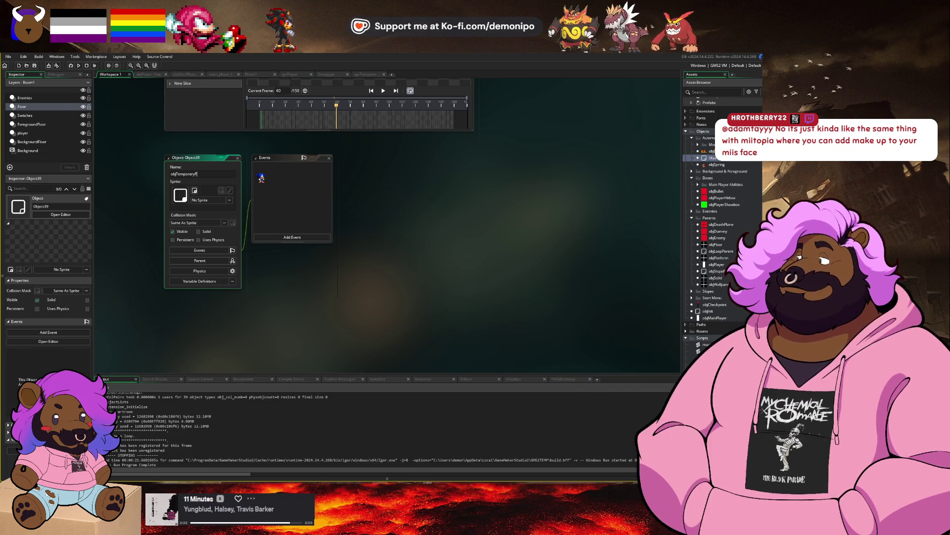
pyautogui.press('Return')
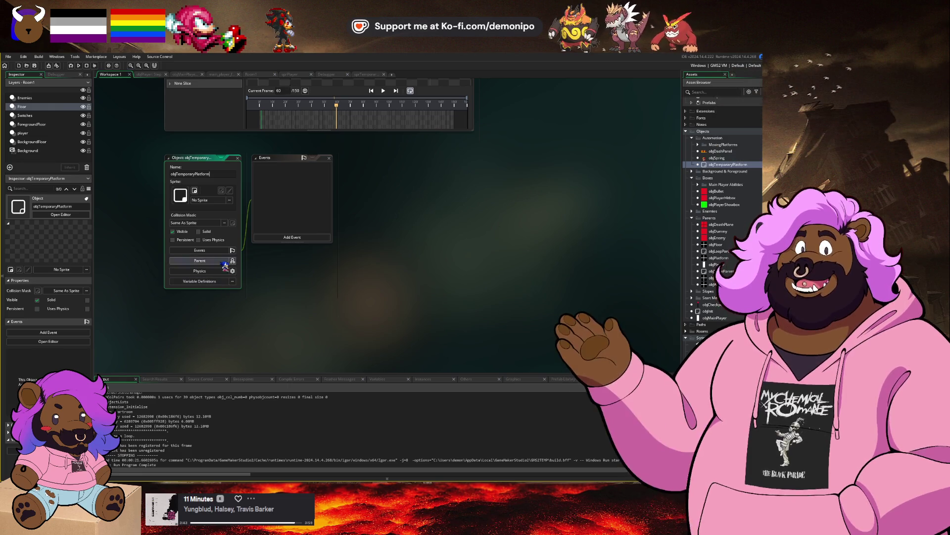
# Set objPlatform from the Parents folder as the object's parent.
pyautogui.click(230, 260)
pyautogui.click(292, 271)
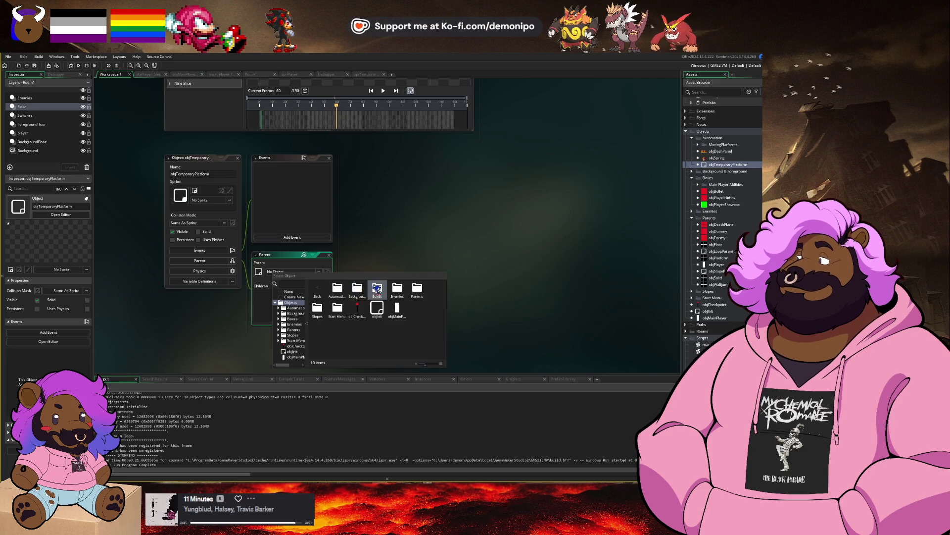
pyautogui.click(417, 288)
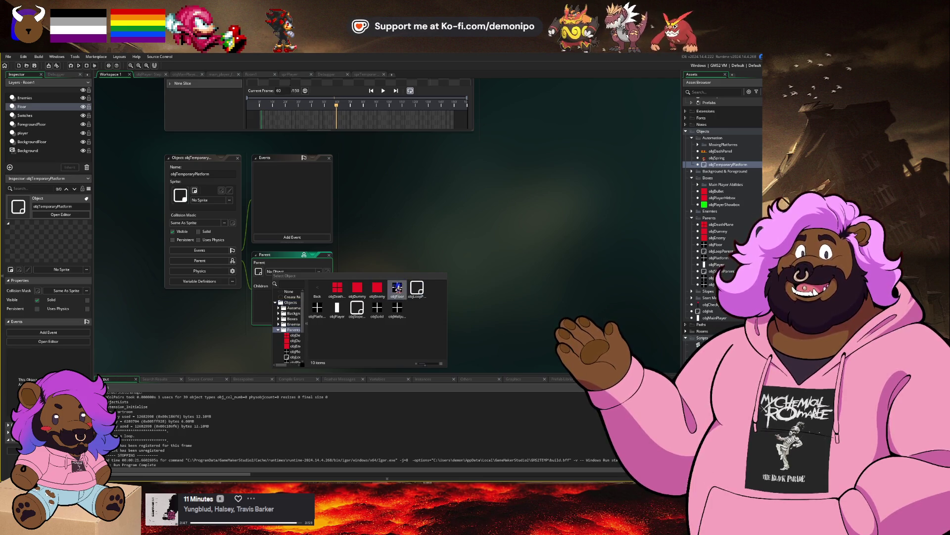
pyautogui.click(318, 308)
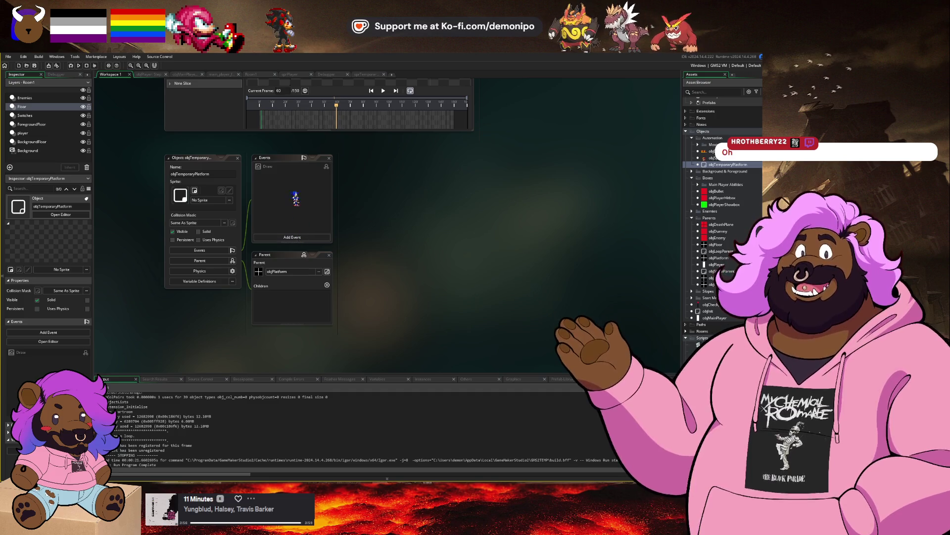
pyautogui.click(300, 169)
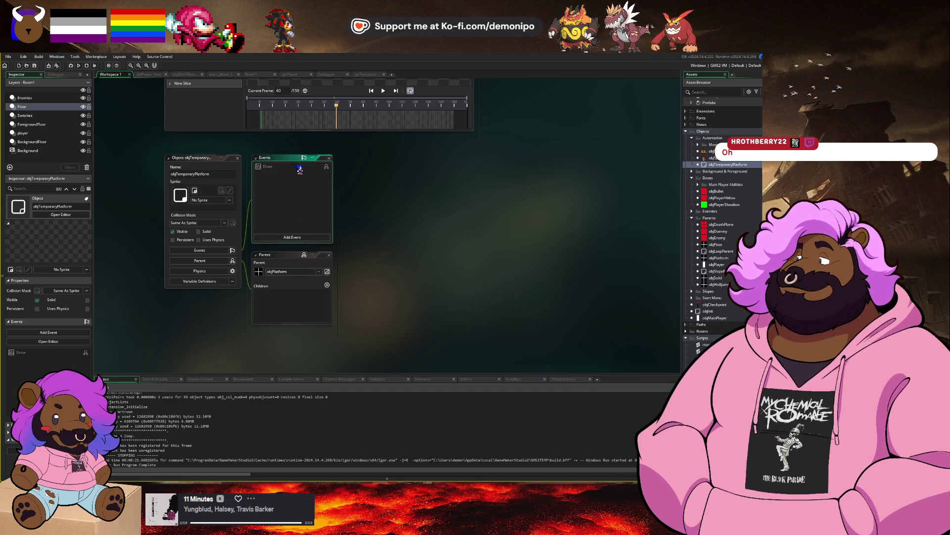
# Add a Draw event to objTemporaryPlatform with code image_speed = 0, and save it.
pyautogui.doubleClick(300, 169)
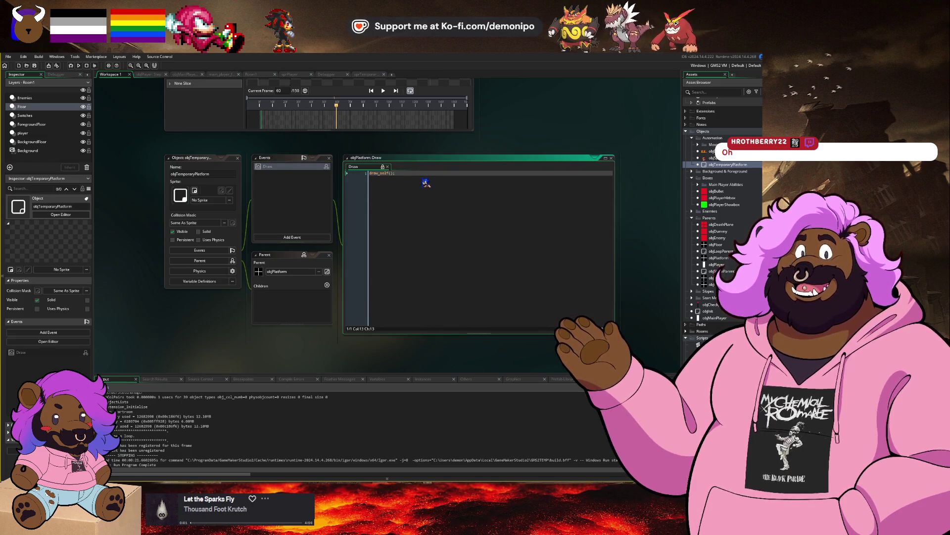
pyautogui.hotkey('ctrl', 'a')
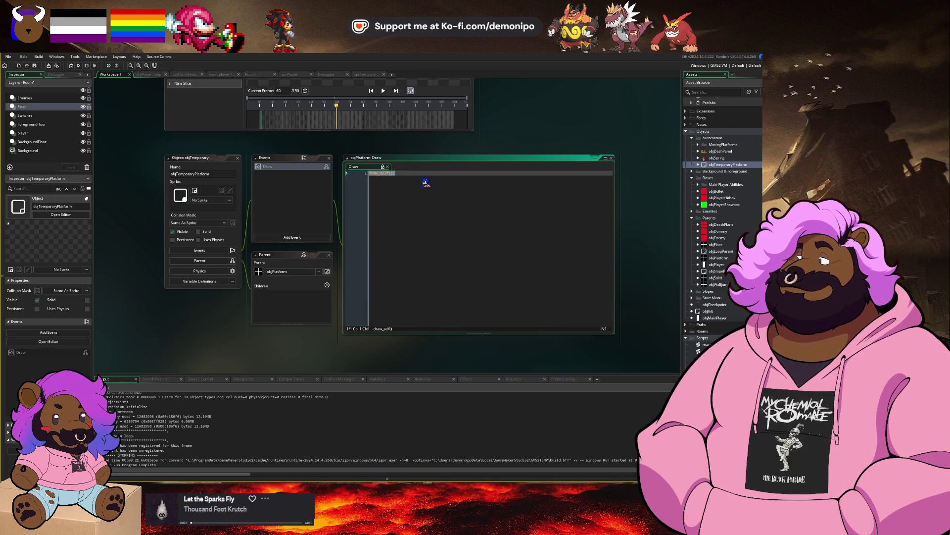
pyautogui.click(309, 225)
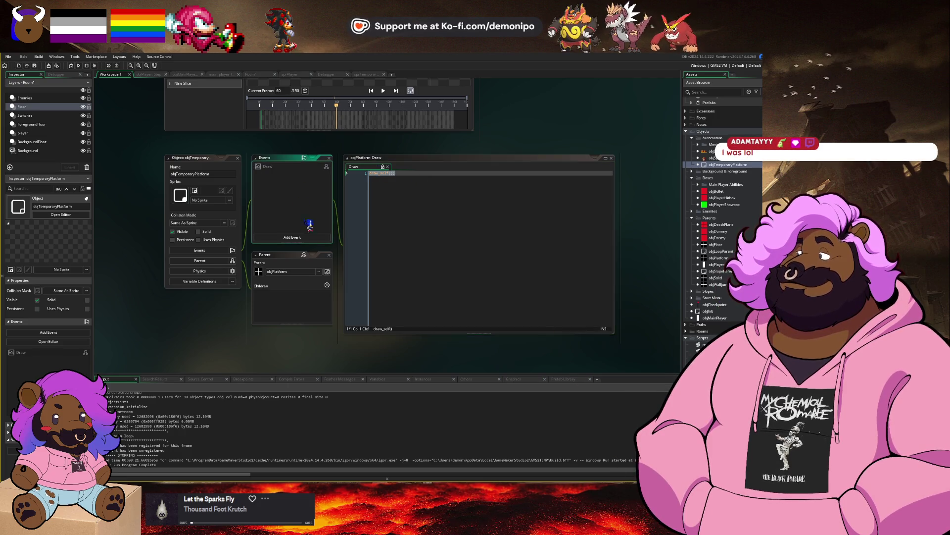
pyautogui.click(311, 238)
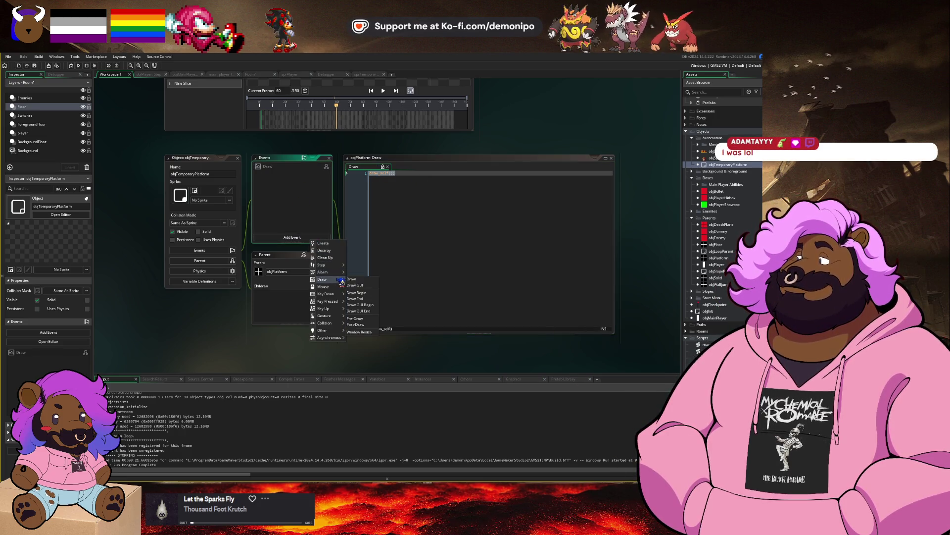
pyautogui.click(352, 279)
pyautogui.write('image_s')
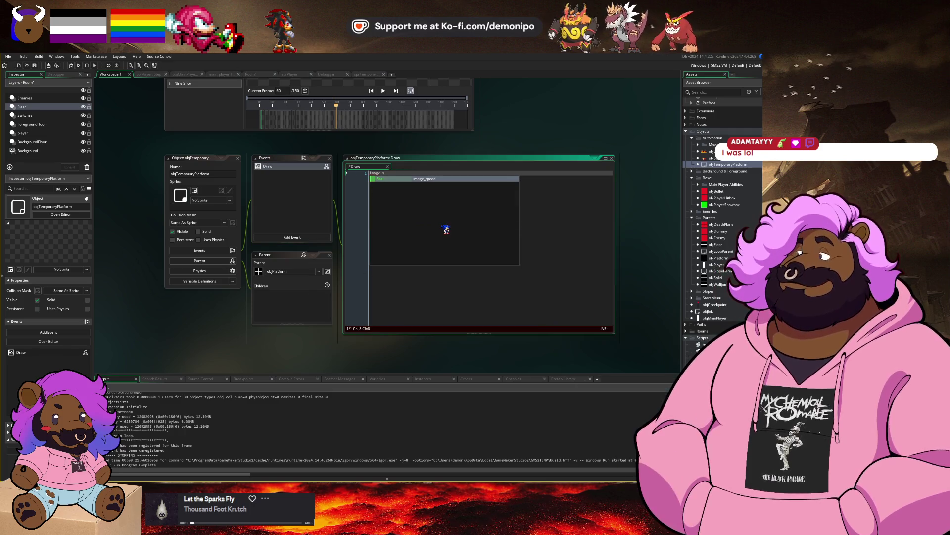
pyautogui.press('Return')
pyautogui.write('= 0;')
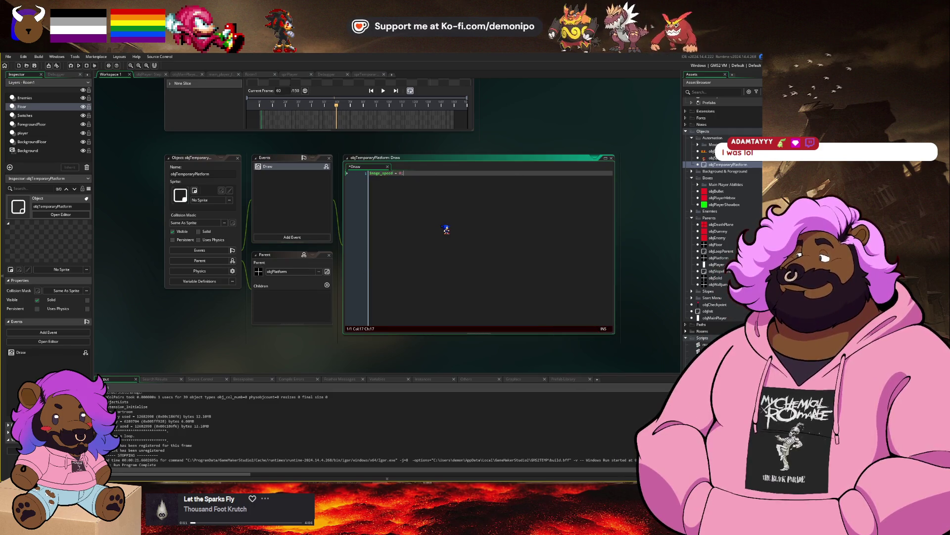
pyautogui.hotkey('ctrl', 's')
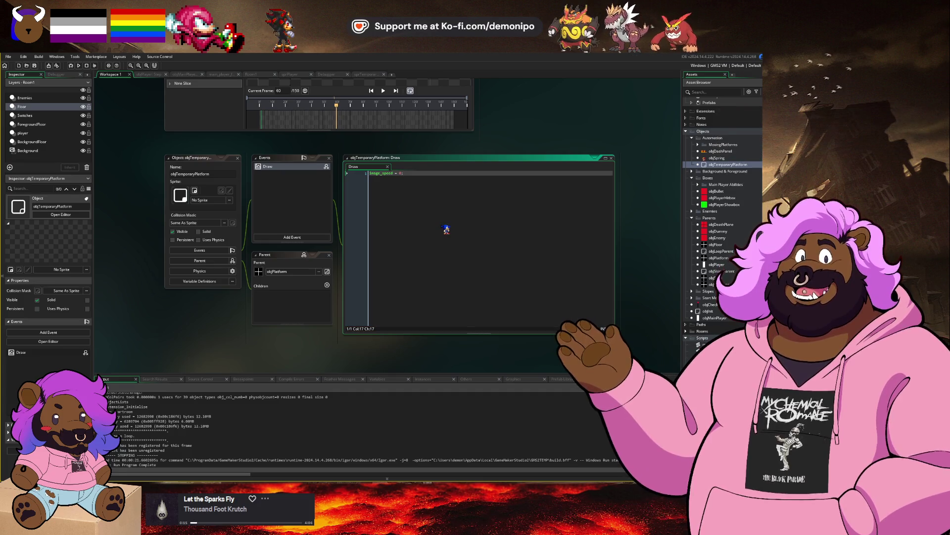
pyautogui.click(292, 237)
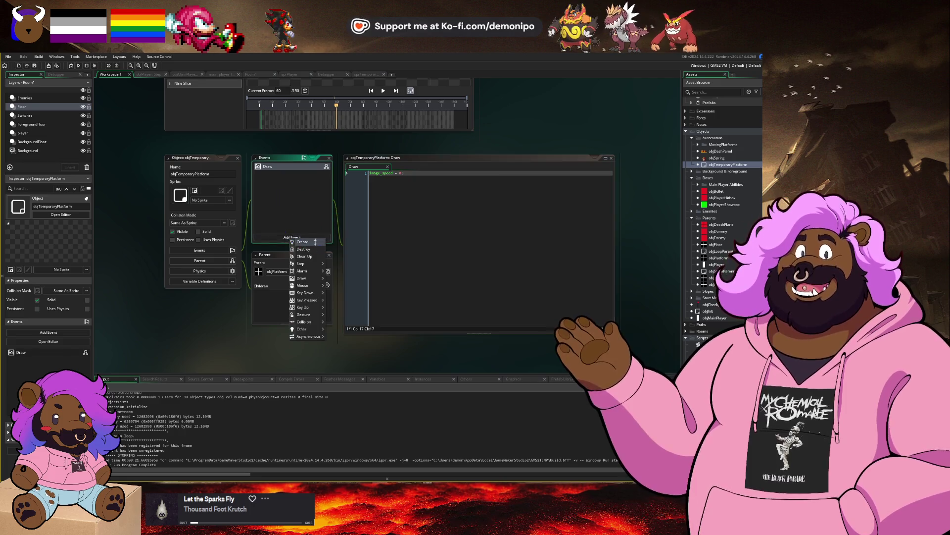
# Add a Create event with desintegrateTimer = -1 and desintegrate = false; begin the Draw if (!desintegrate) check.
pyautogui.click(299, 242)
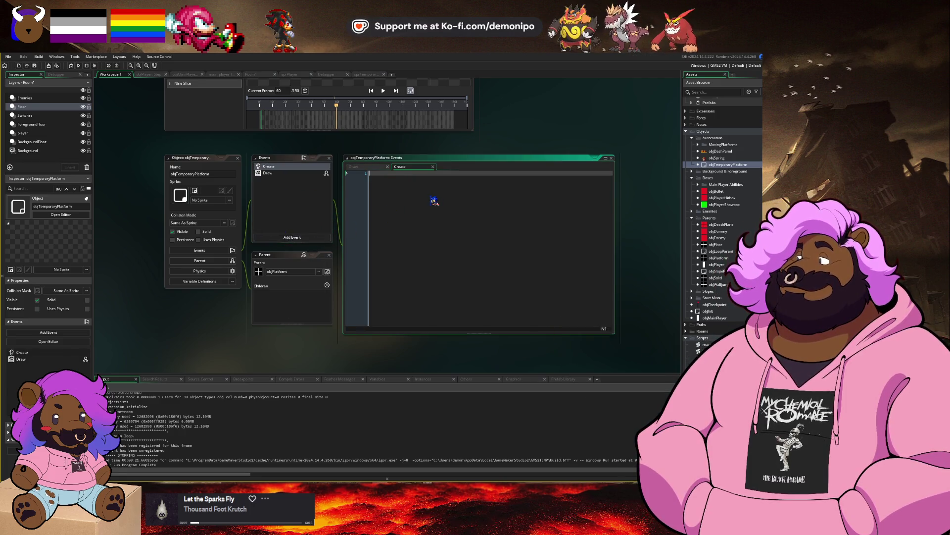
pyautogui.write('desin')
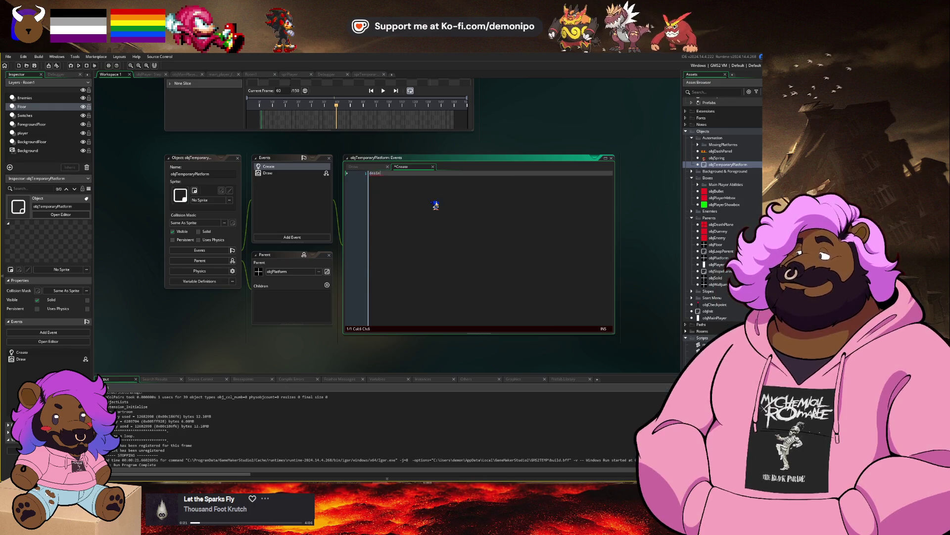
pyautogui.write('tegrate ')
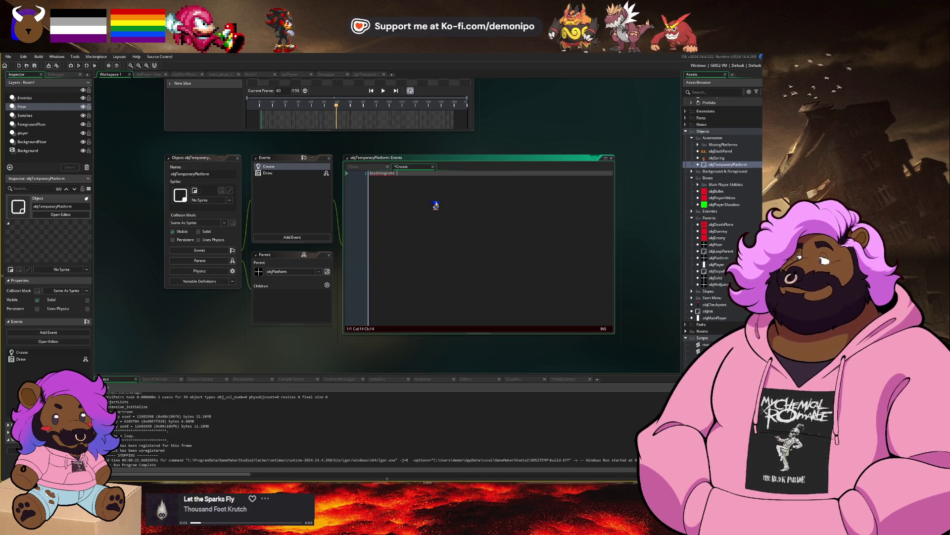
pyautogui.write('= -1')
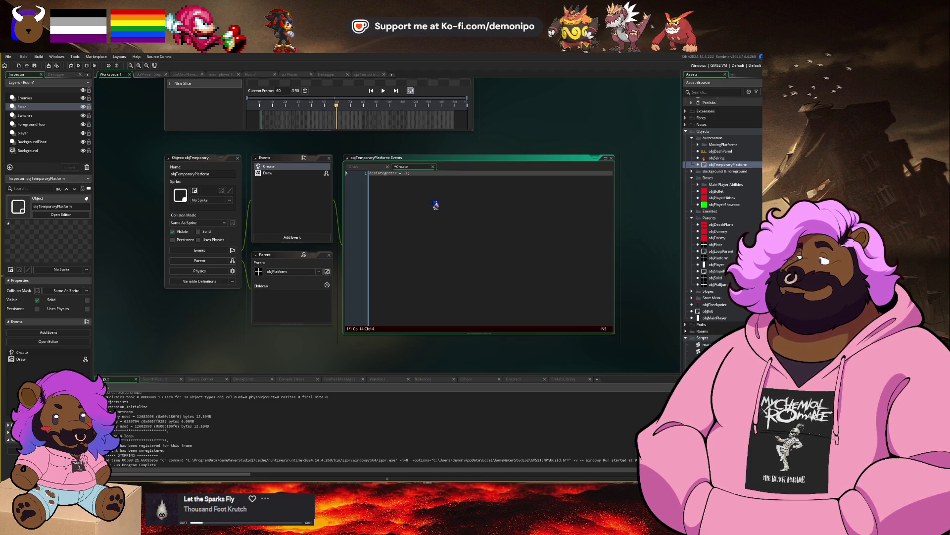
pyautogui.write('Timer')
pyautogui.press('End')
pyautogui.hotkey('ctrl', 's')
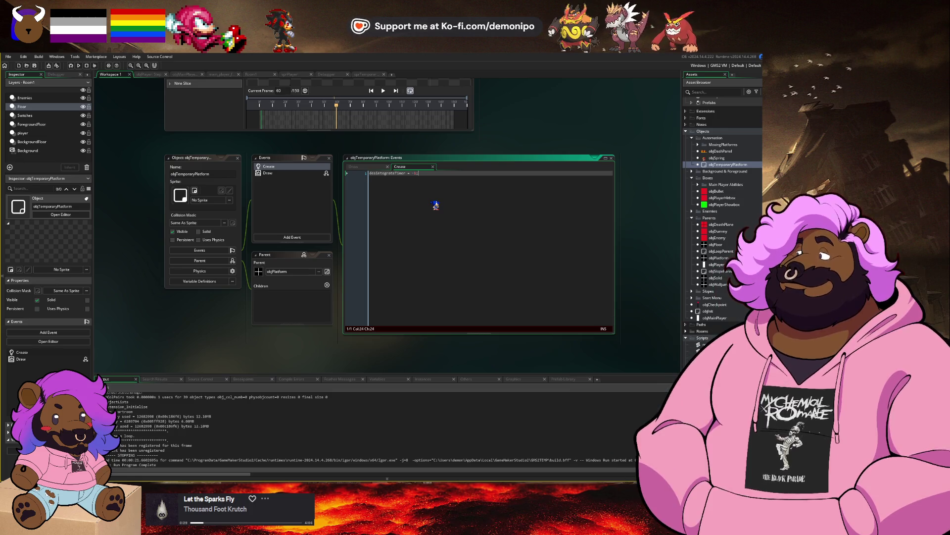
pyautogui.press('Return')
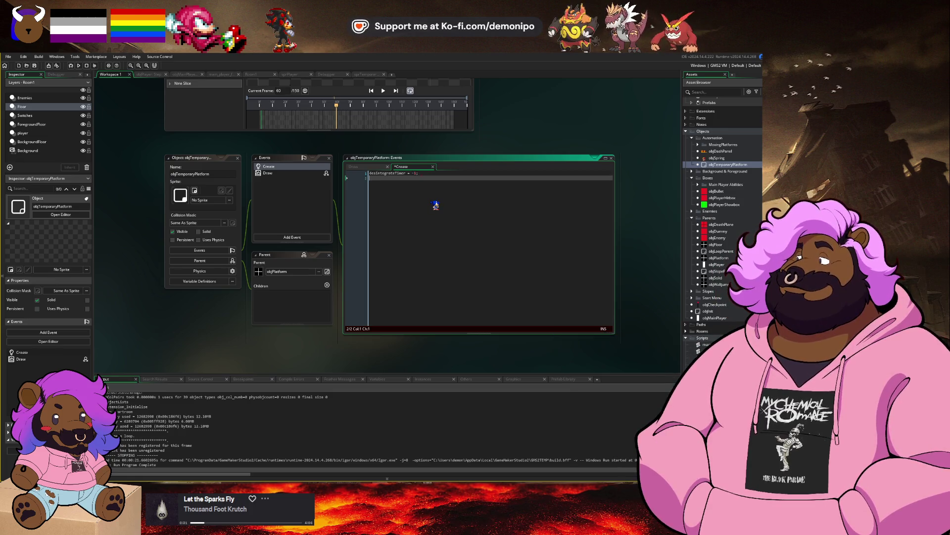
pyautogui.write('desintegrate')
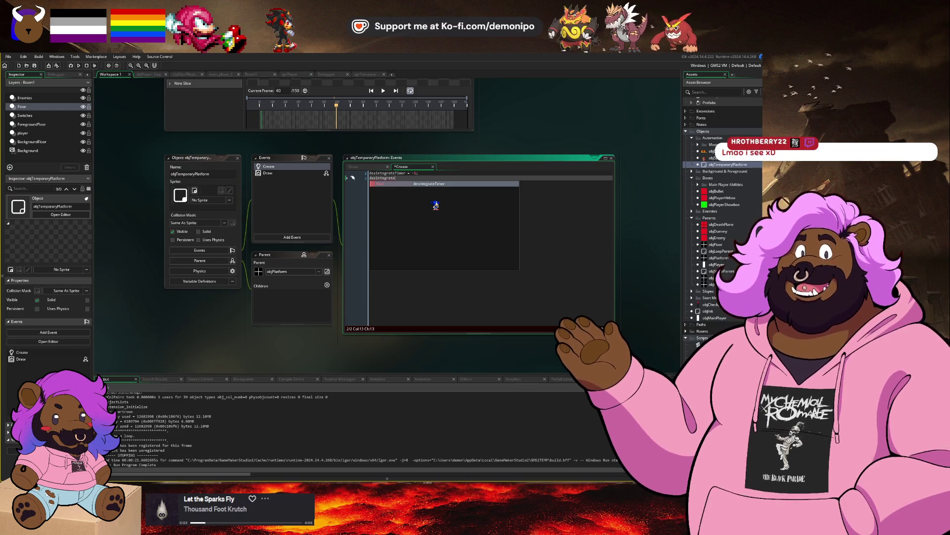
pyautogui.write(' = false;')
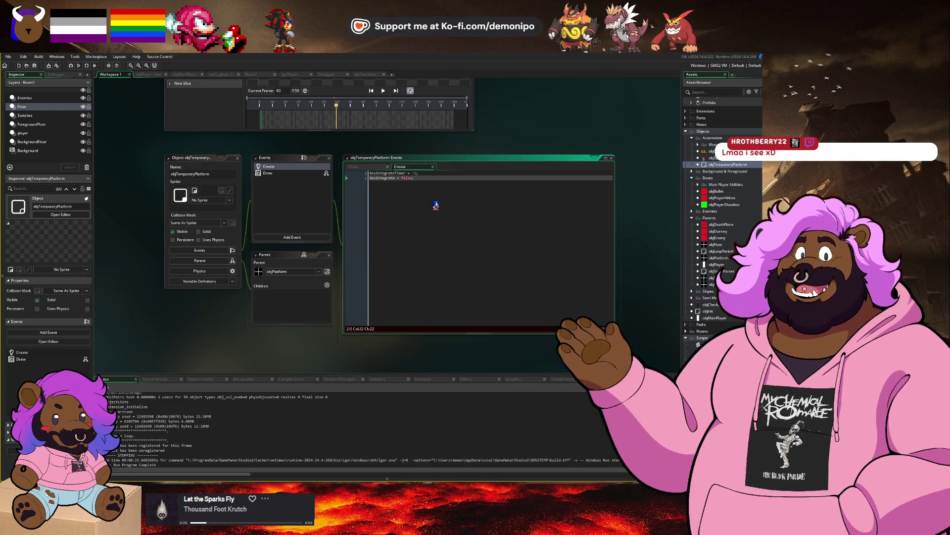
pyautogui.click(375, 169)
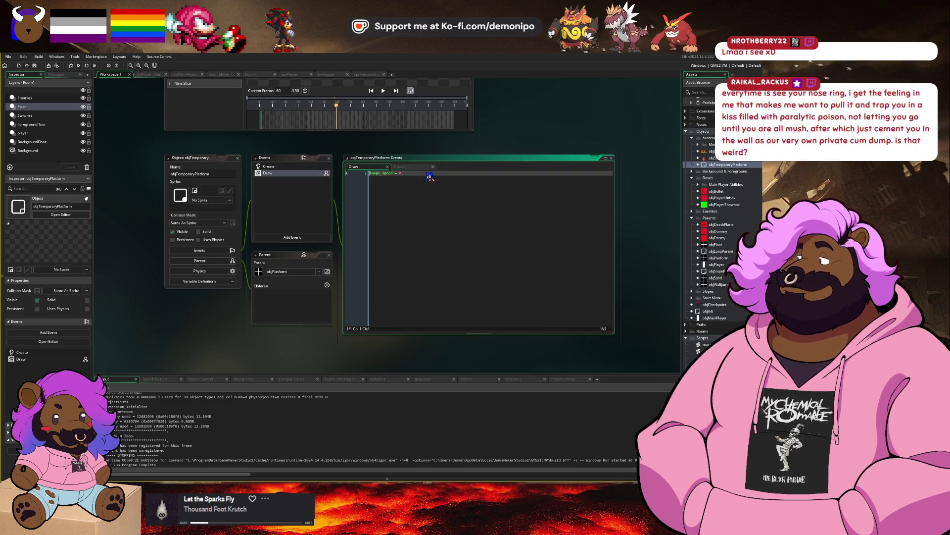
pyautogui.write('if (!')
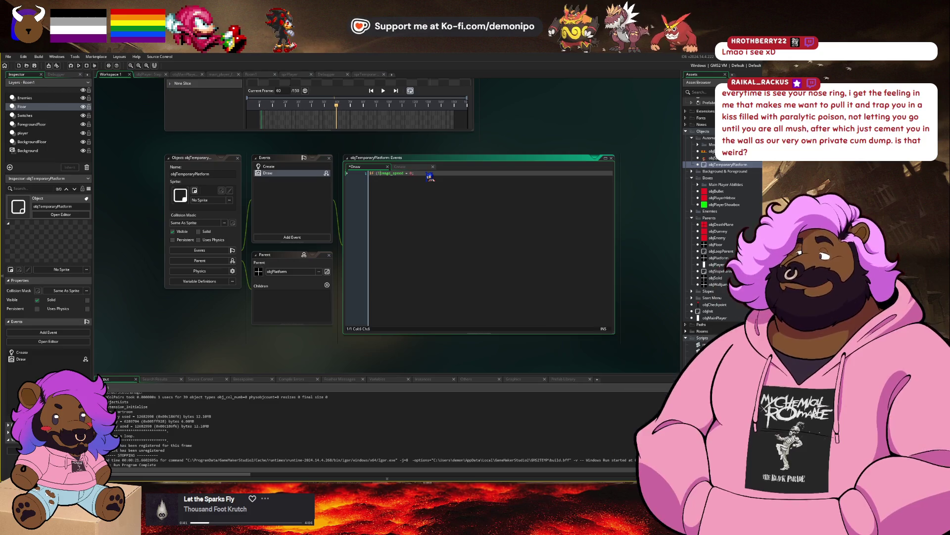
pyautogui.write('desintegrate')
# Finish the Draw if-statement with an else branch that sets image_speed to play, and save.
pyautogui.press('End')
pyautogui.press('Return')
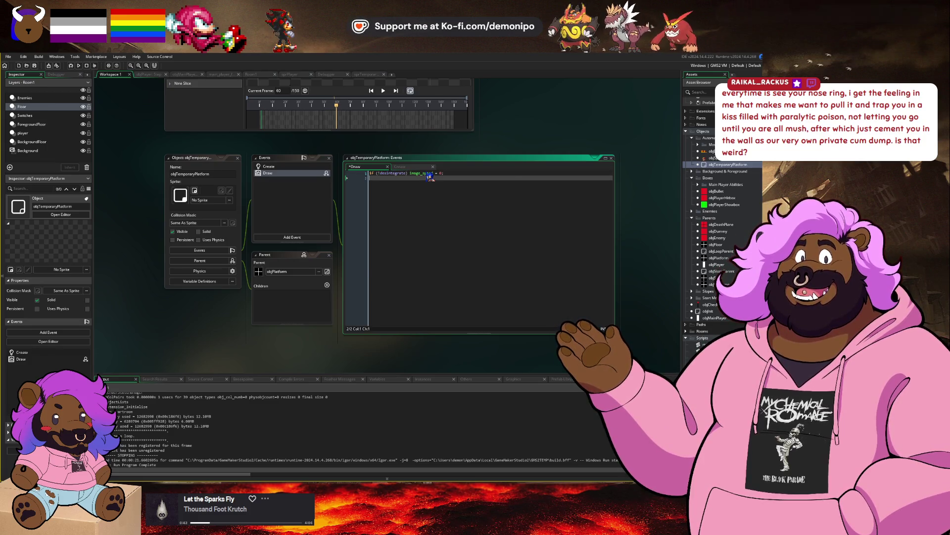
pyautogui.write('mage_')
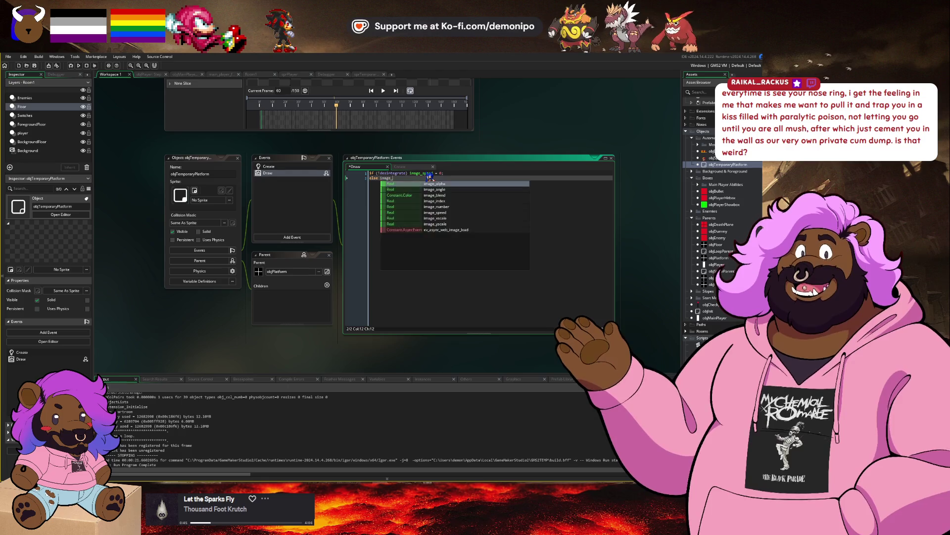
pyautogui.write('speed = -1')
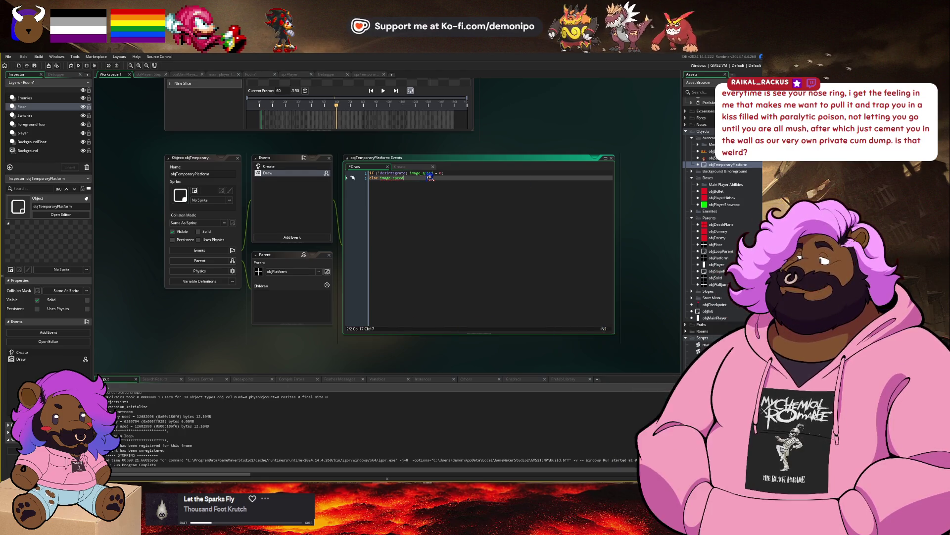
pyautogui.hotkey('ctrl', 's')
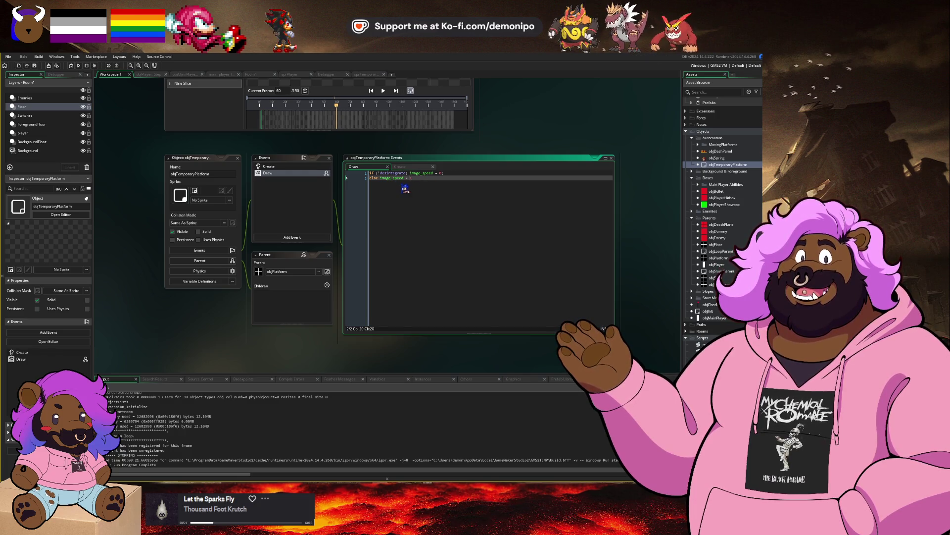
# Add if (image_index >= image_number-1) instance_destroy(self); to the Draw code and save.
pyautogui.press('Return')
pyautogui.press('Return')
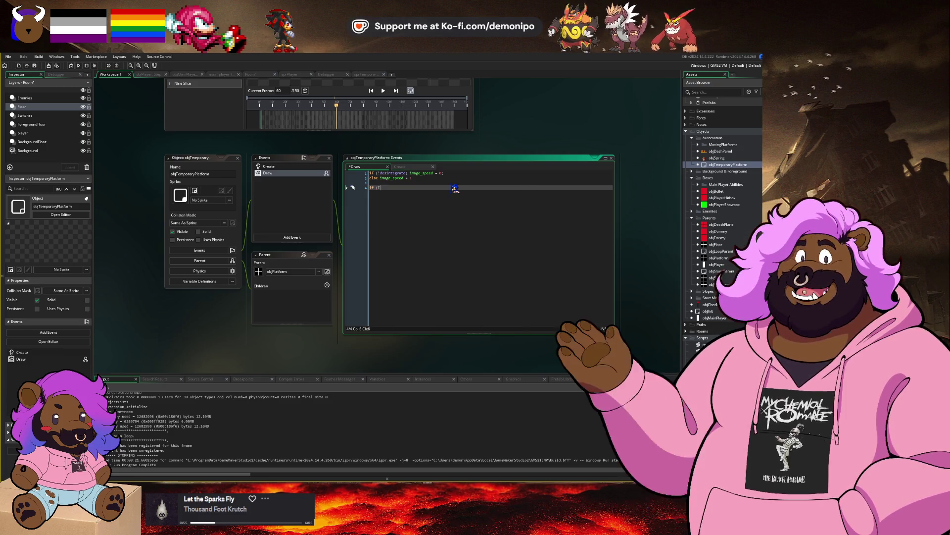
pyautogui.write('index ')
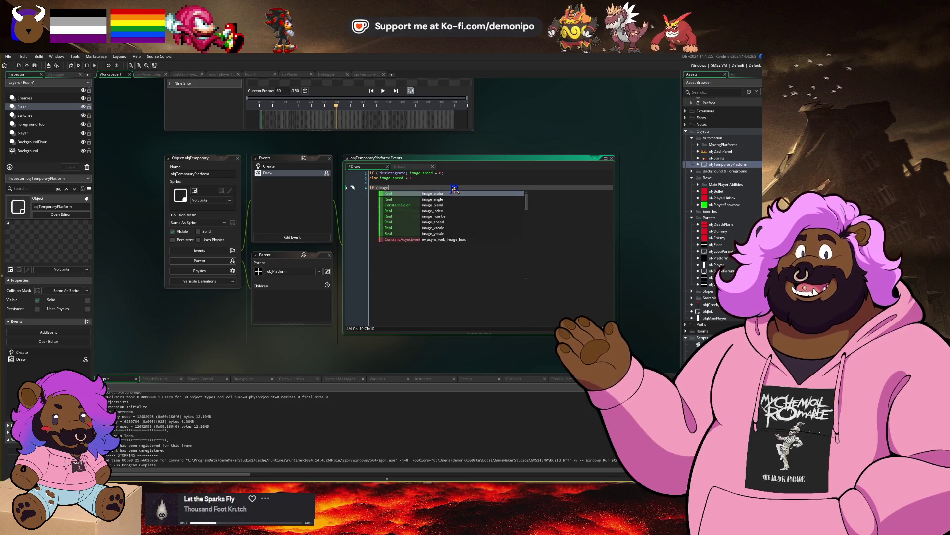
pyautogui.write('>= image')
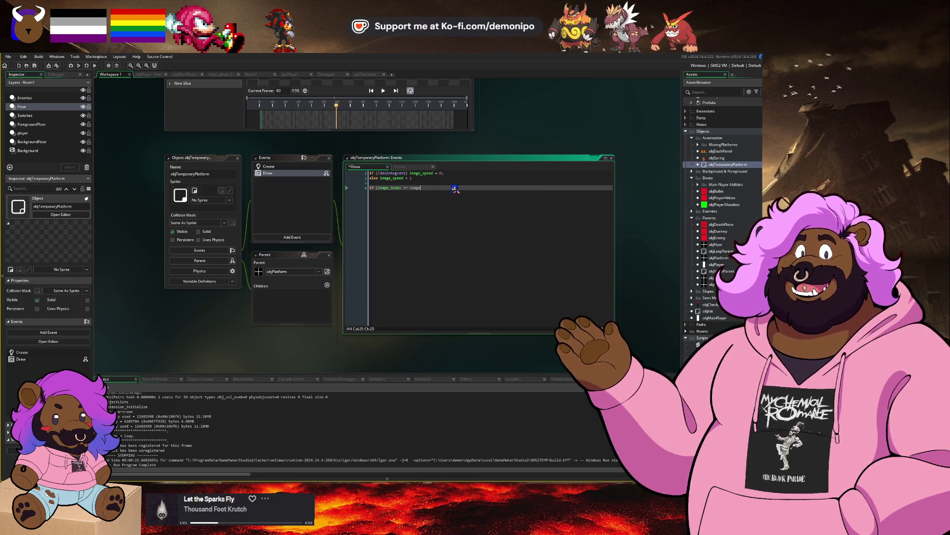
pyautogui.write('_number-1')
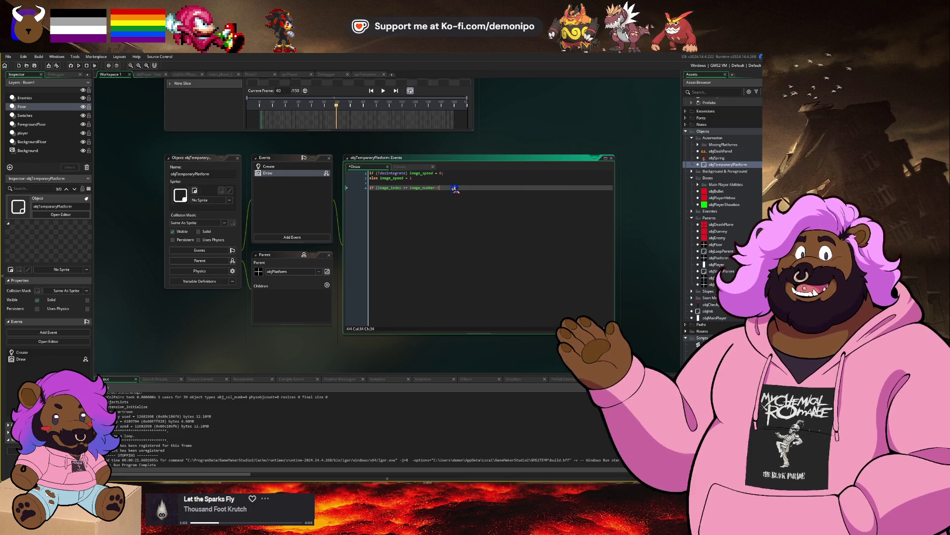
pyautogui.write(') instance_des')
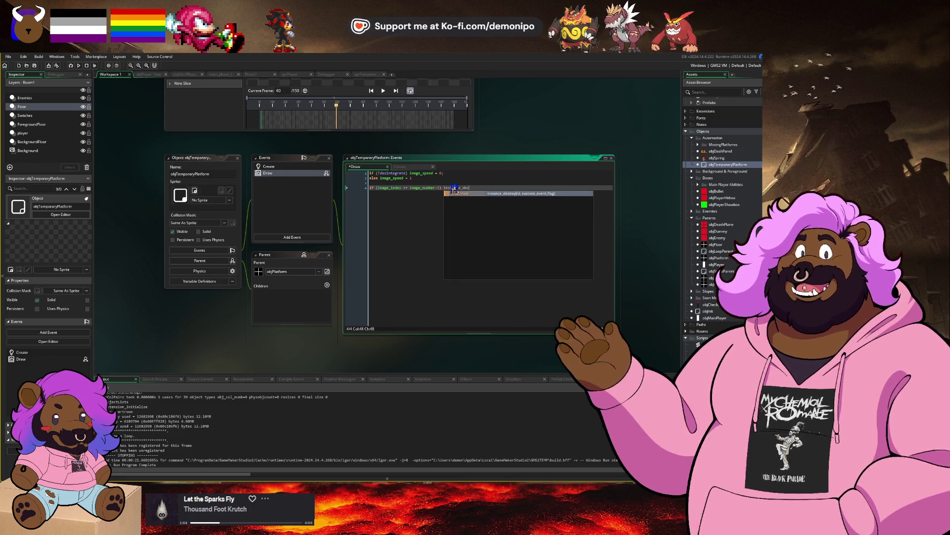
pyautogui.press('Return')
pyautogui.write(')')
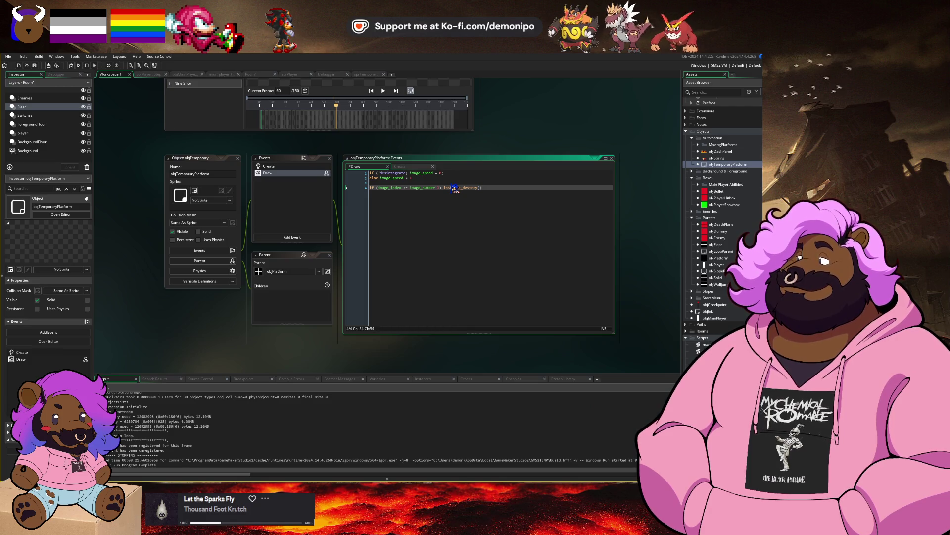
pyautogui.write('self')
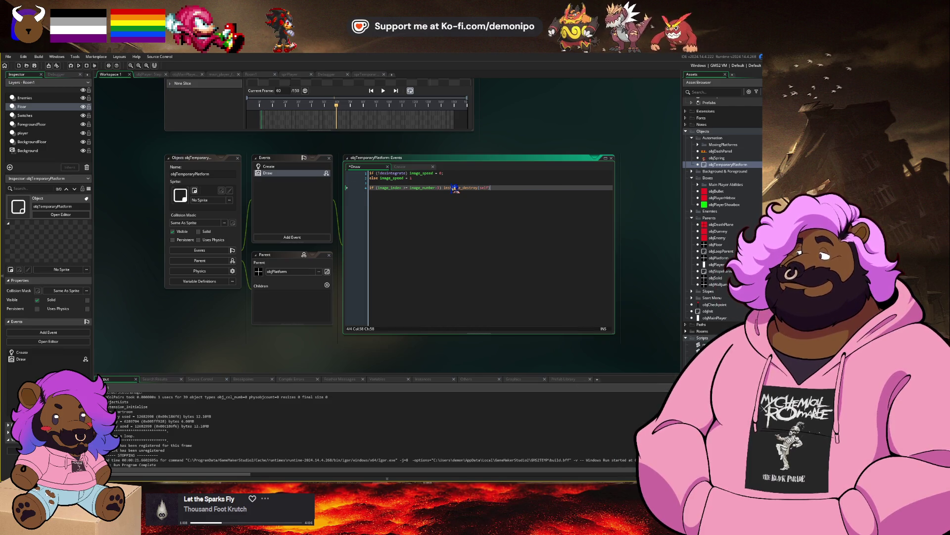
pyautogui.write(';')
pyautogui.hotkey('ctrl', 's')
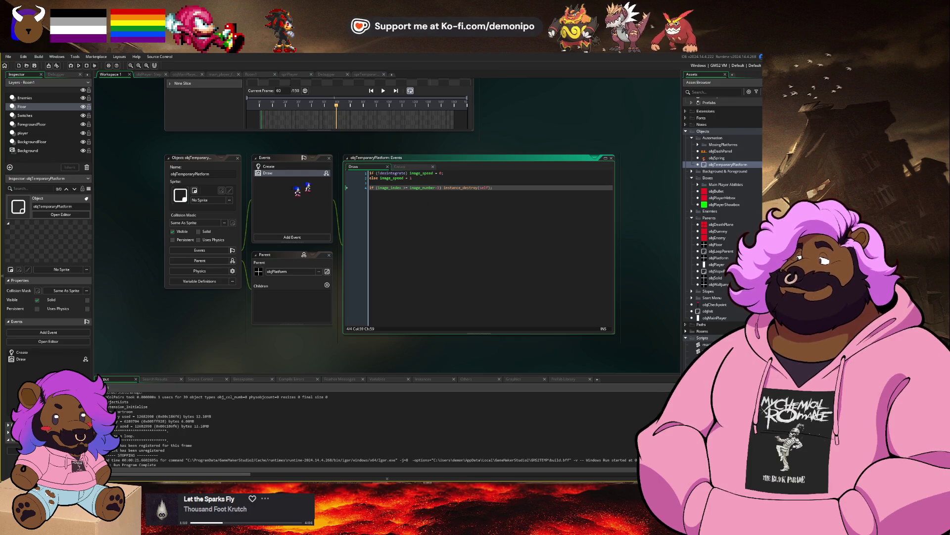
pyautogui.click(290, 237)
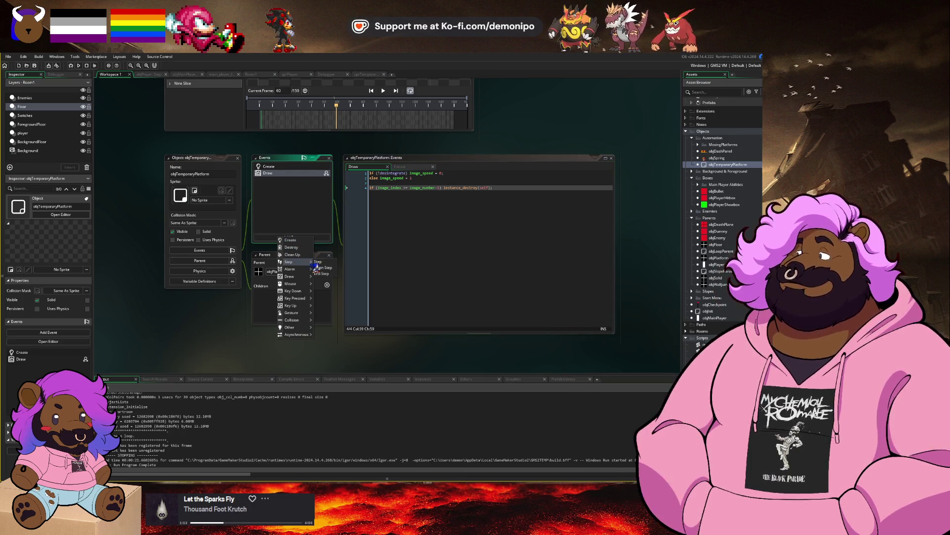
# Add a Step event beginning with an if (place_meeting(..., objPlayer)) player-contact check.
pyautogui.click(317, 261)
pyautogui.write('if (')
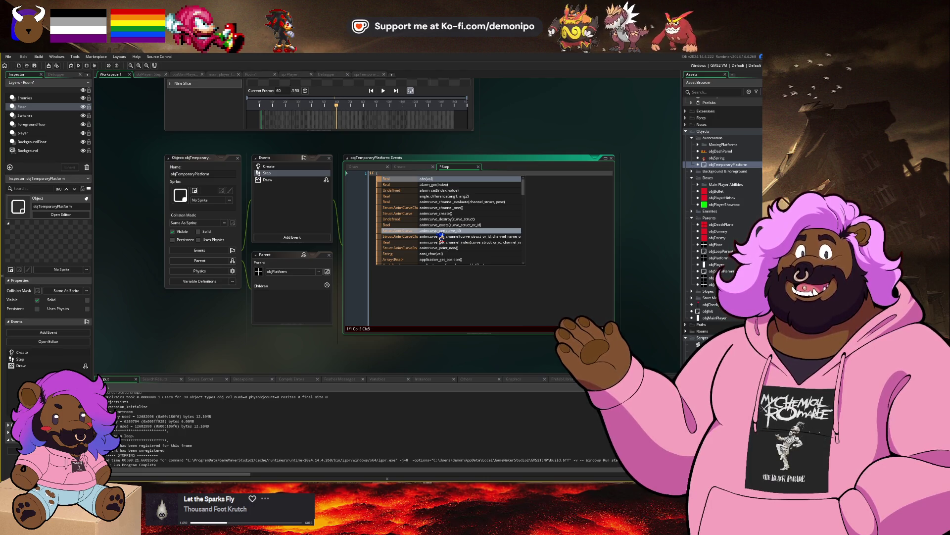
pyautogui.write('place_')
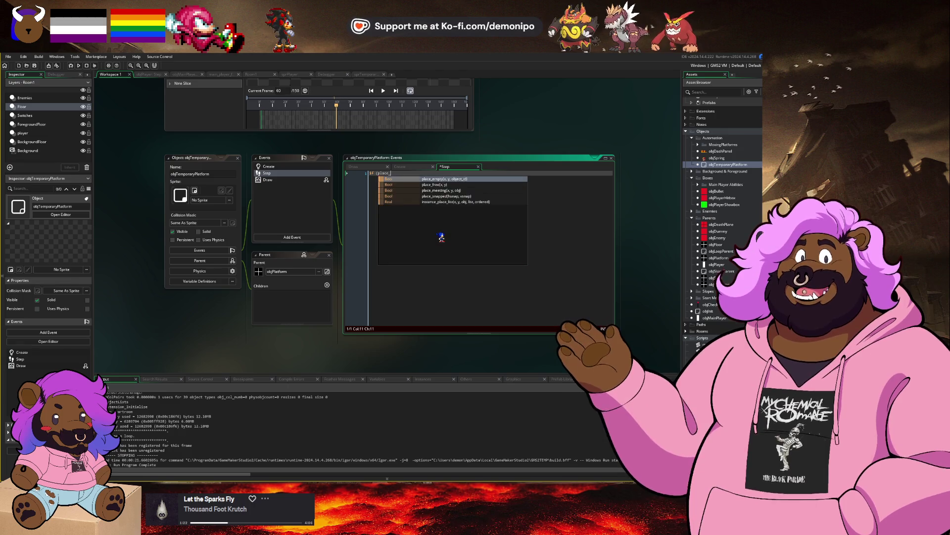
pyautogui.write('meeting(x,')
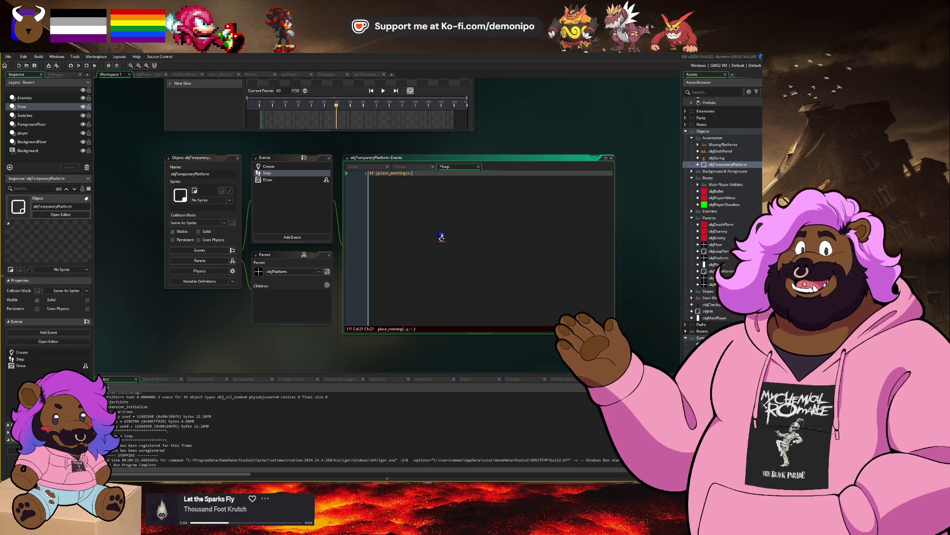
pyautogui.write('y,')
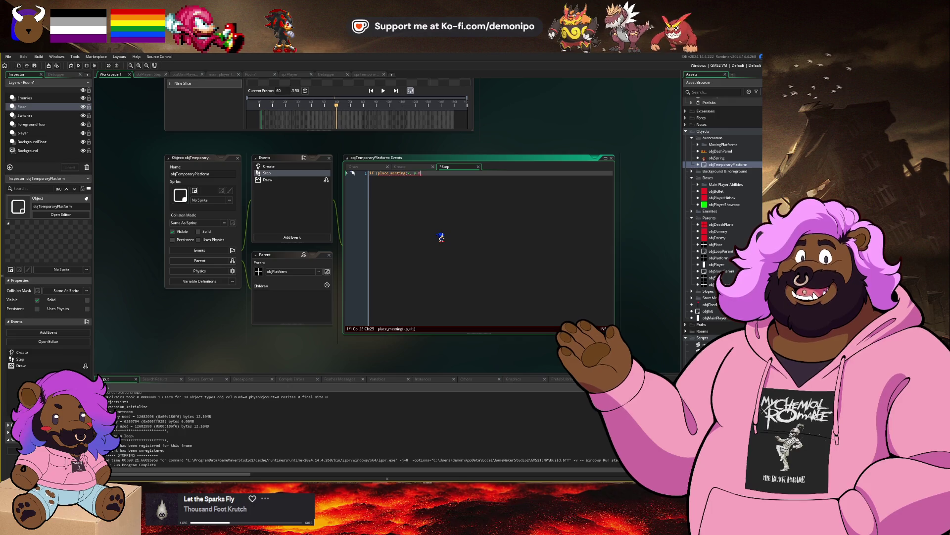
pyautogui.write(', obj')
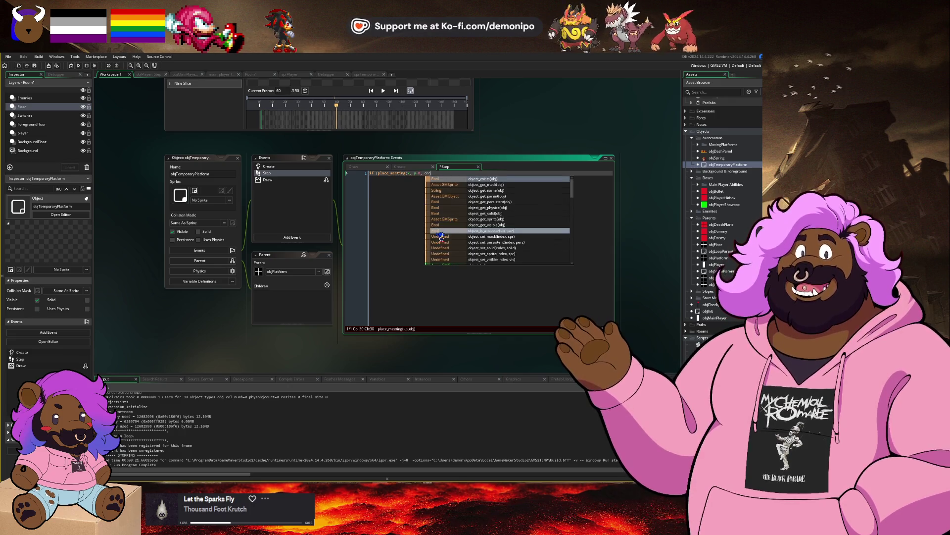
pyautogui.write('Pla')
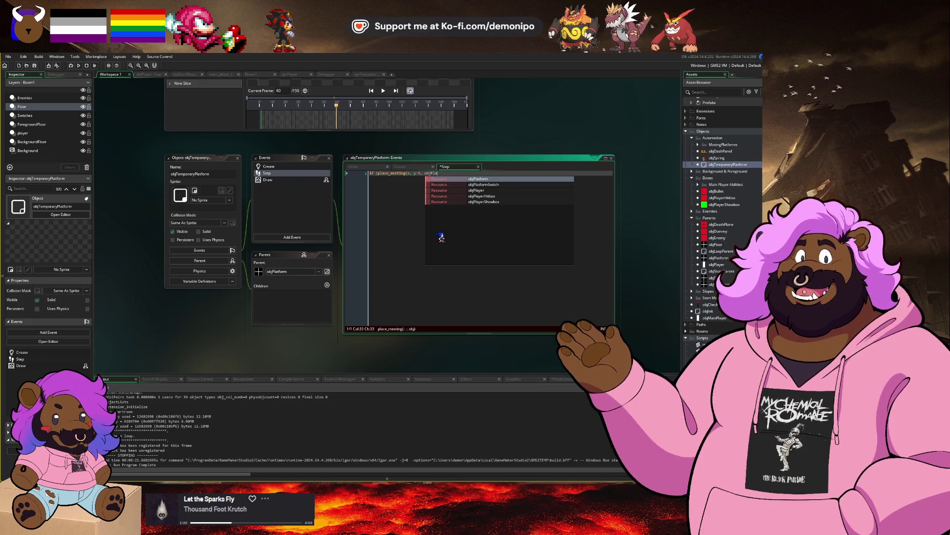
pyautogui.write('yer) {')
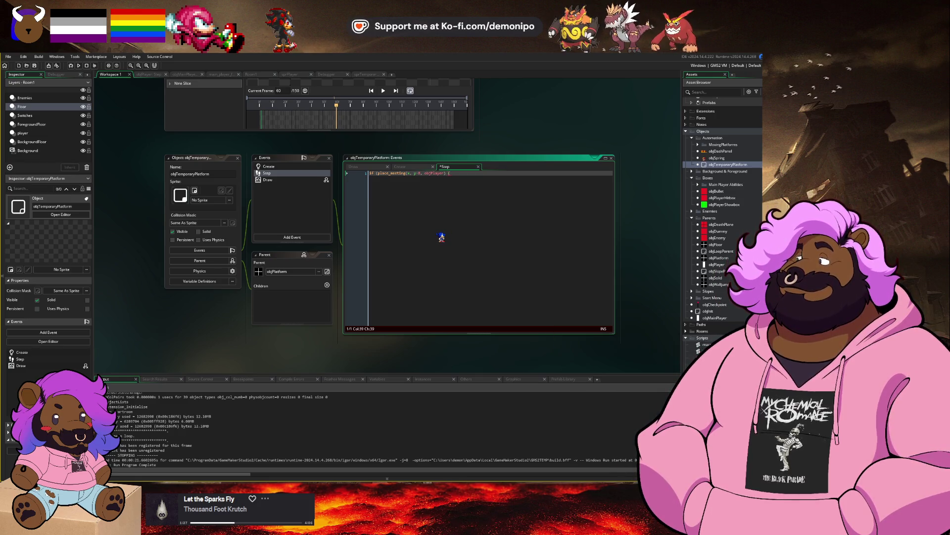
# Set desintegrateTimer = 0 inside the player-contact block and open blank lines above the if.
pyautogui.press('Return')
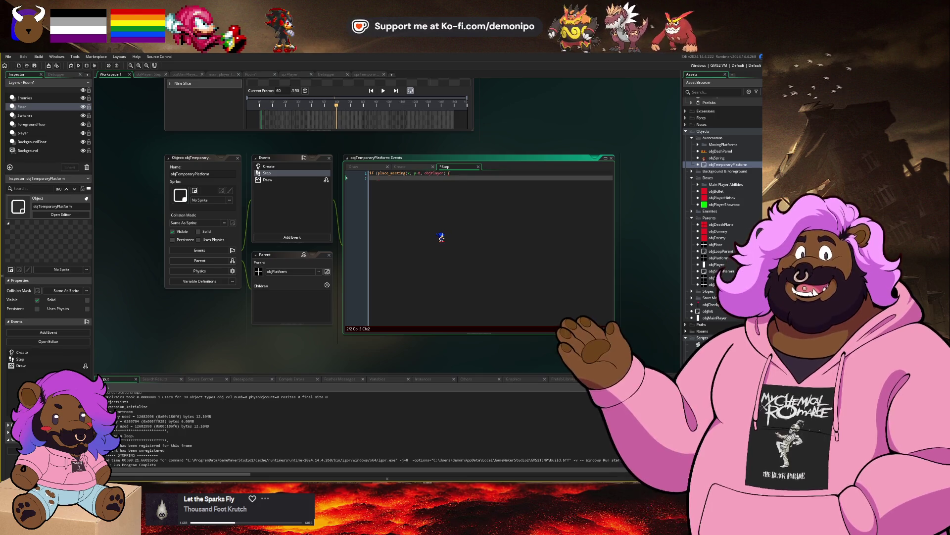
pyautogui.write('de')
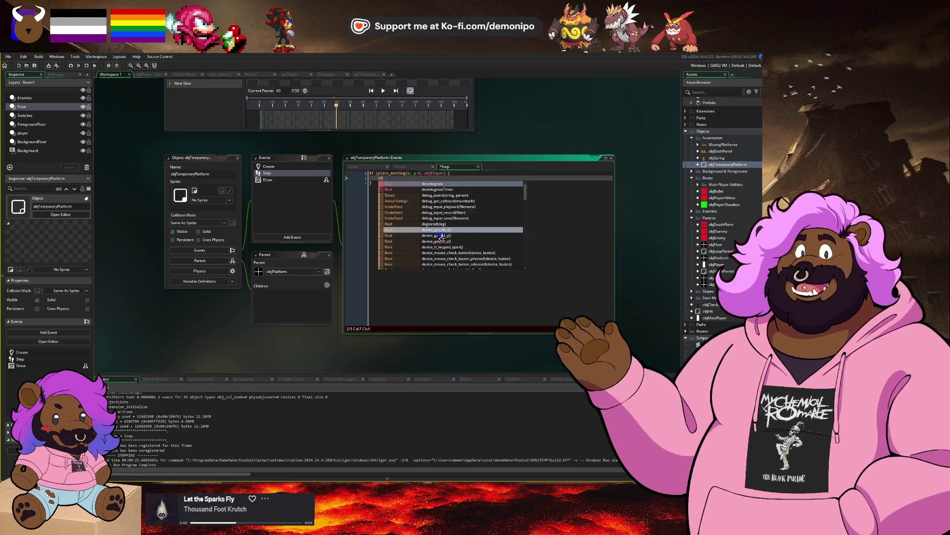
pyautogui.write('sin')
pyautogui.press('Down')
pyautogui.press('Return')
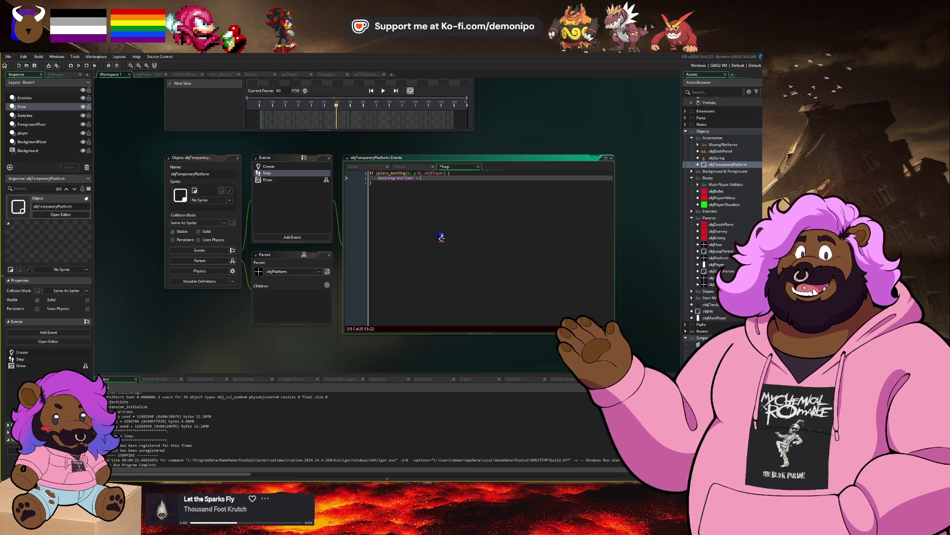
pyautogui.hotkey('ctrl', 'Home')
pyautogui.press('Return')
pyautogui.press('Return')
pyautogui.press('Up')
pyautogui.press('Up')
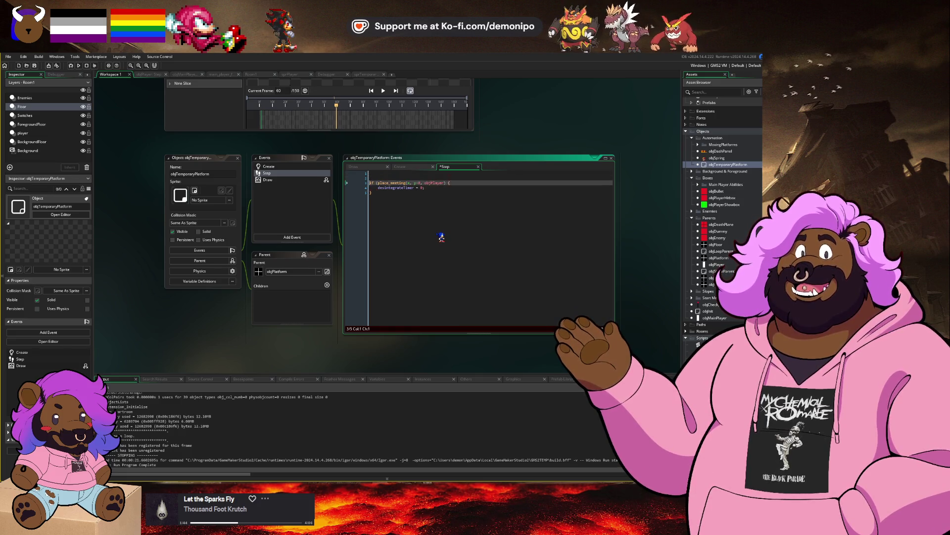
# Add the opening Step line 'if (desintegrateTimer >= 0) desintegrate += 1 * (60/fps)' above the contact check.
pyautogui.write('if (')
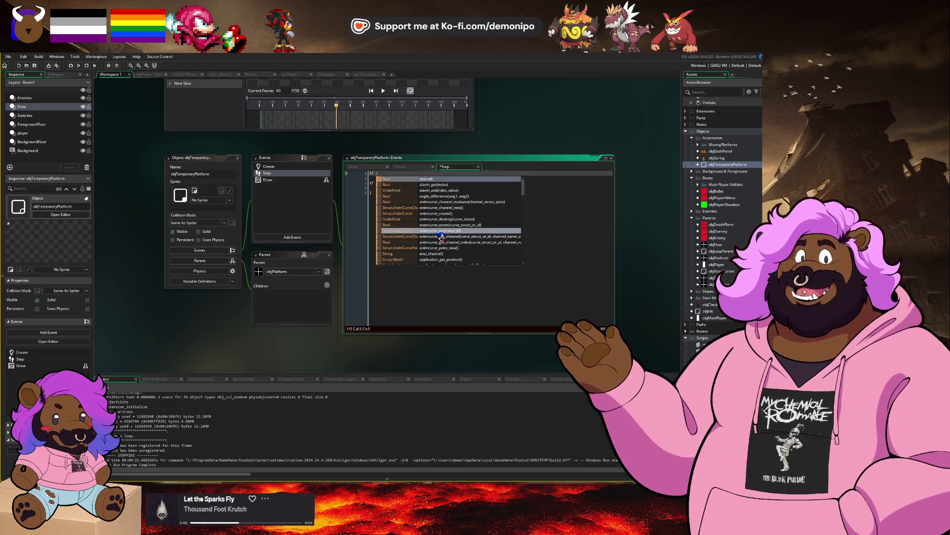
pyautogui.press('Escape')
pyautogui.press('Down')
pyautogui.press('Down')
pyautogui.press('Down')
pyautogui.press('Up')
pyautogui.press('Up')
pyautogui.press('End')
pyautogui.press('Left')
pyautogui.press('Left')
pyautogui.press('Left')
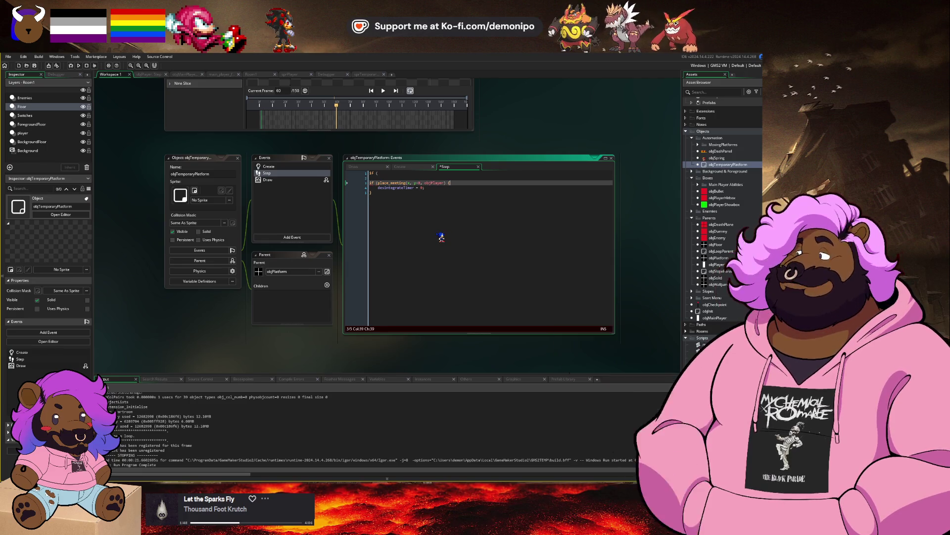
pyautogui.press('Up')
pyautogui.press('Up')
pyautogui.press('End')
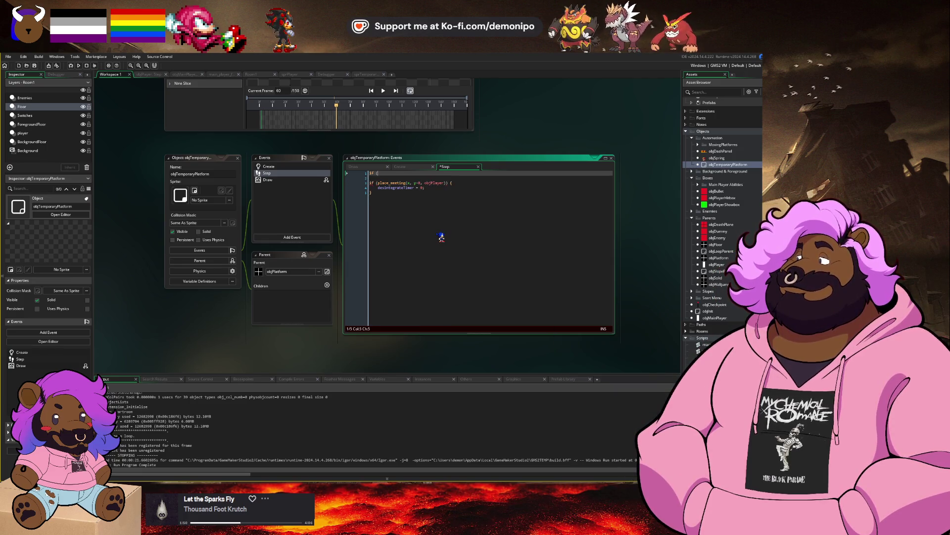
pyautogui.write('desintegrateTimer')
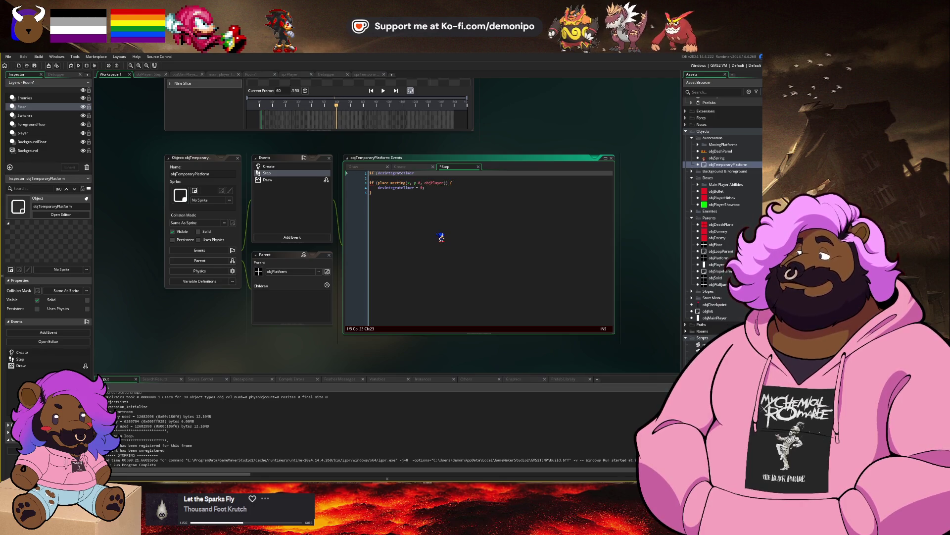
pyautogui.write(' >= 0) desintegrate')
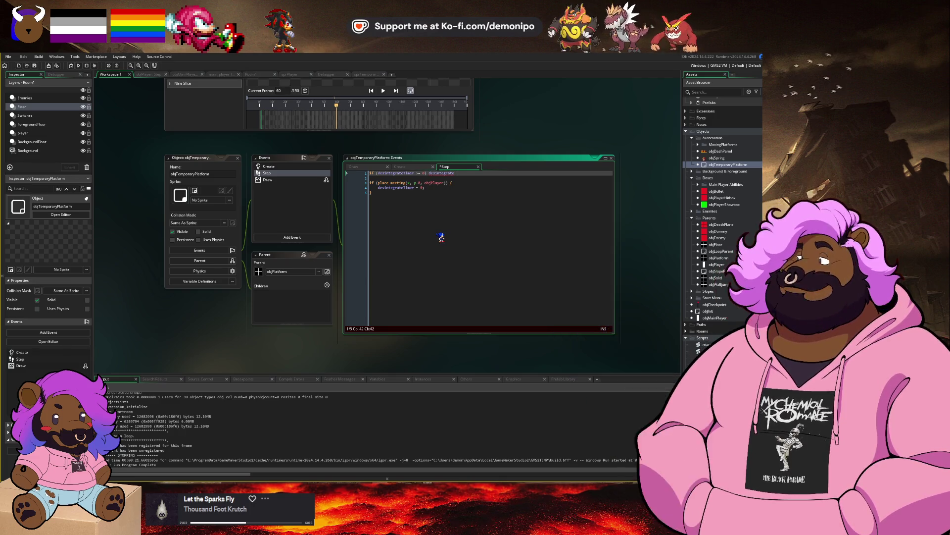
pyautogui.write(' +=')
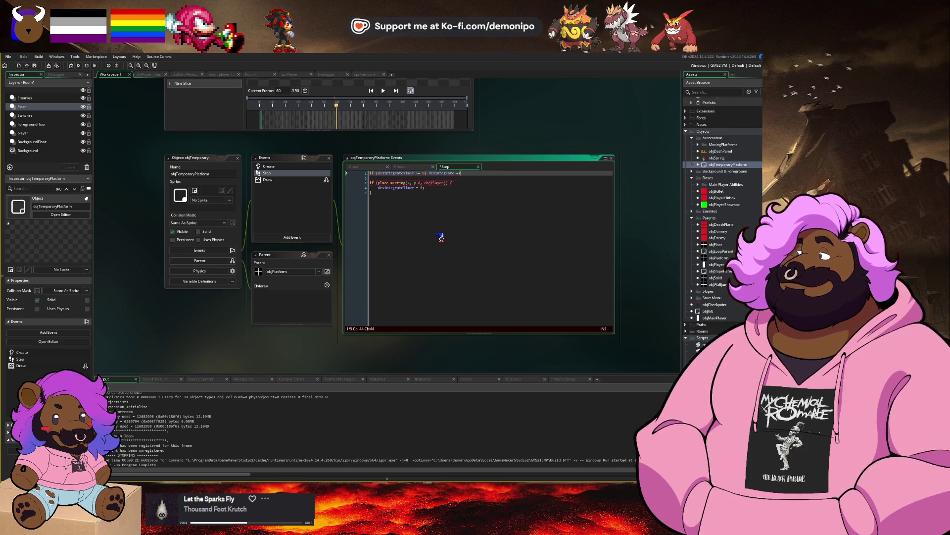
pyautogui.press('BackSpace')
pyautogui.press('BackSpace')
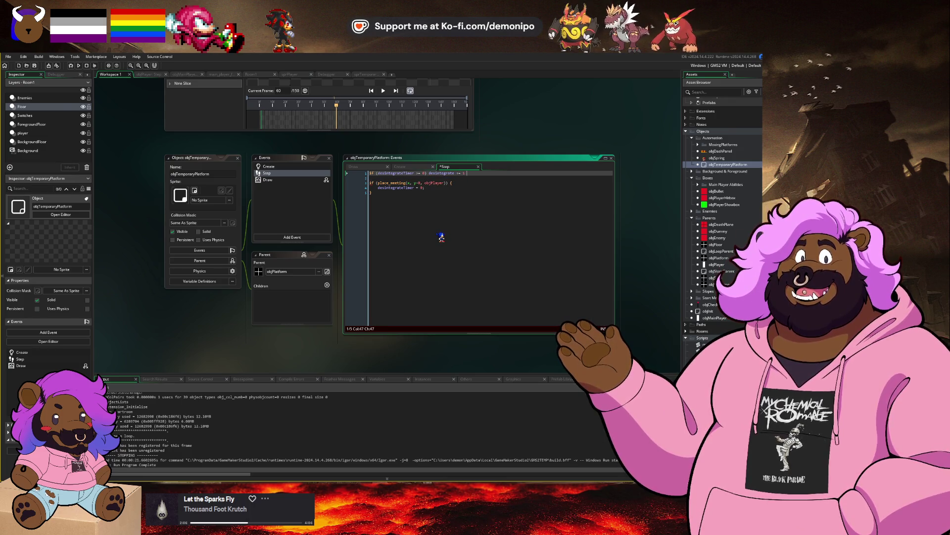
pyautogui.write('(')
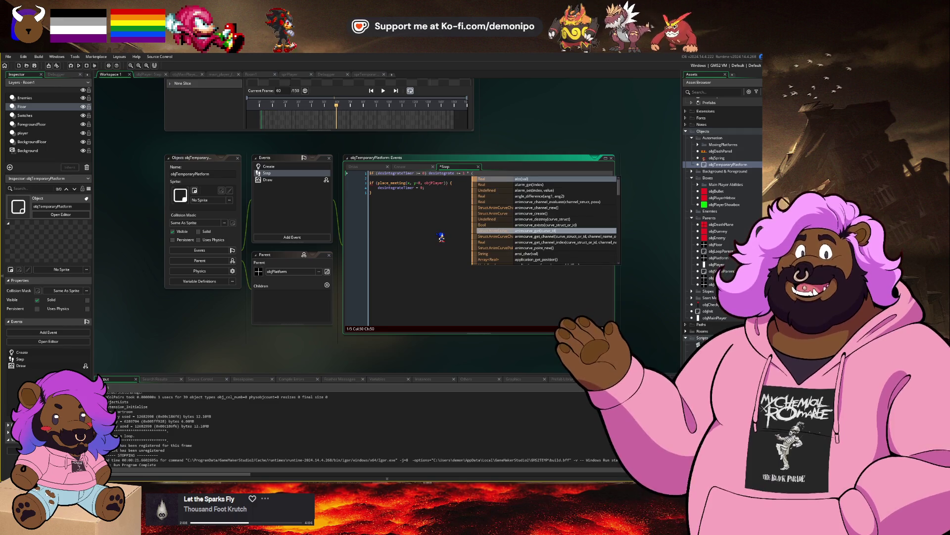
pyautogui.write('60/fps)')
pyautogui.press('Return')
pyautogui.press('Return')
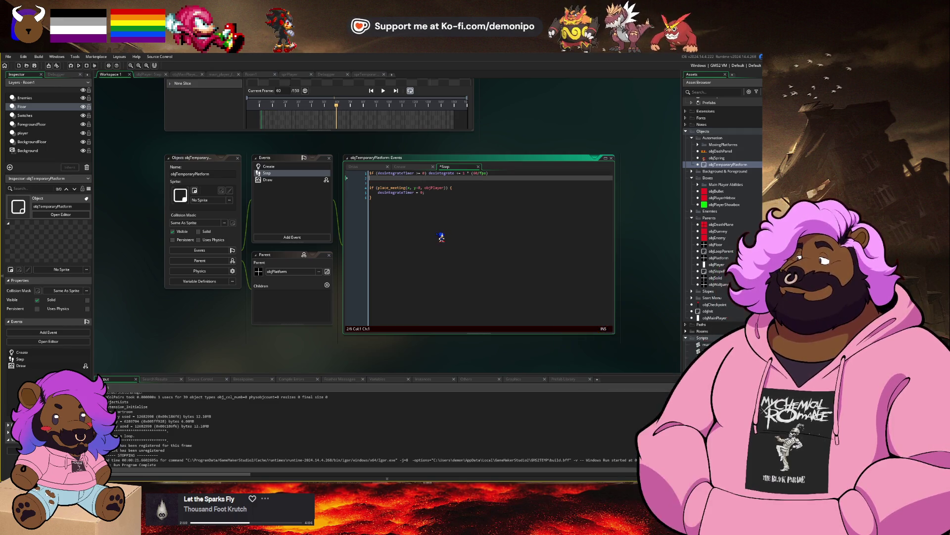
# Start a new desintegrateTimer comparison line and add a desintegrateTimer = -1 condition to the player-contact check.
pyautogui.write('if (esin')
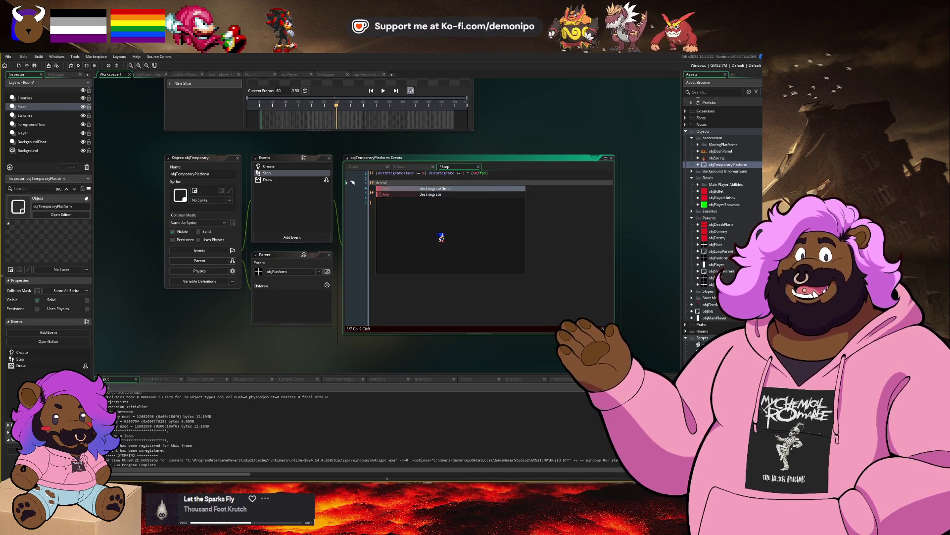
pyautogui.press('Return')
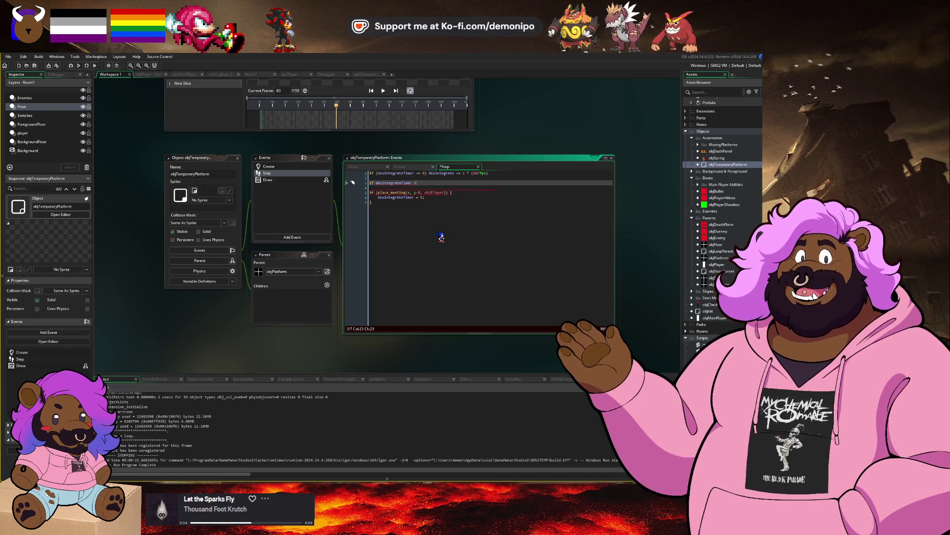
pyautogui.write('=')
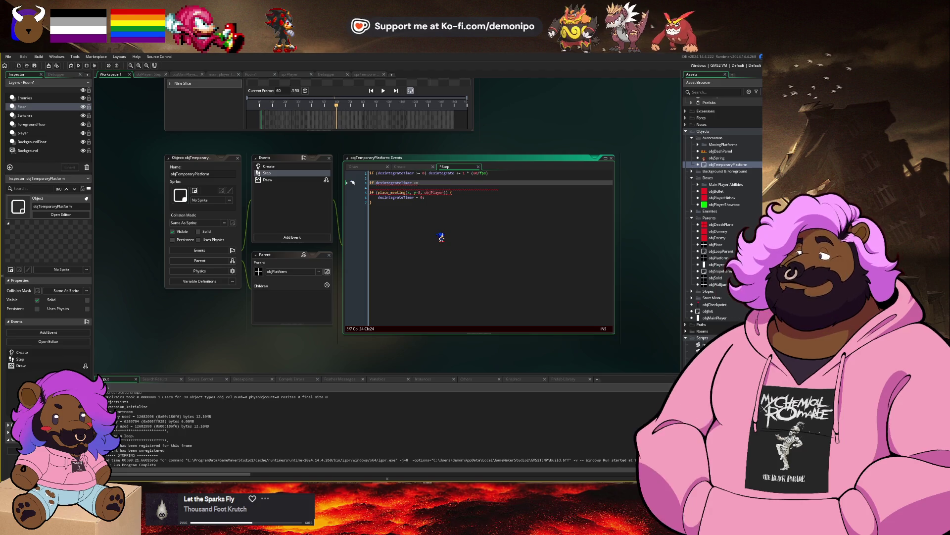
pyautogui.press('Down')
pyautogui.press('Down')
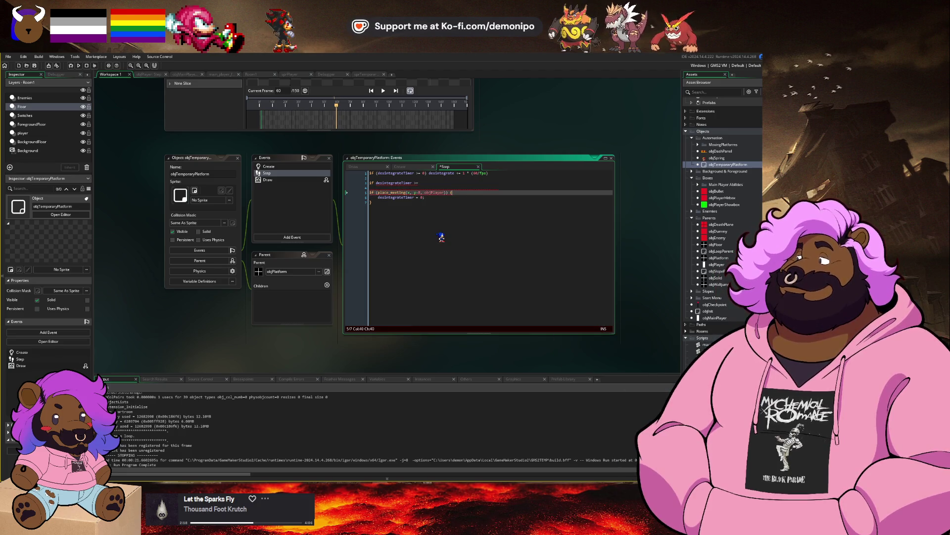
pyautogui.press('End')
pyautogui.press('Left')
pyautogui.press('Left')
pyautogui.press('Left')
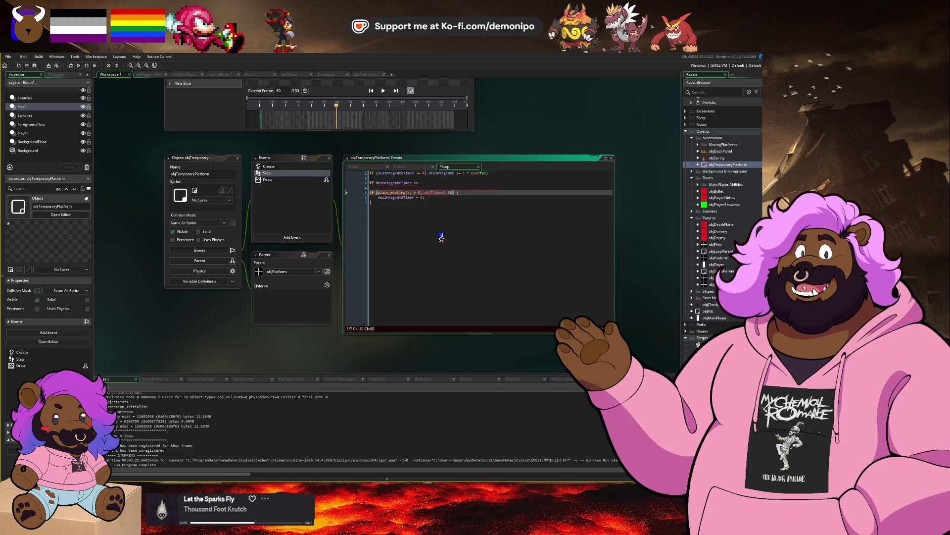
pyautogui.write('desintegrateTimer')
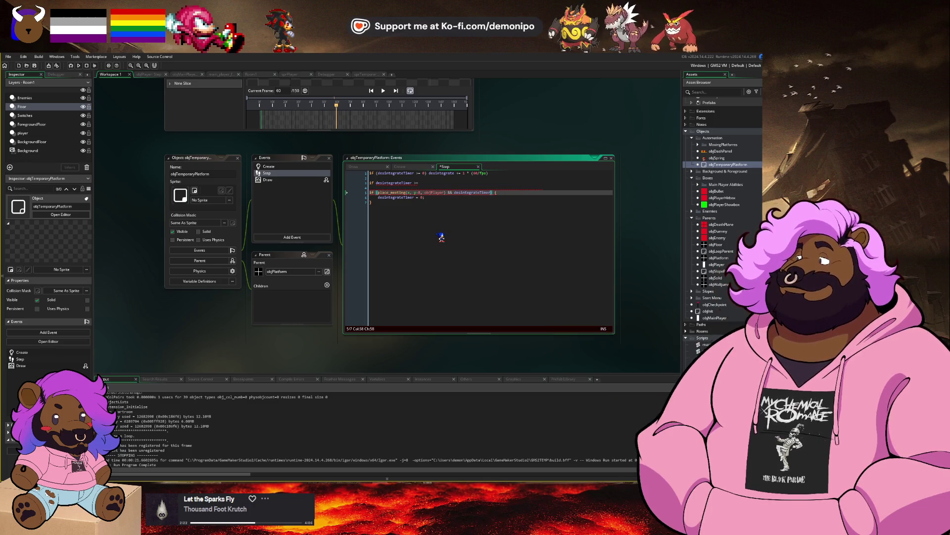
pyautogui.write(' = -1')
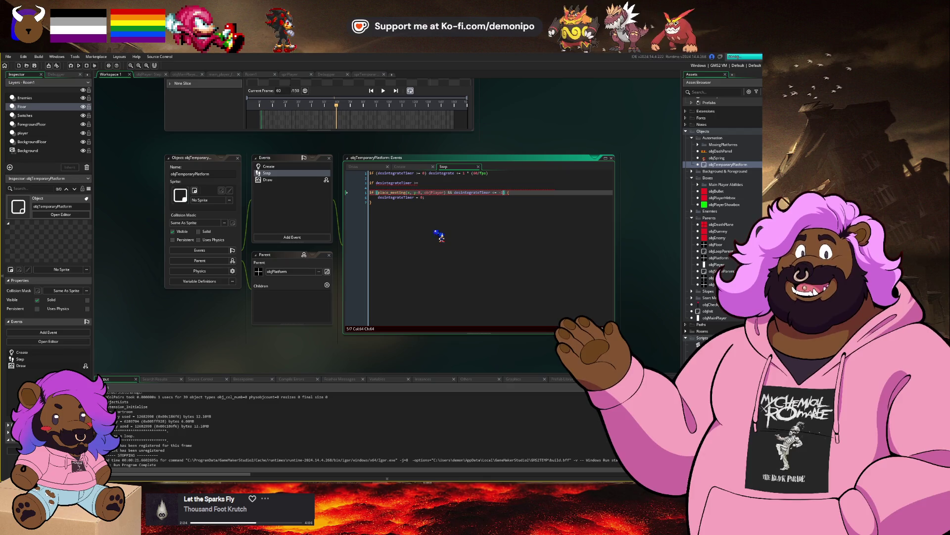
# Make the new line set desintegrate = true at 120, and change line 1 to increment desintegrateTimer.
pyautogui.press('Up')
pyautogui.press('Up')
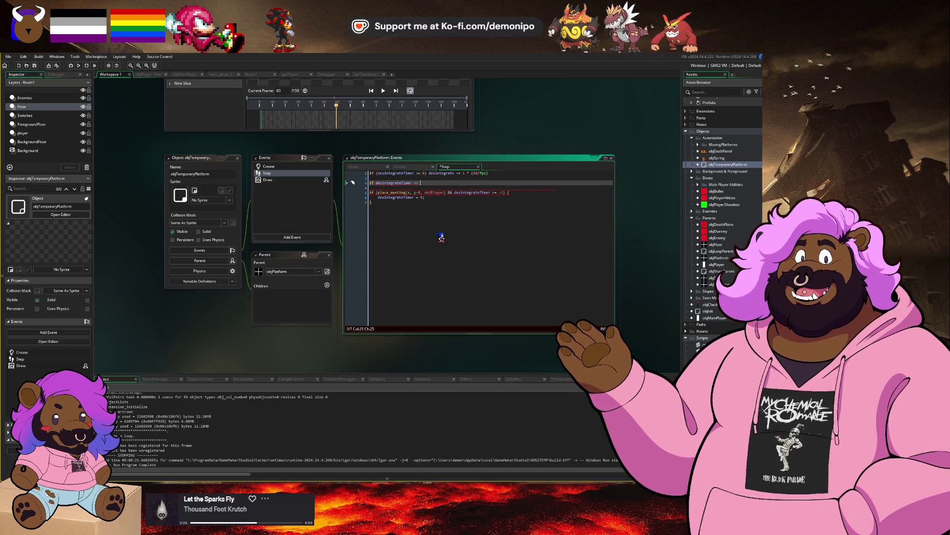
pyautogui.write('120')
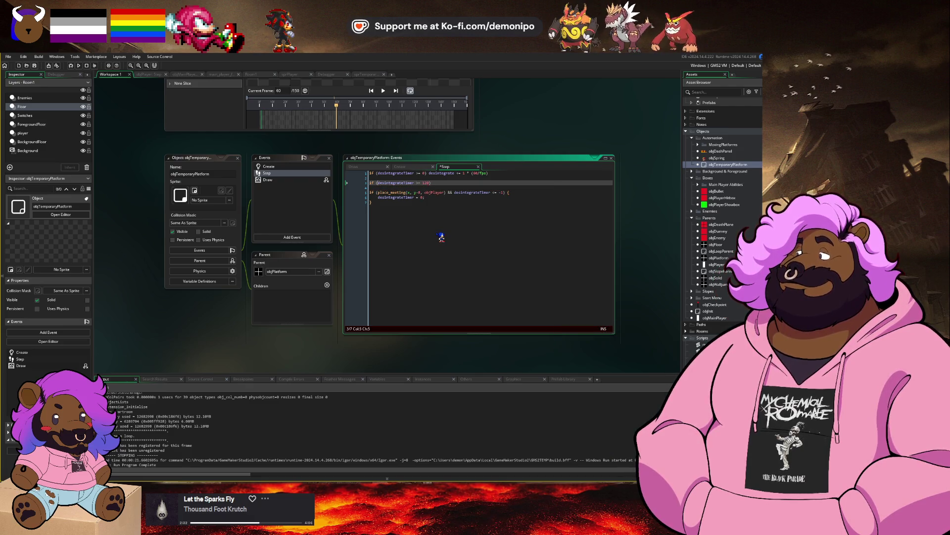
pyautogui.press('End')
pyautogui.write('desinteg')
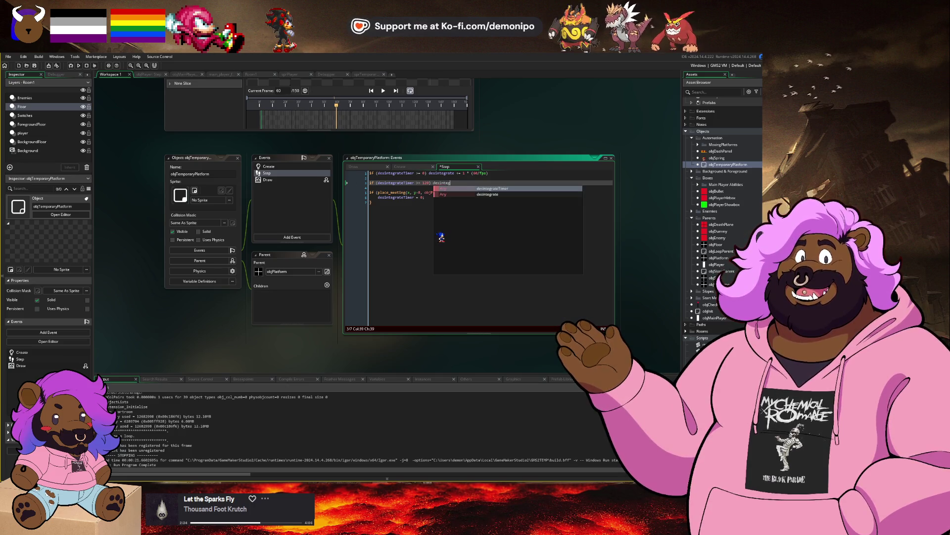
pyautogui.press('Down')
pyautogui.press('Return')
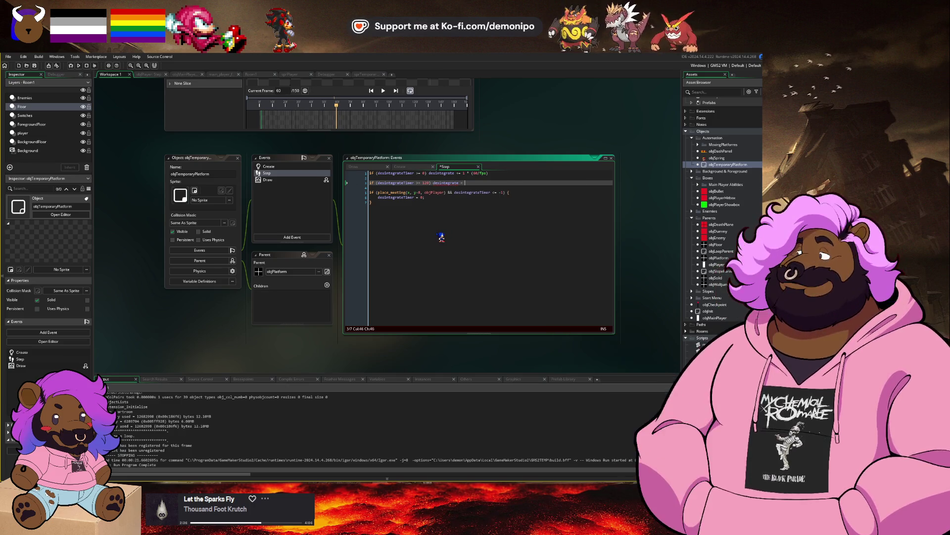
pyautogui.write('true')
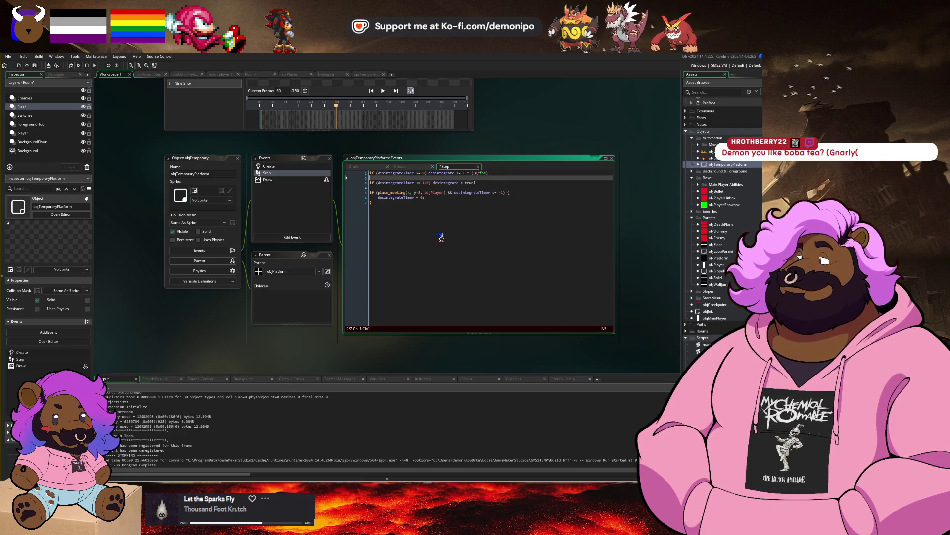
pyautogui.write(';')
pyautogui.press('Up')
pyautogui.press('Up')
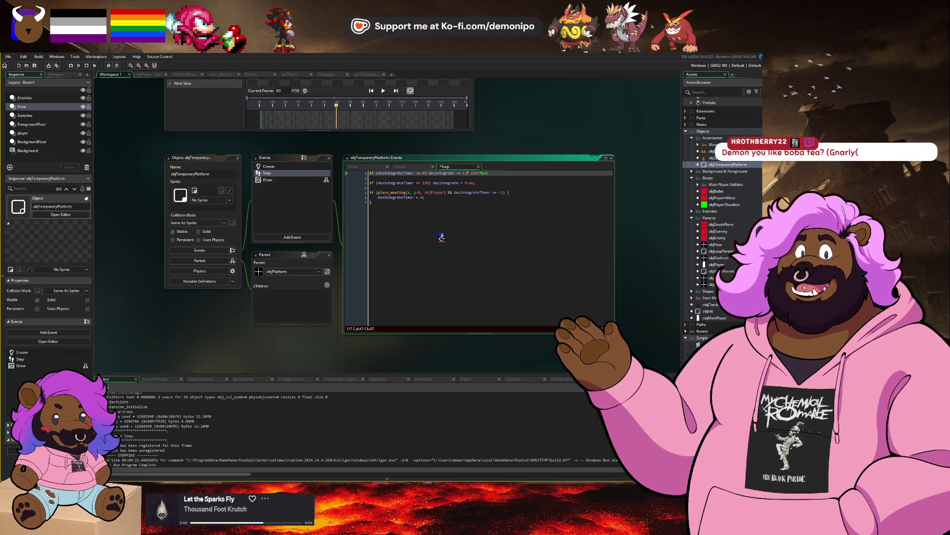
pyautogui.write('Timer')
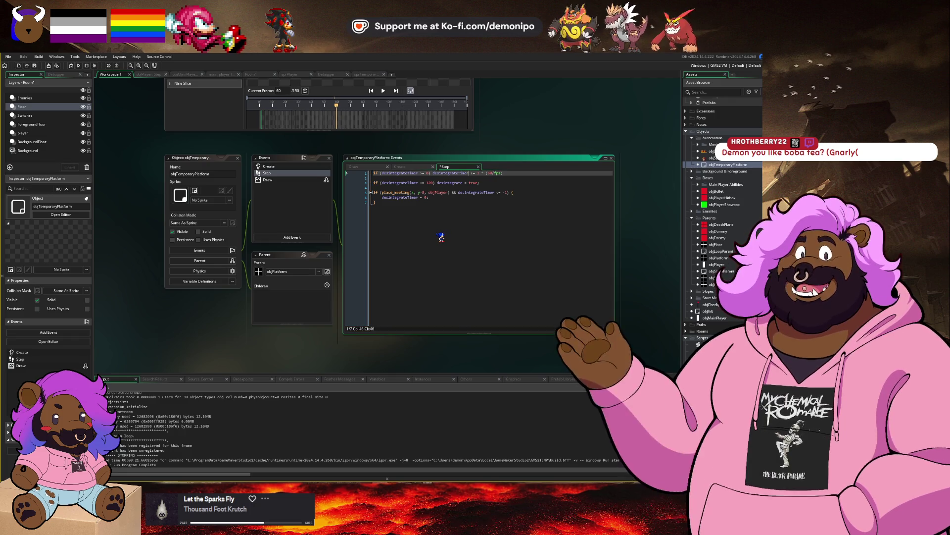
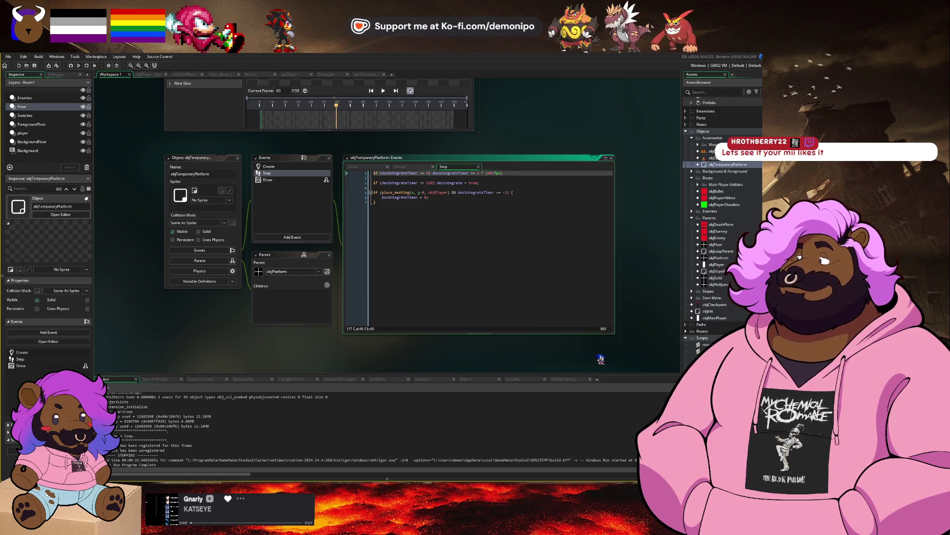
# Look over objTemporaryPlatform's Draw code, then return to its Step code.
pyautogui.click(485, 213)
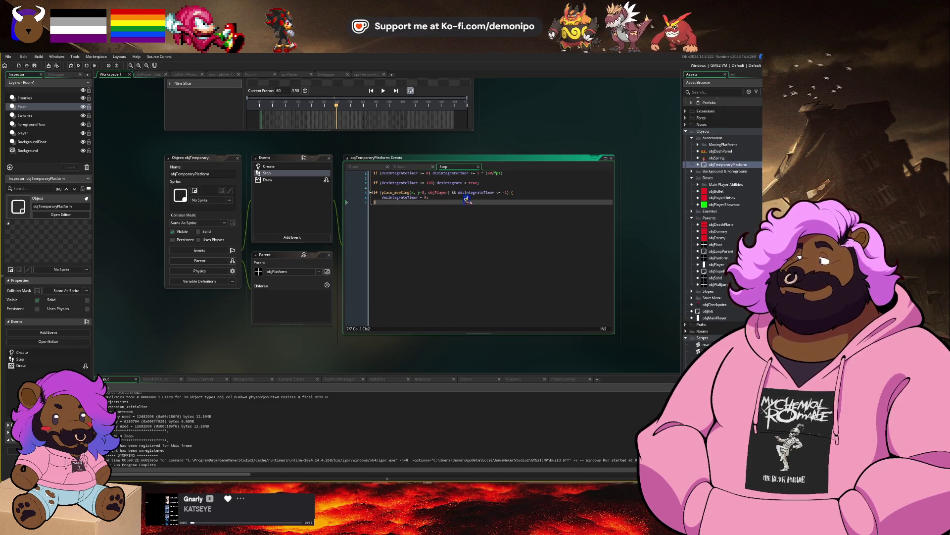
pyautogui.click(386, 167)
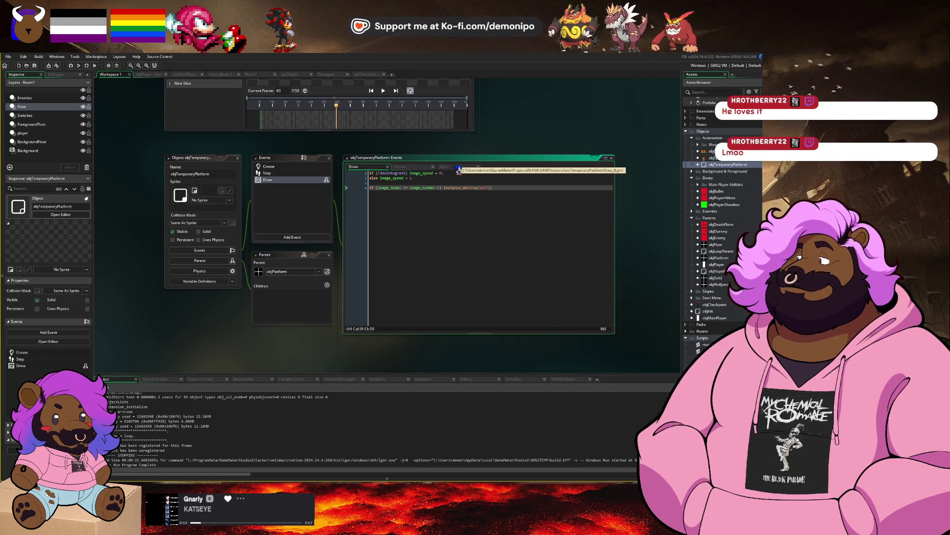
pyautogui.click(458, 168)
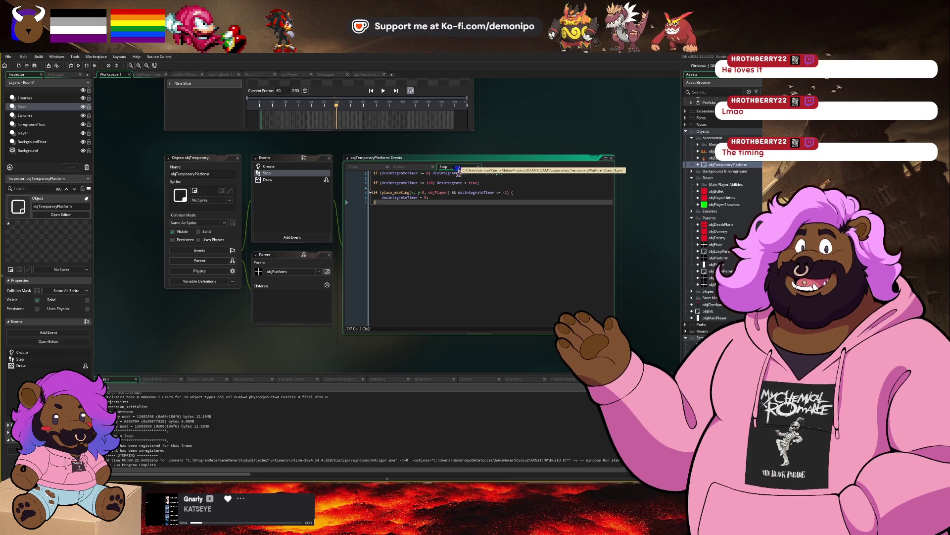
pyautogui.click(456, 198)
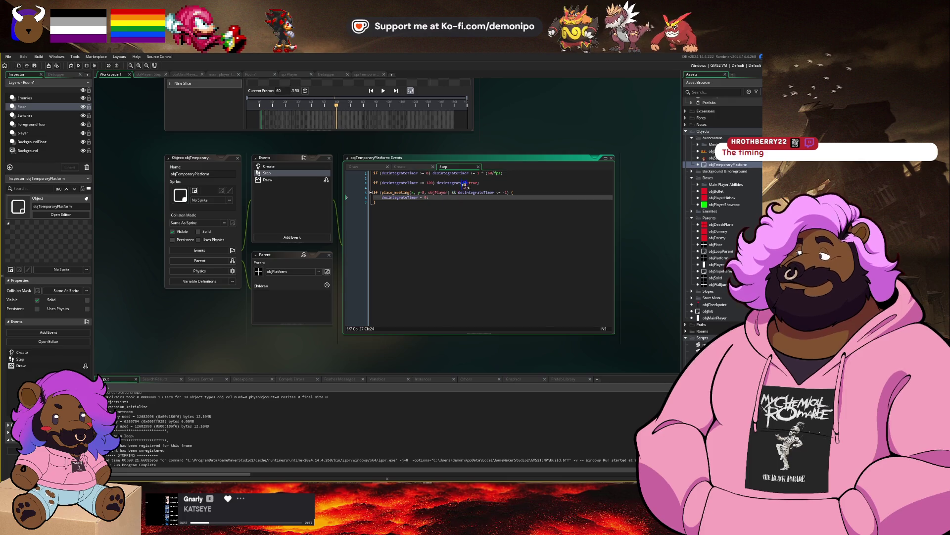
# Try braces around the 120 check, undo them, and start a desintegrateTimer condition on line 1.
pyautogui.click(435, 182)
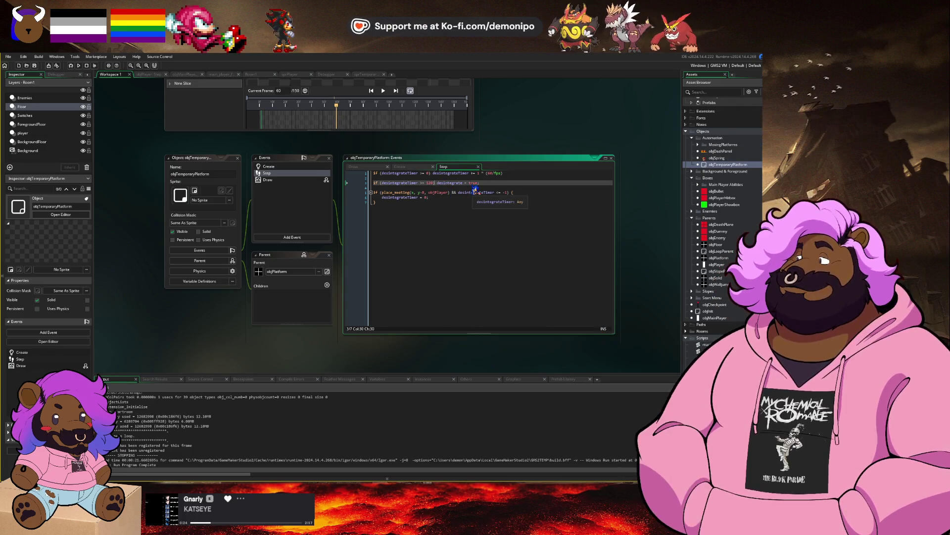
pyautogui.write('{')
pyautogui.press('Return')
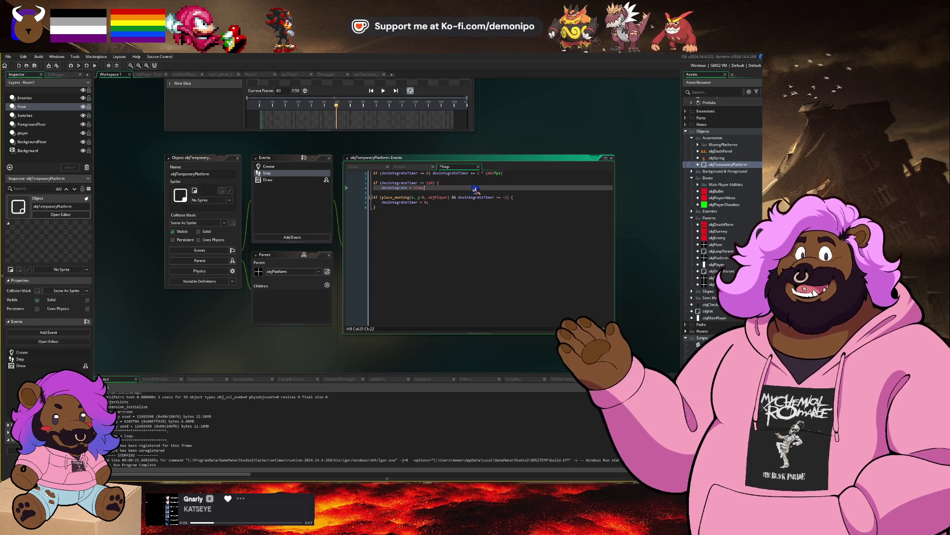
pyautogui.press('Return')
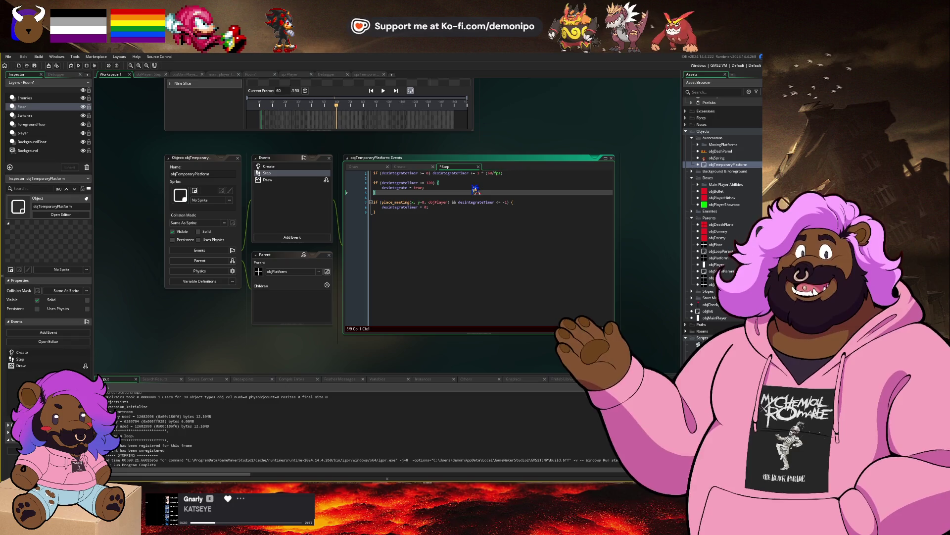
pyautogui.click(475, 190)
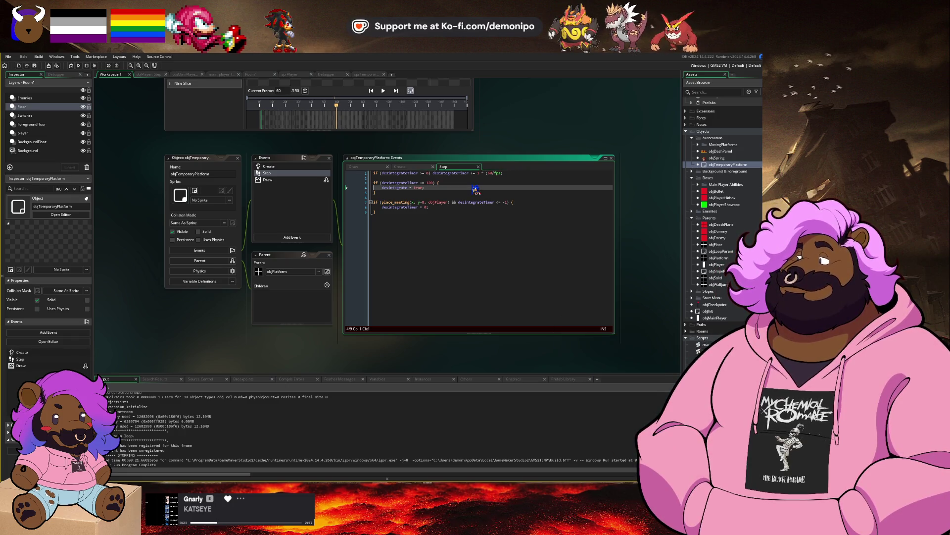
pyautogui.hotkey('ctrl', 'z')
pyautogui.hotkey('ctrl', 'z')
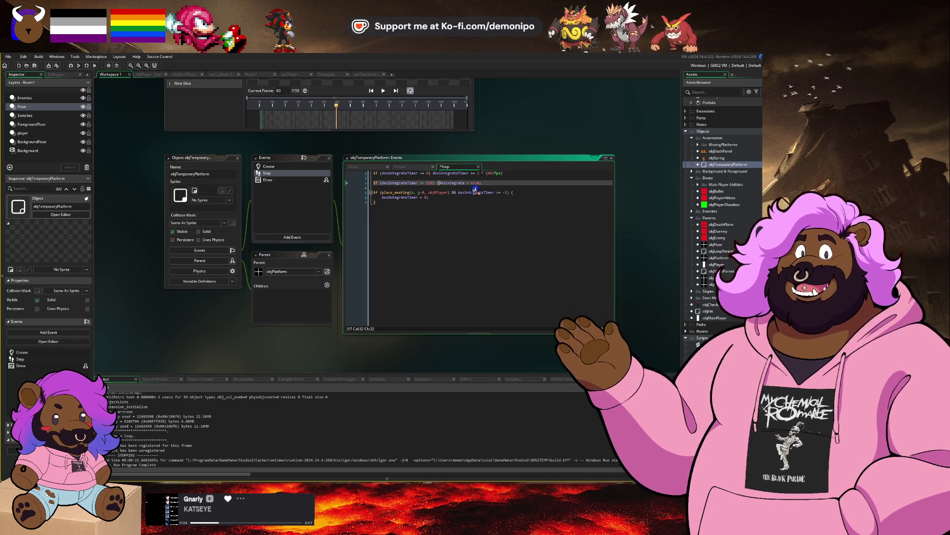
pyautogui.hotkey('ctrl', 'z')
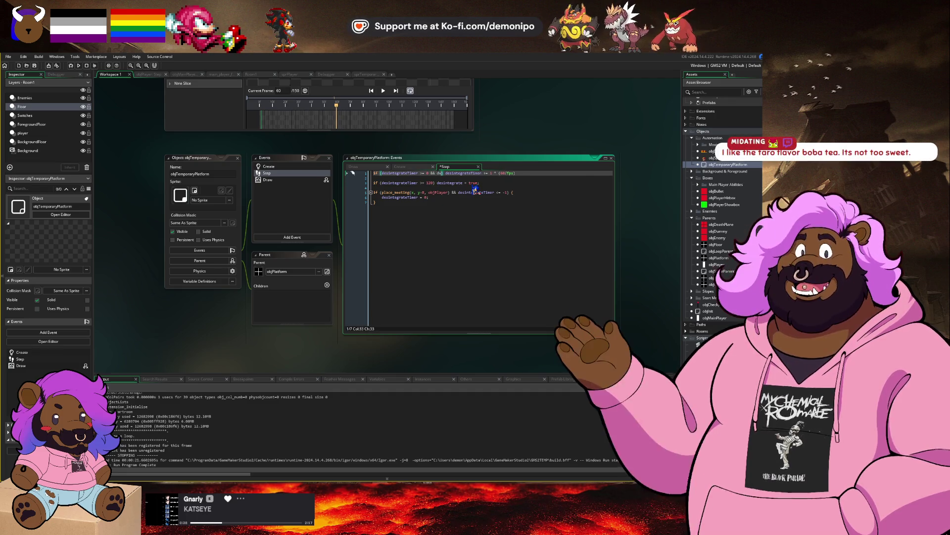
pyautogui.write('sint')
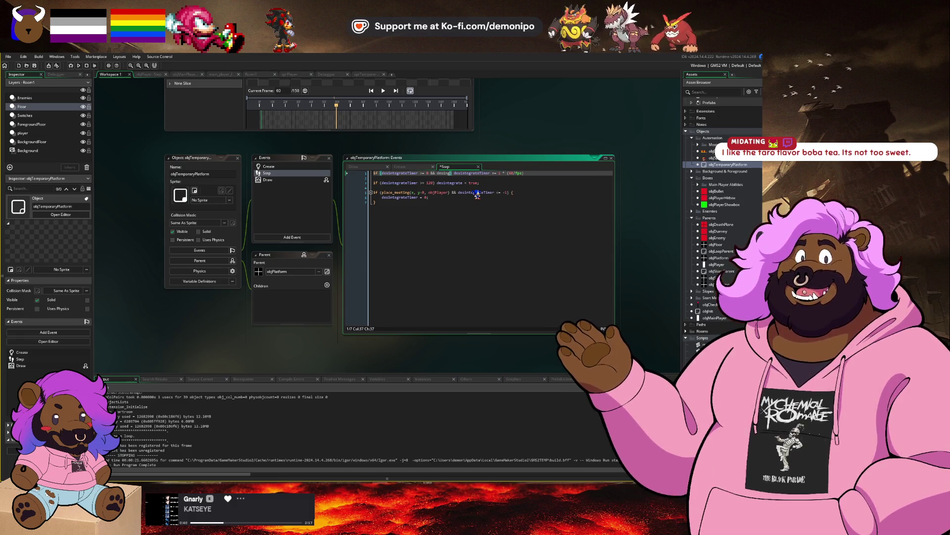
pyautogui.write('egrateTimer < 150')
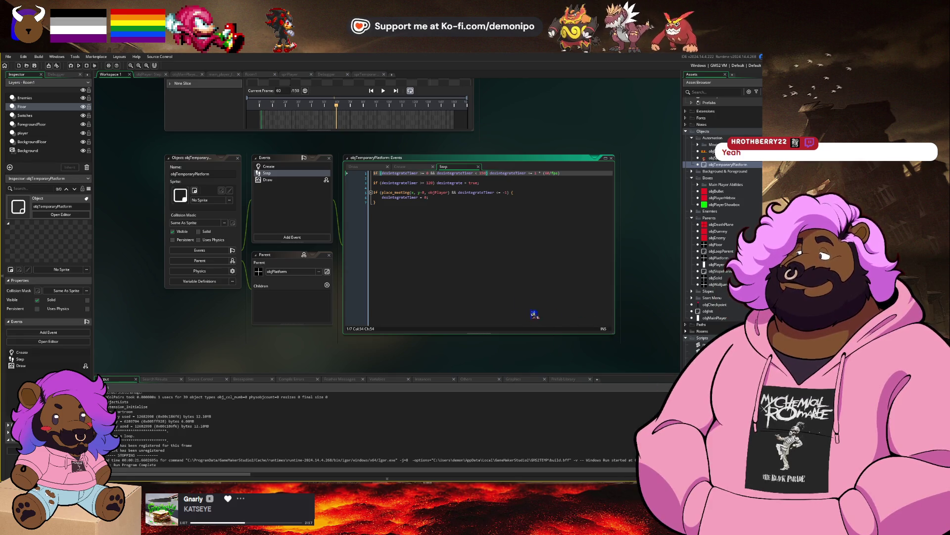
# Limit line 1's check with '&& desintegrateTimer < 150'.
pyautogui.click(516, 178)
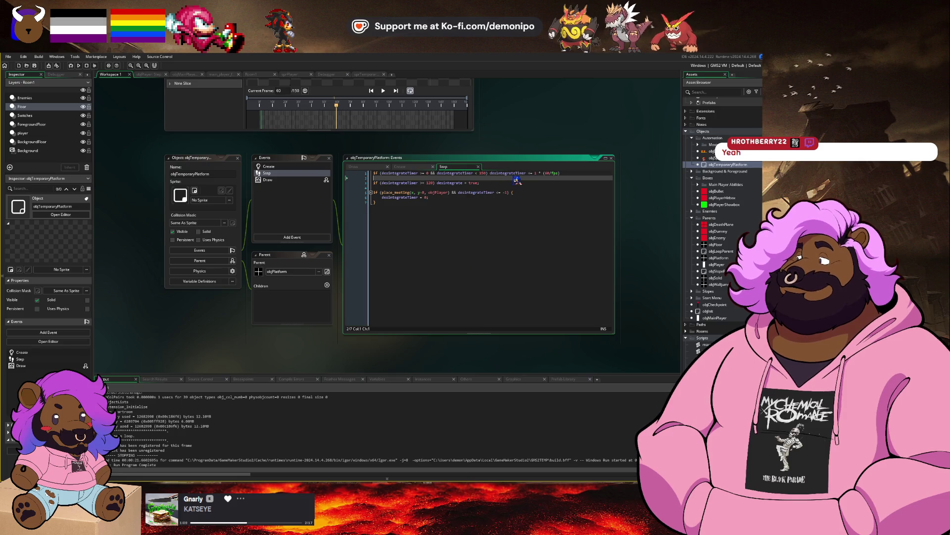
pyautogui.click(510, 187)
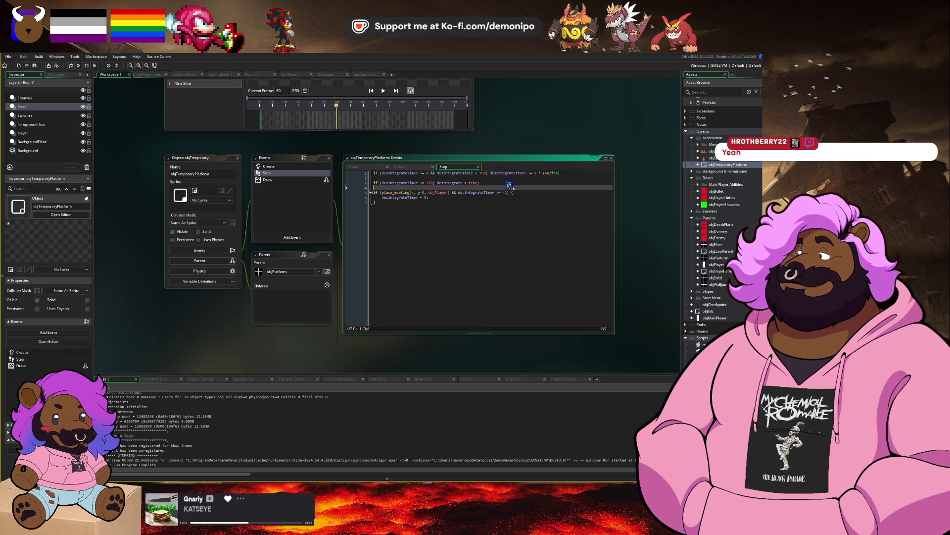
pyautogui.click(509, 183)
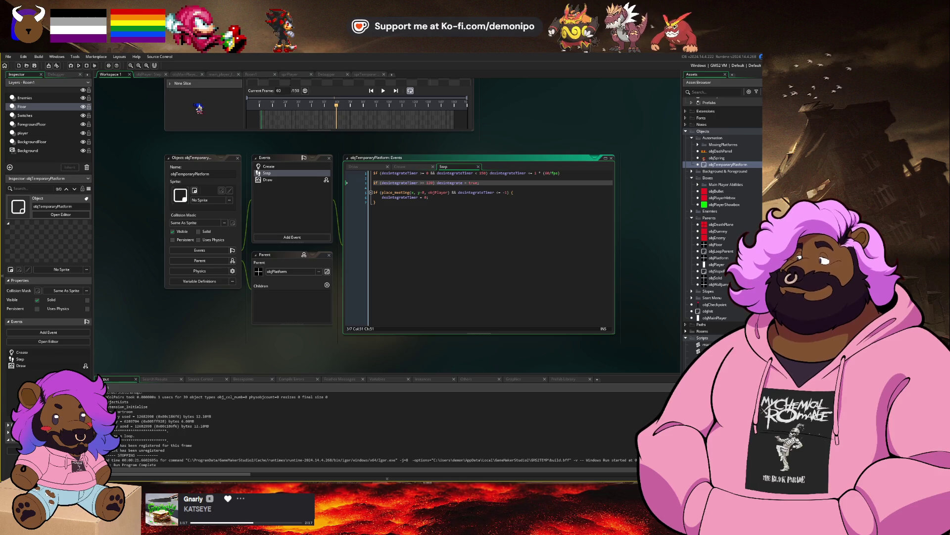
# Move the instance_destroy line from the Draw event to the end of the Step code.
pyautogui.click(307, 179)
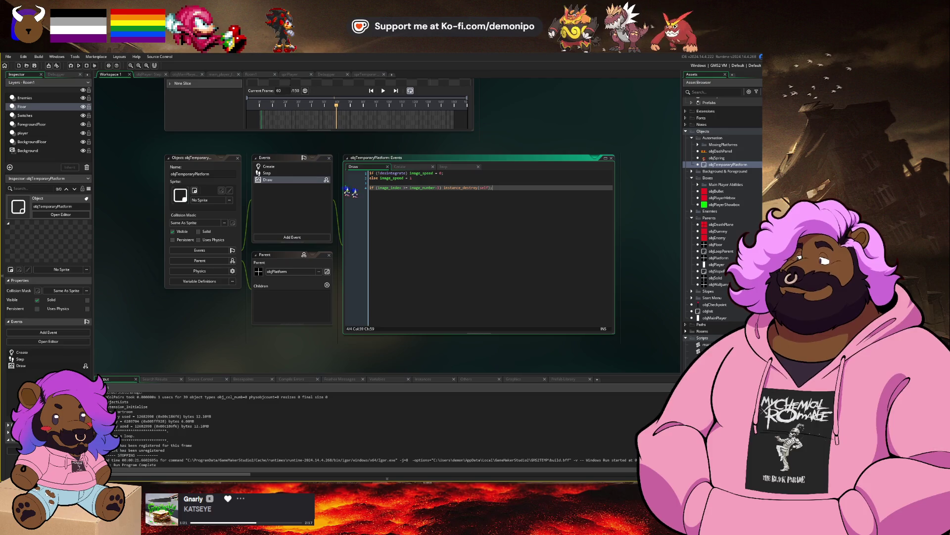
pyautogui.hotkey('shift', 'Home')
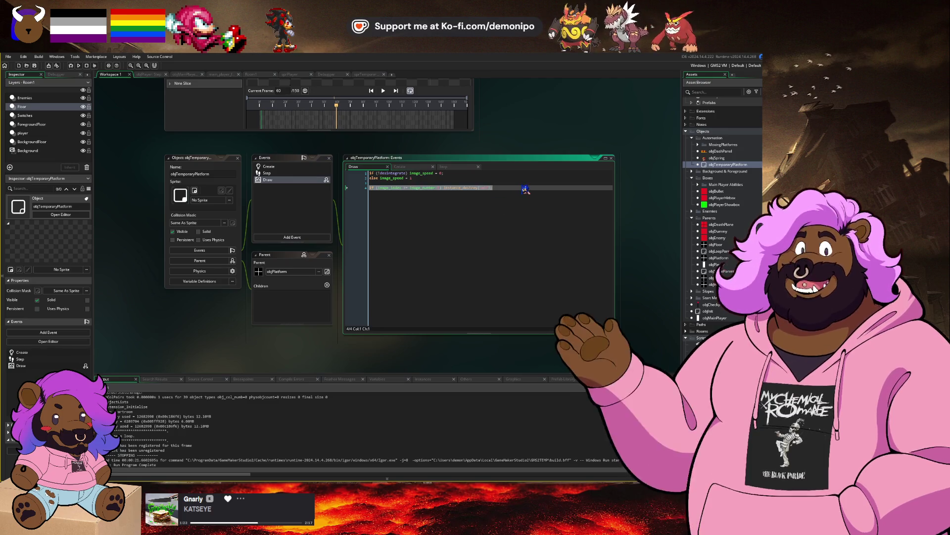
pyautogui.press('BackSpace')
pyautogui.press('BackSpace')
pyautogui.press('BackSpace')
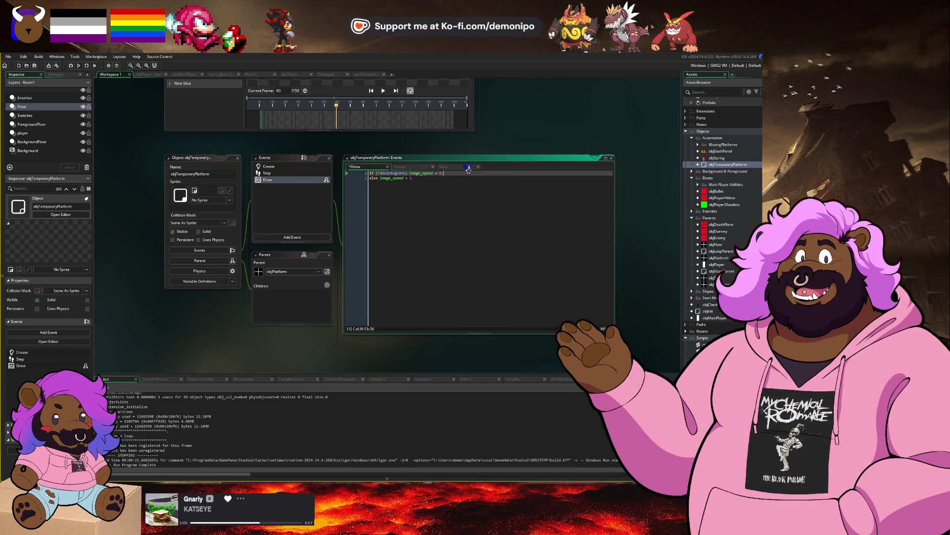
pyautogui.click(443, 167)
pyautogui.click(509, 219)
pyautogui.press('Return')
pyautogui.write('if (image_index >= image_number-1) instance_destroy(self);')
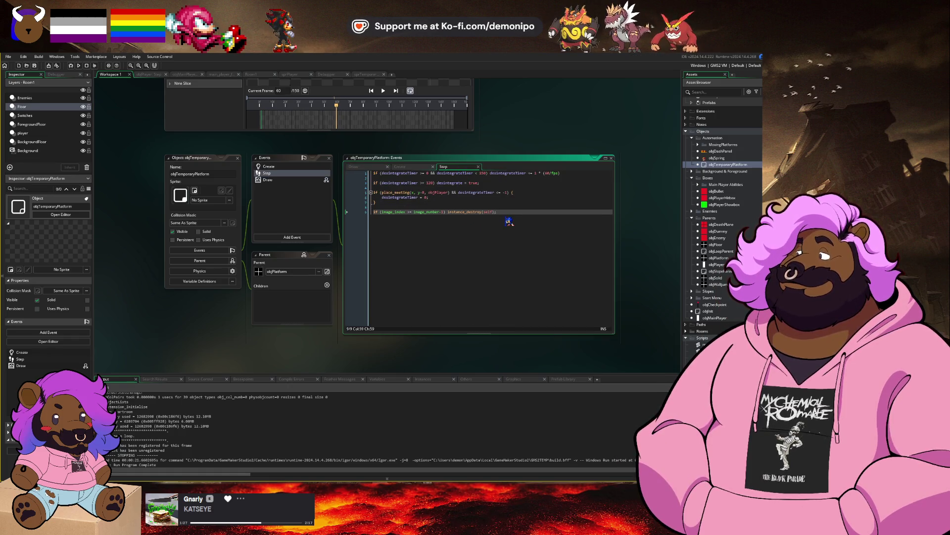
pyautogui.click(224, 74)
# Close Room1's open instance and creation code windows.
pyautogui.click(251, 74)
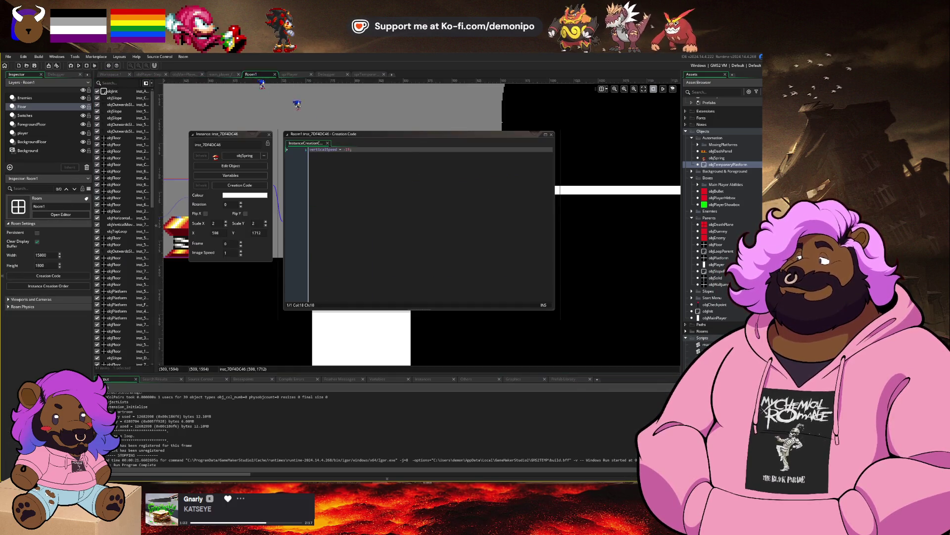
pyautogui.moveTo(237, 176); pyautogui.dragTo(303, 179)
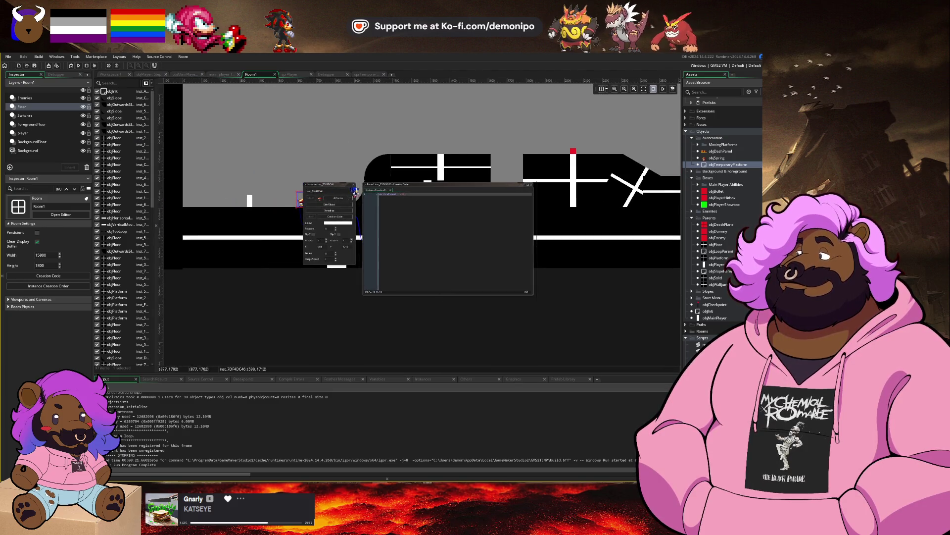
pyautogui.doubleClick(338, 184)
pyautogui.click(337, 193)
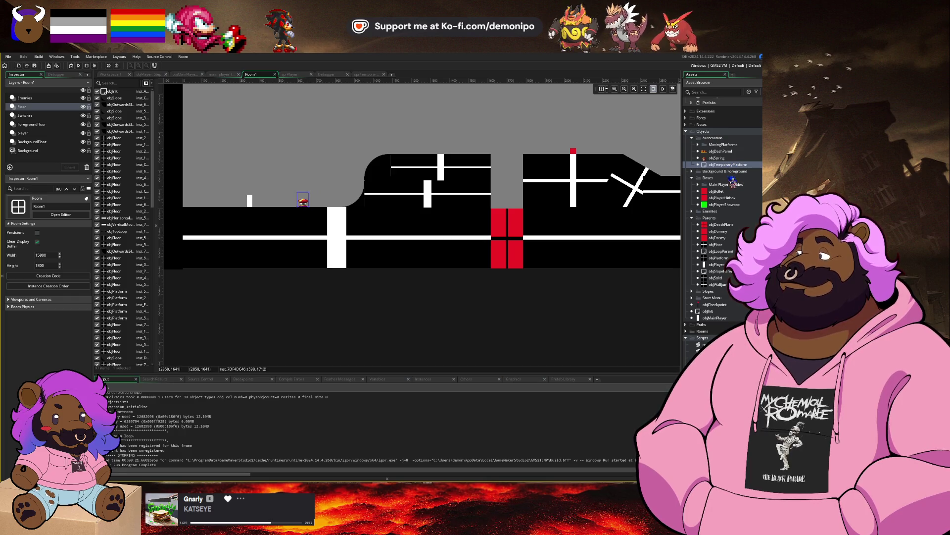
# Assign sprTemporaryFloor as objTemporaryPlatform's sprite.
pyautogui.doubleClick(732, 165)
pyautogui.scroll(-5, 727, 198)
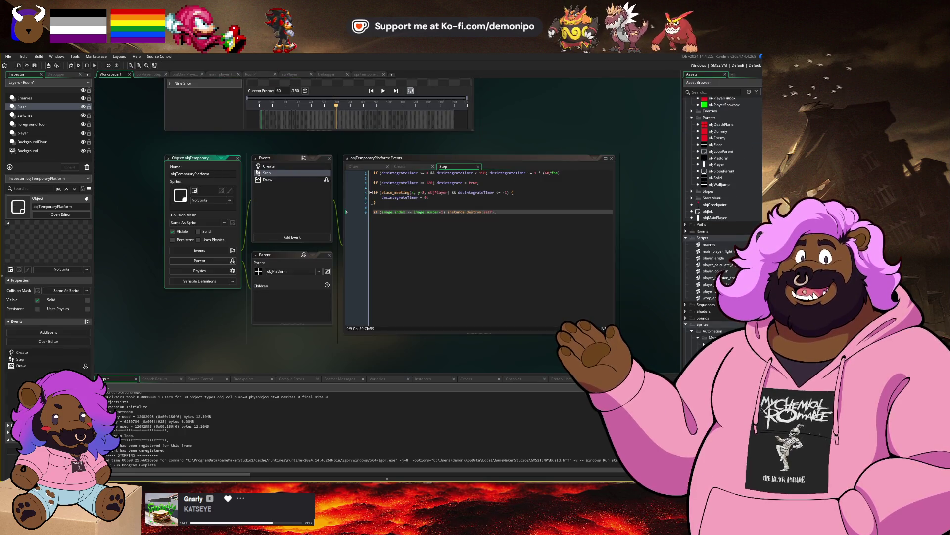
pyautogui.moveTo(715, 344); pyautogui.dragTo(201, 195)
# Place a new temporary platform in Room1 and nudge it slightly lower.
pyautogui.click(263, 75)
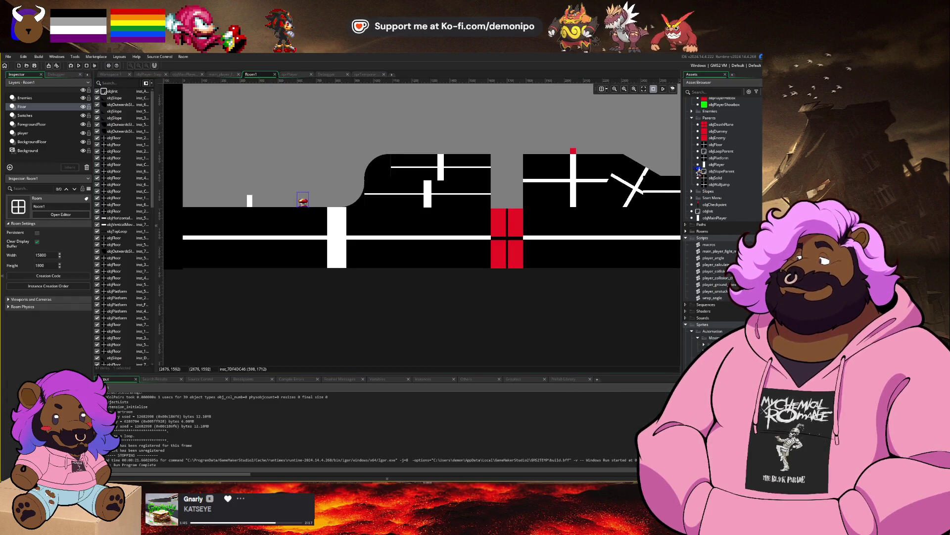
pyautogui.scroll(5, 719, 172)
pyautogui.moveTo(726, 177); pyautogui.dragTo(253, 149)
pyautogui.scroll(3, 257, 146)
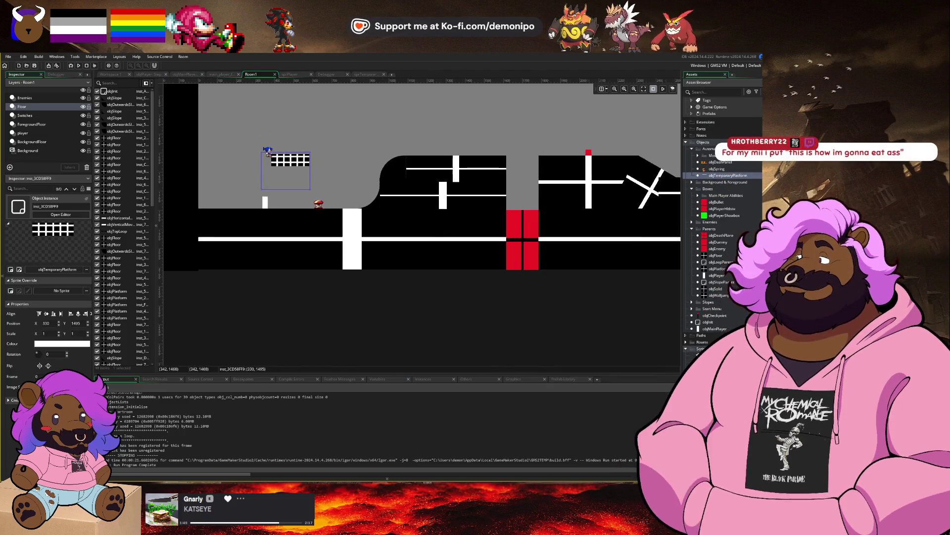
pyautogui.scroll(2, 263, 146)
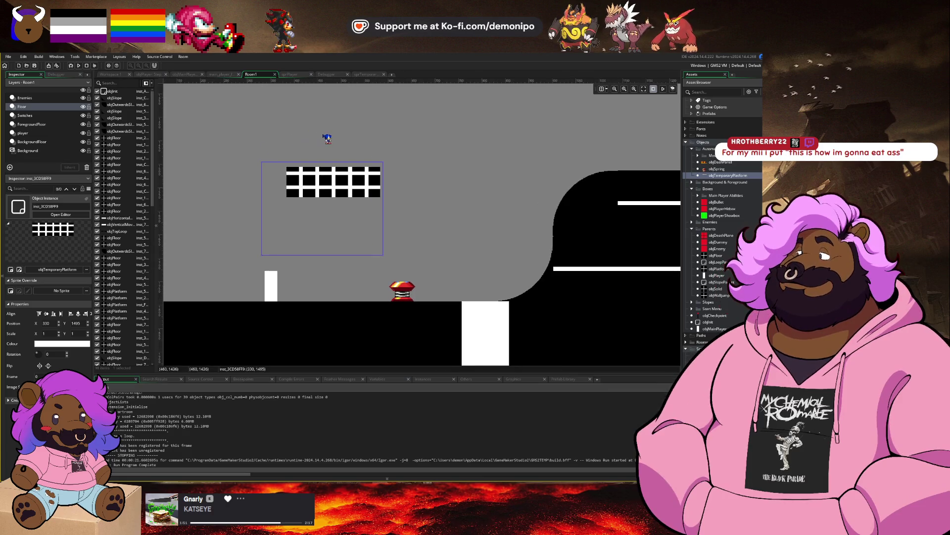
pyautogui.moveTo(326, 140); pyautogui.dragTo(352, 158)
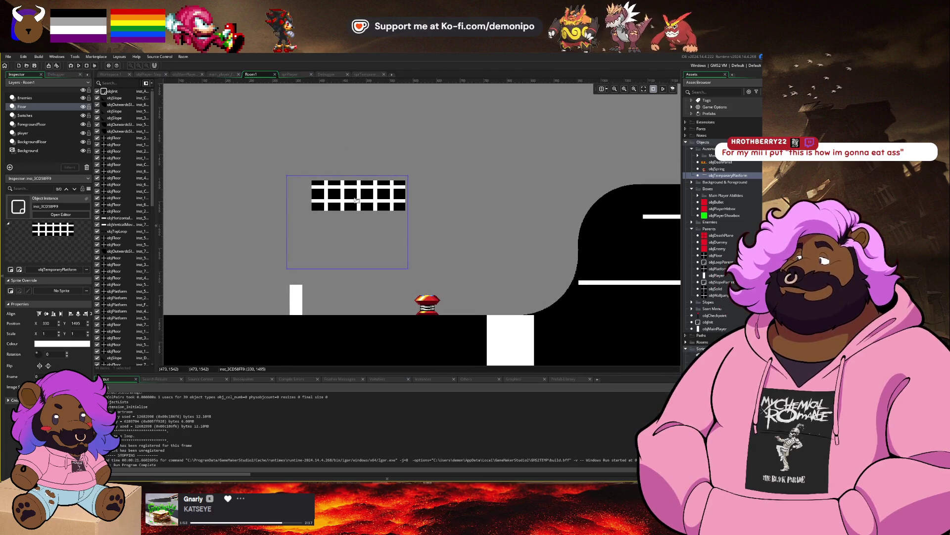
pyautogui.moveTo(357, 200); pyautogui.dragTo(354, 219)
# Set the spring instance's creation code to verticalSpeed = -15, then start a debug run.
pyautogui.doubleClick(428, 302)
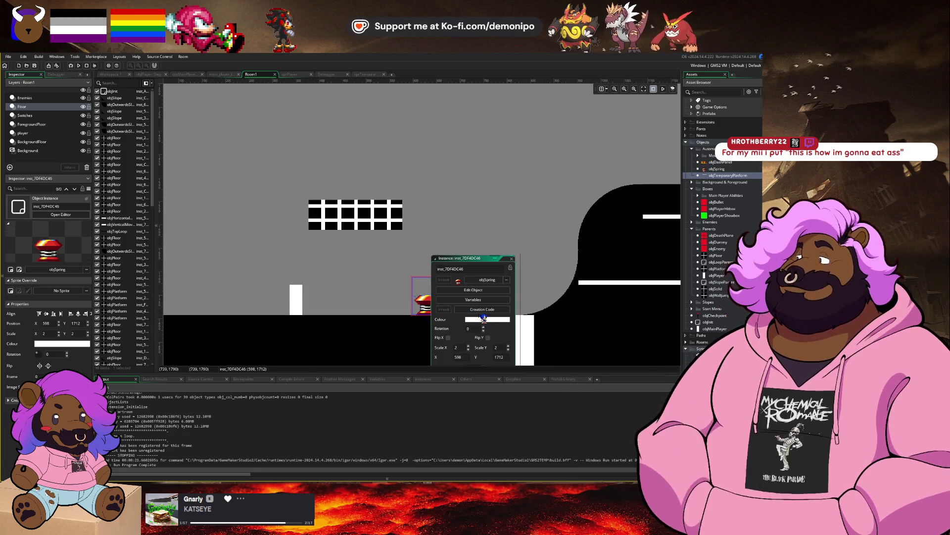
pyautogui.click(483, 310)
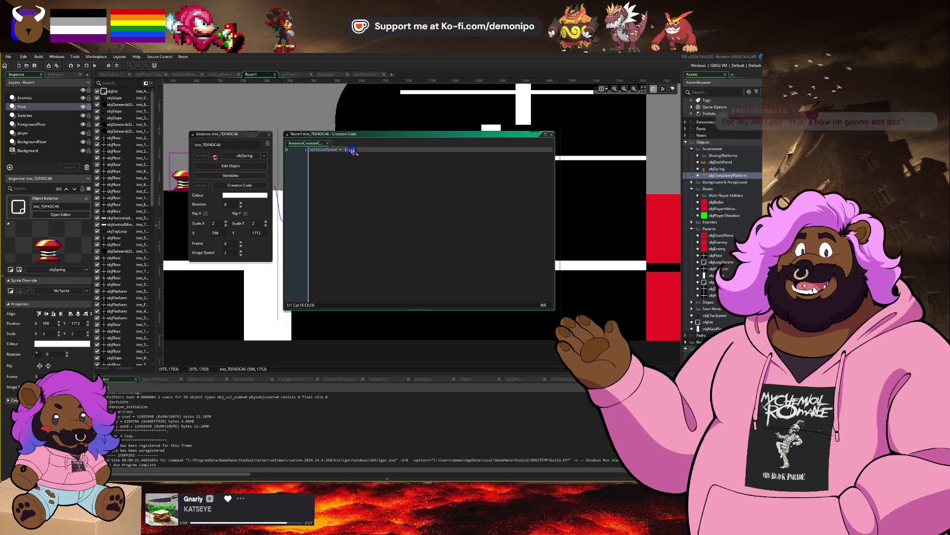
pyautogui.write('25')
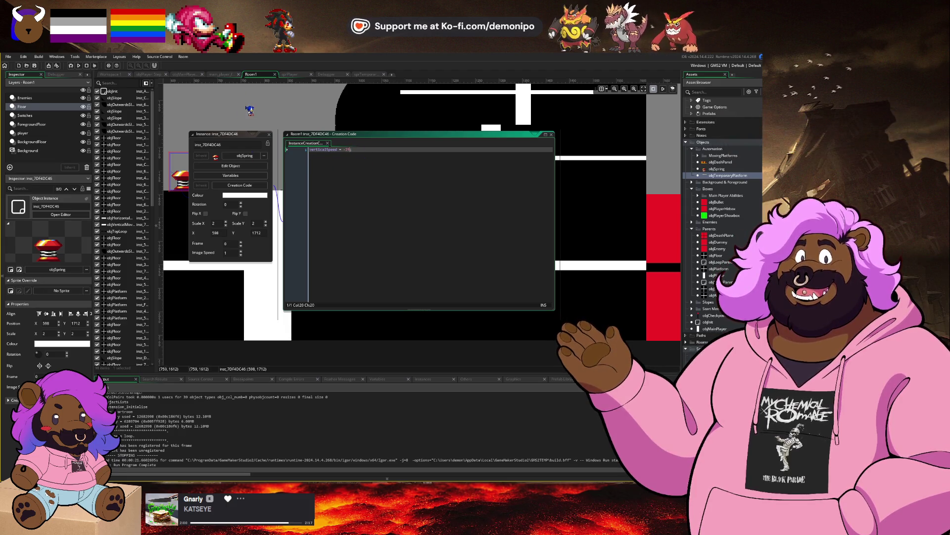
pyautogui.moveTo(250, 110); pyautogui.dragTo(379, 143)
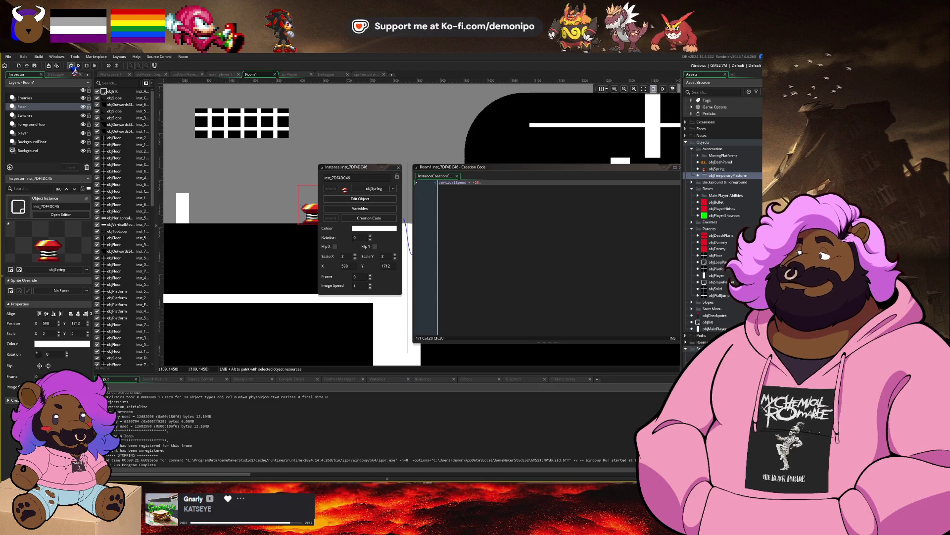
pyautogui.click(72, 66)
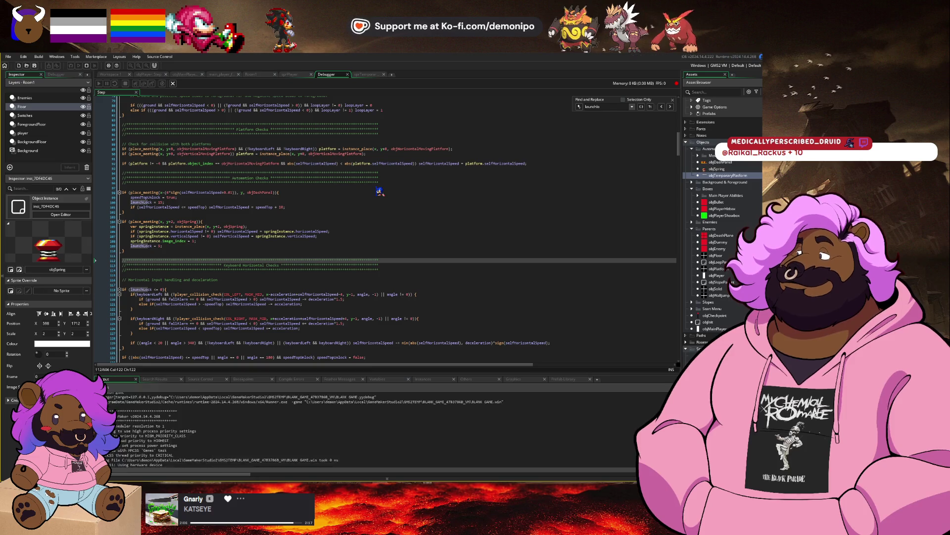
# Start and stop the game, then bring up objTemporaryPlatform's Step event code.
pyautogui.click(385, 336)
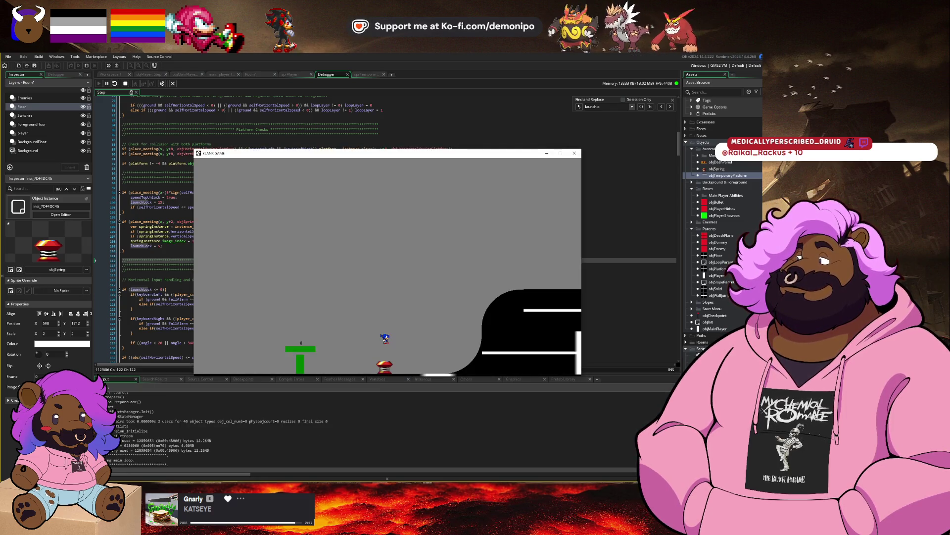
pyautogui.press('Escape')
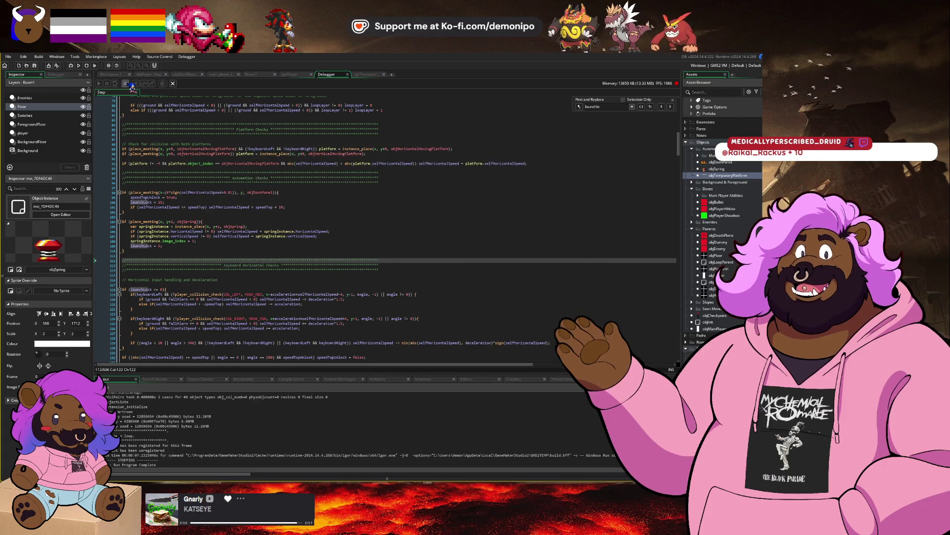
pyautogui.doubleClick(728, 175)
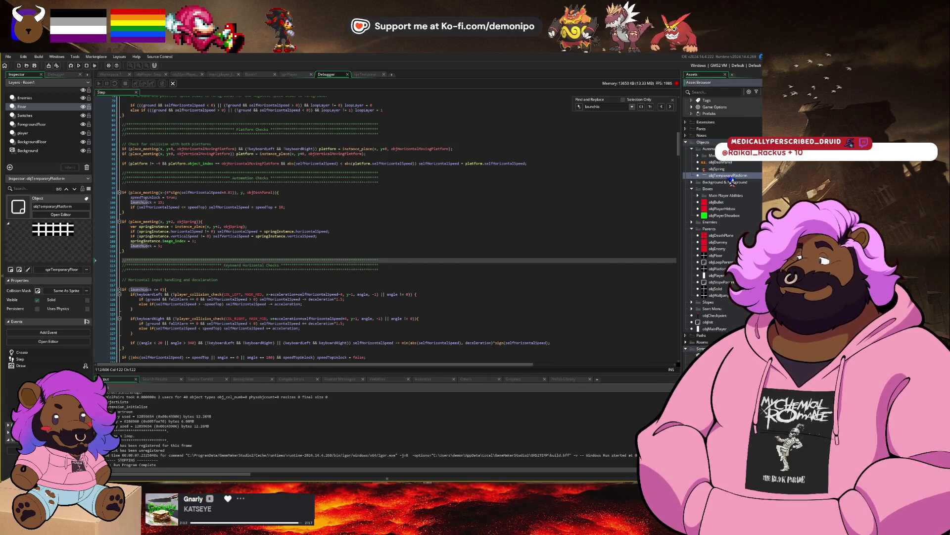
pyautogui.click(479, 222)
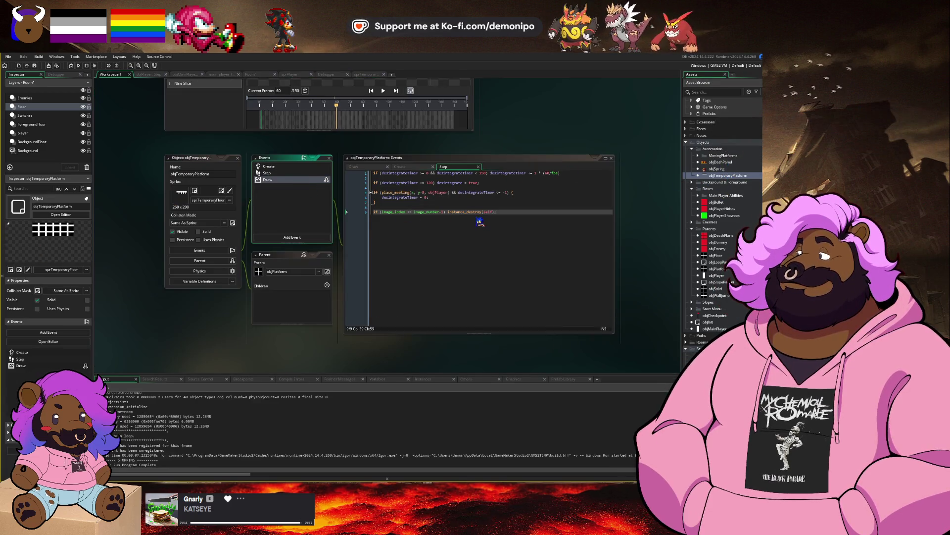
# Add draw_self() on a new line in objTemporaryPlatform's Draw event, then debug-run.
pyautogui.click(376, 170)
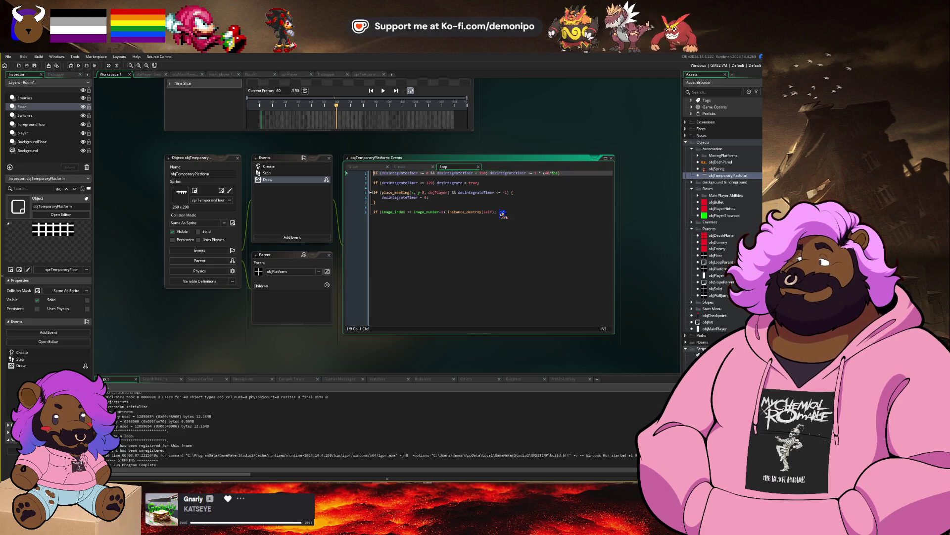
pyautogui.click(380, 170)
pyautogui.press('Down')
pyautogui.press('Down')
pyautogui.press('Down')
pyautogui.write('draw_')
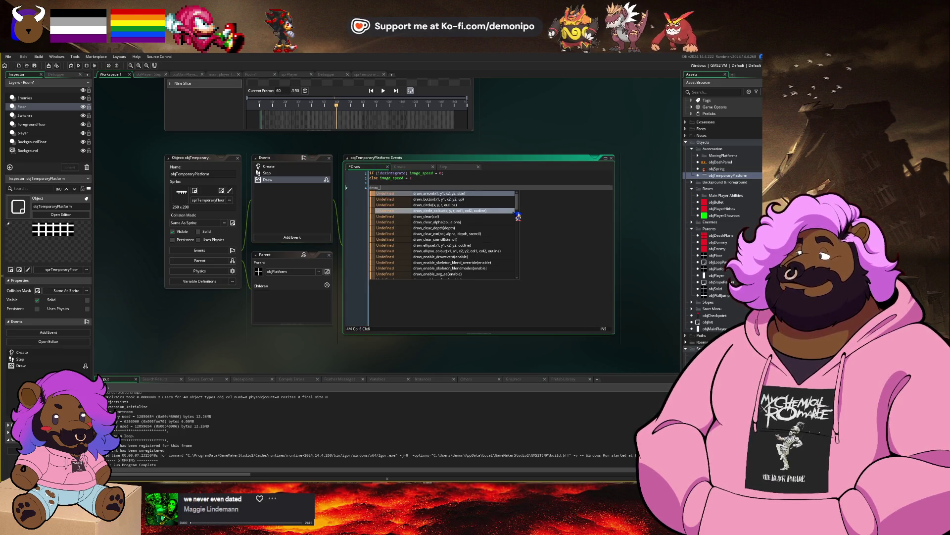
pyautogui.write('self(')
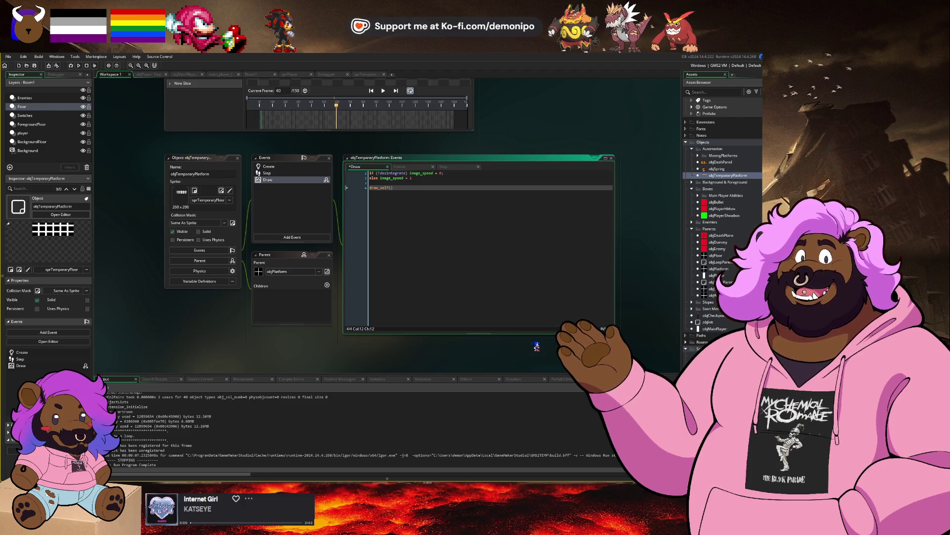
pyautogui.click(72, 67)
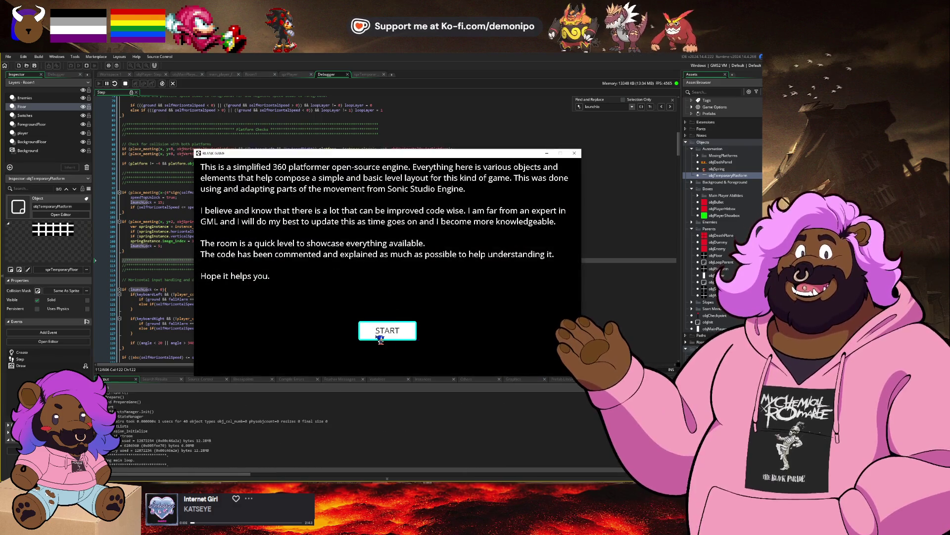
# Play the level to watch the platform crumble away, then Alt+Tab out.
pyautogui.click(380, 339)
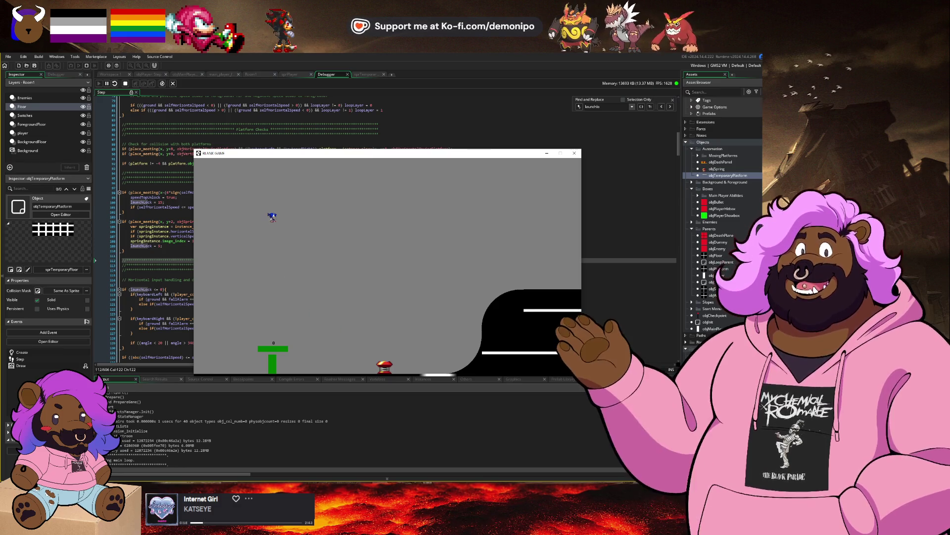
pyautogui.hotkey('alt', 'Tab')
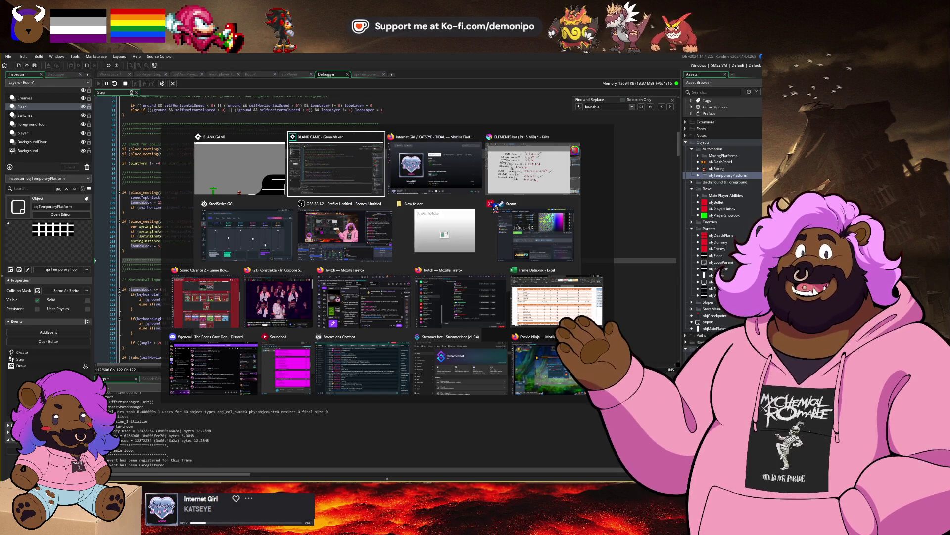
# Search Firefox for 'gamemaker collision mask disappear', then return to the running game.
pyautogui.click(490, 204)
pyautogui.click(205, 299)
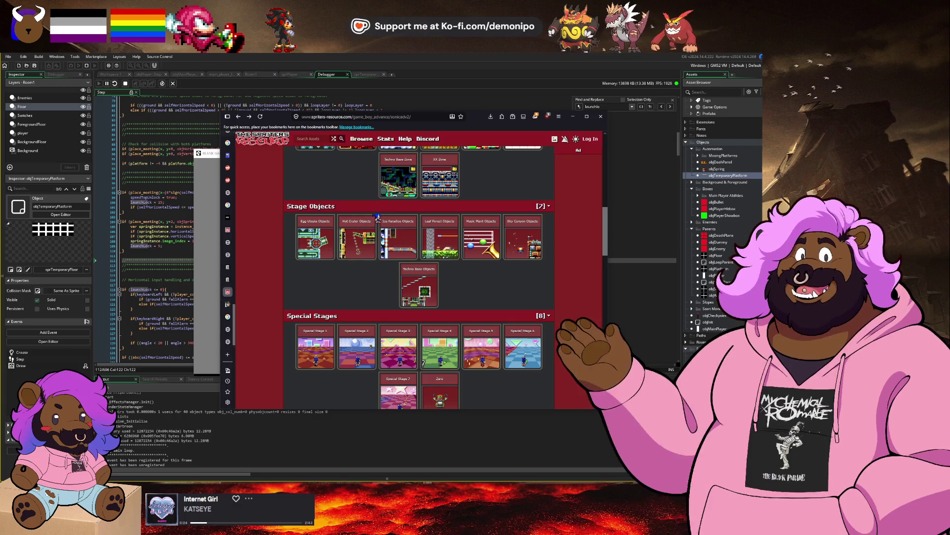
pyautogui.hotkey('ctrl', 't')
pyautogui.write('gamemaker ')
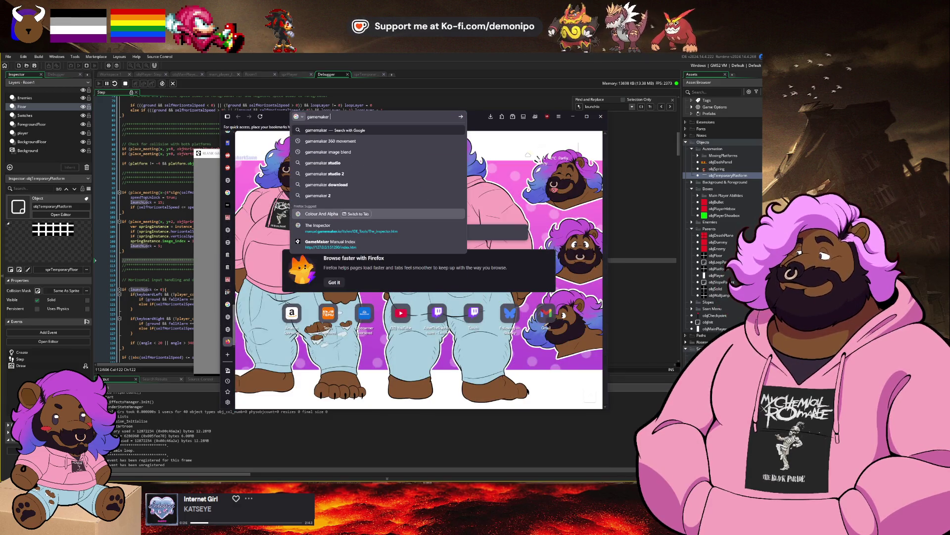
pyautogui.write('collision mask')
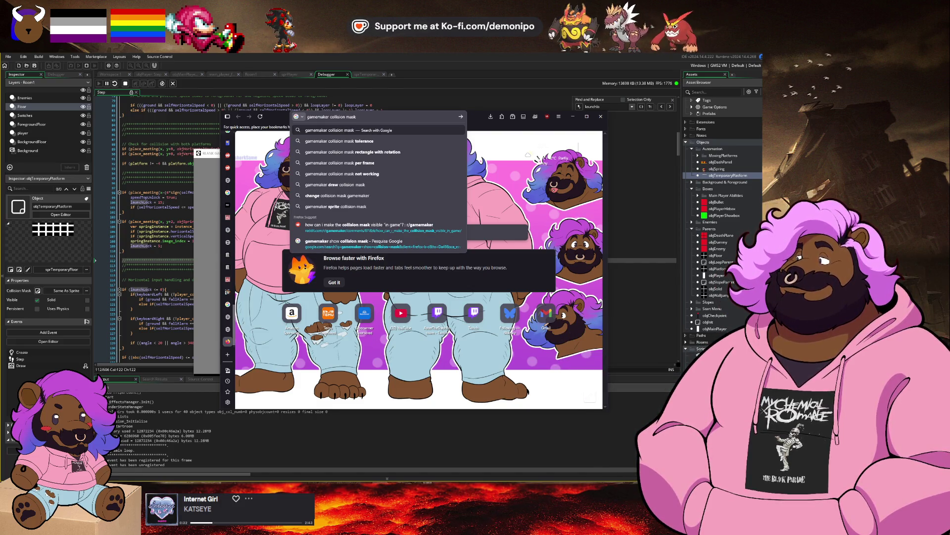
pyautogui.write(' disappear')
pyautogui.press('Return')
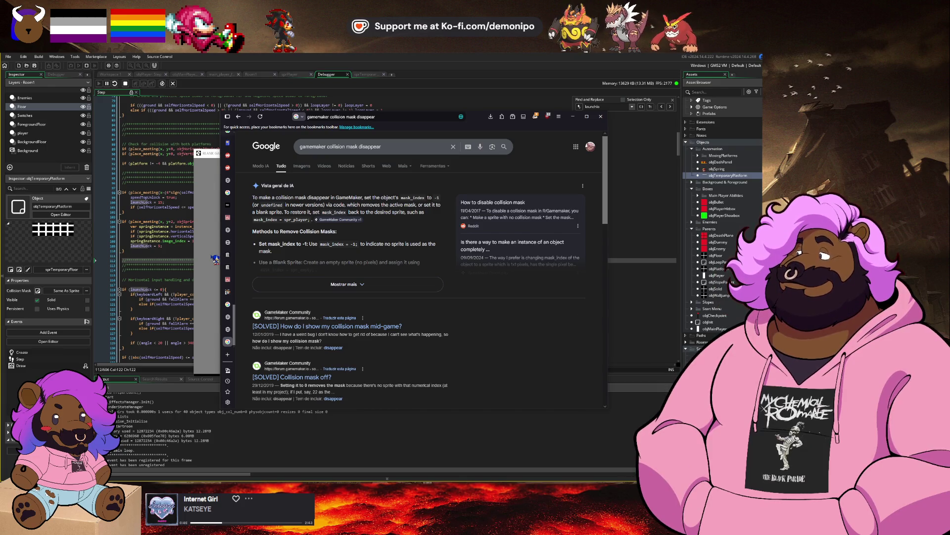
pyautogui.click(215, 259)
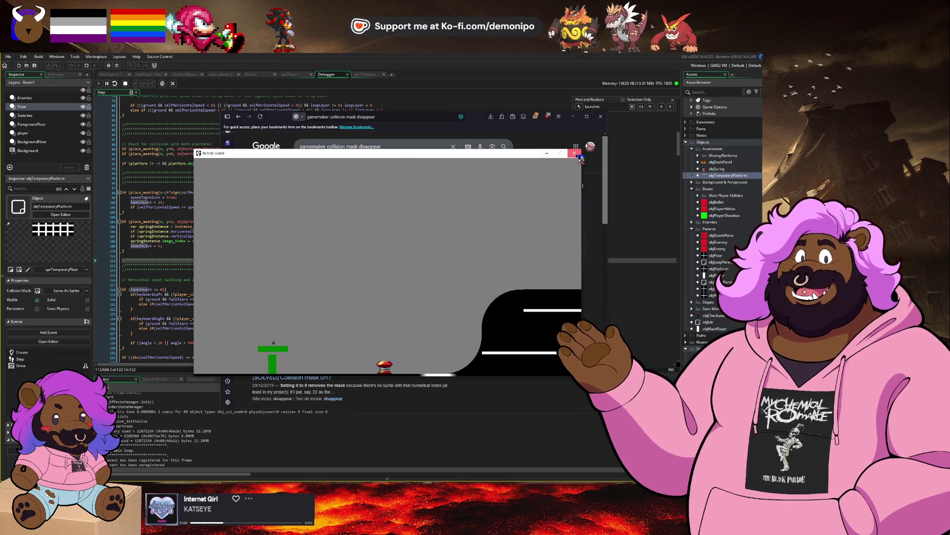
# Close the game and scrub sprTemporaryFloor's crumbling frames, checking its rectangle collision mask.
pyautogui.click(575, 154)
pyautogui.click(112, 75)
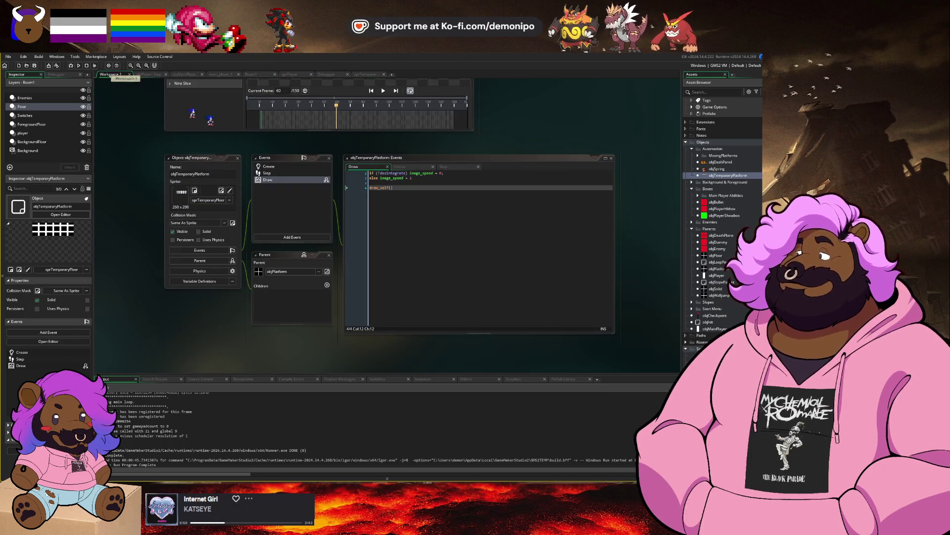
pyautogui.scroll(-5, 690, 350)
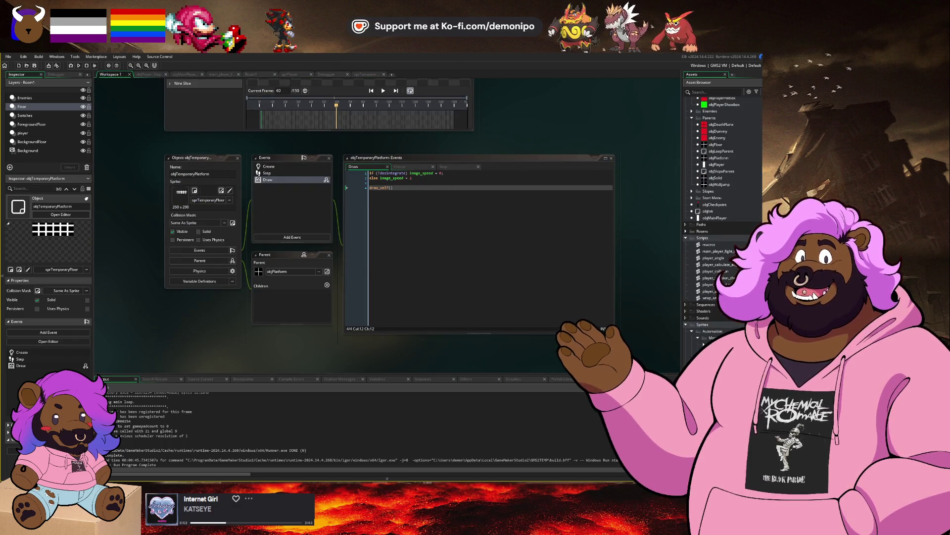
pyautogui.click(222, 190)
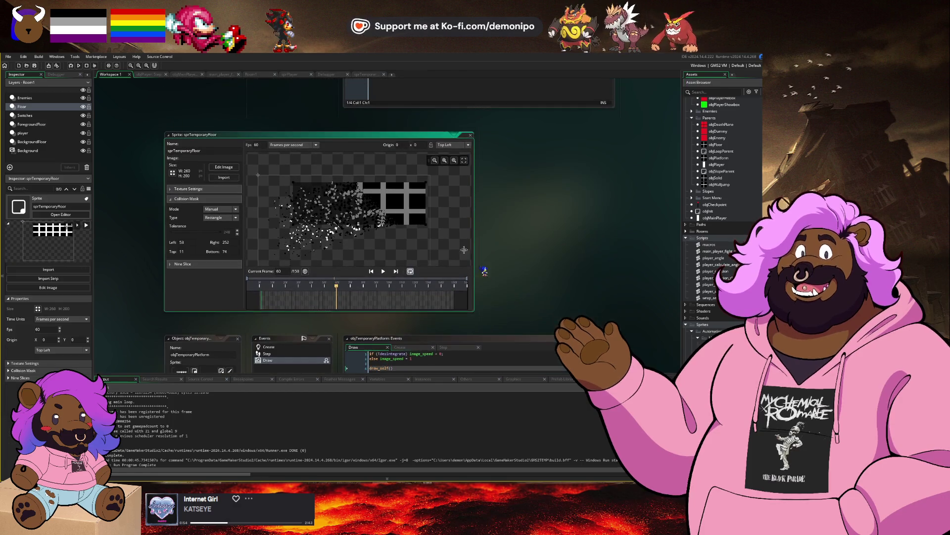
pyautogui.moveTo(348, 289); pyautogui.dragTo(388, 289)
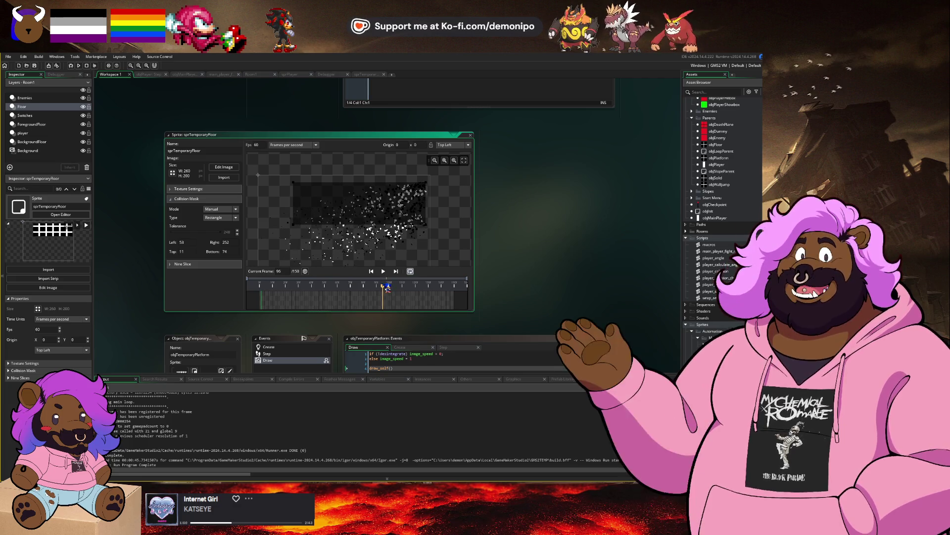
pyautogui.scroll(-5, 177, 106)
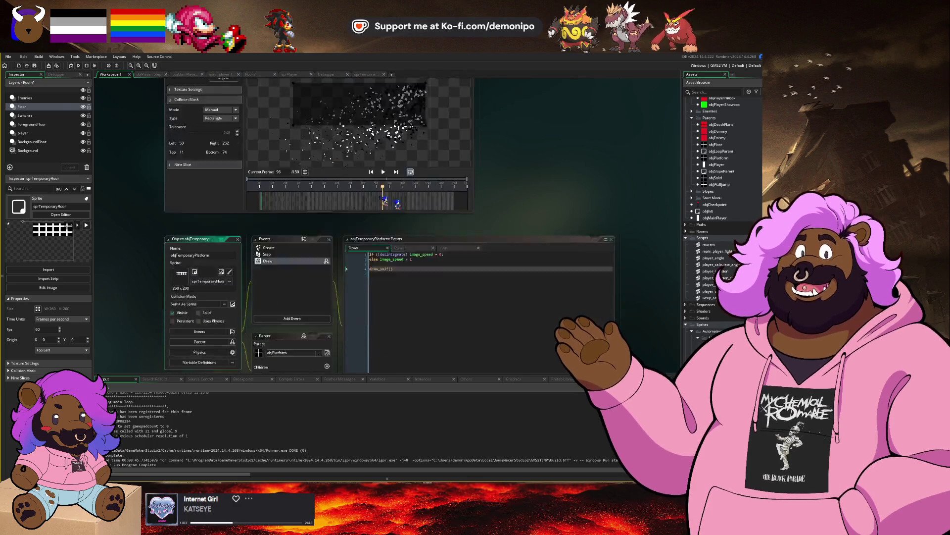
pyautogui.click(435, 155)
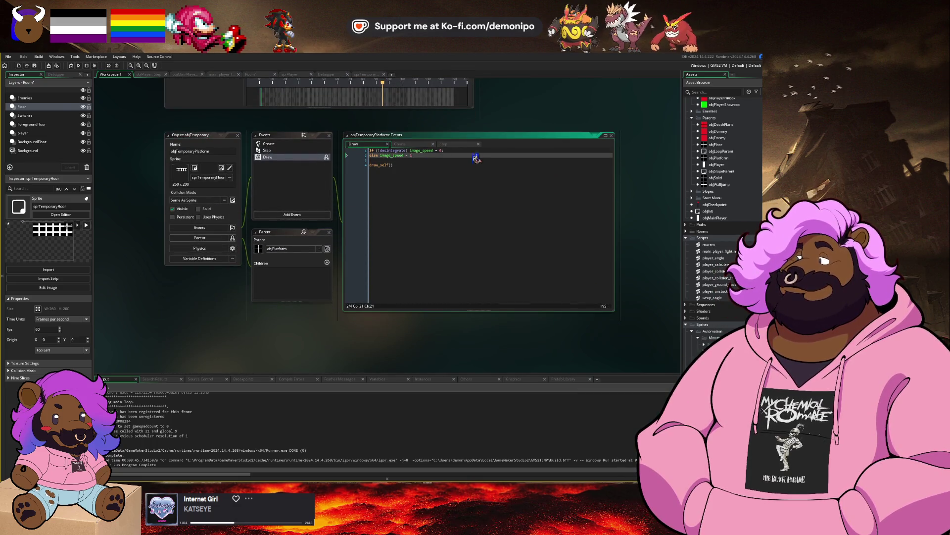
# Above the destroy check, set mask_index to undefined at a late image_index, then debug-run.
pyautogui.click(456, 145)
pyautogui.click(446, 188)
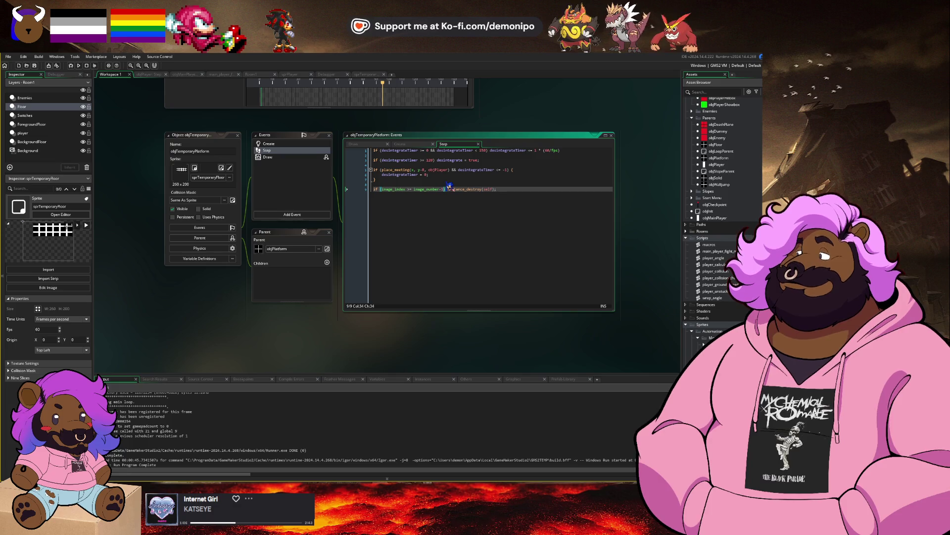
pyautogui.press('Home')
pyautogui.press('Return')
pyautogui.press('Return')
pyautogui.press('Up')
pyautogui.press('Up')
pyautogui.write('(')
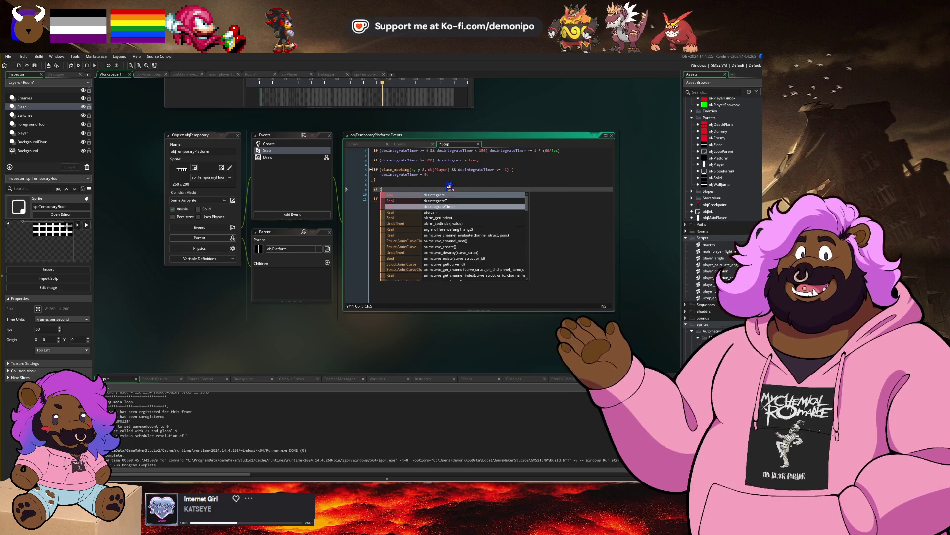
pyautogui.write('inage_')
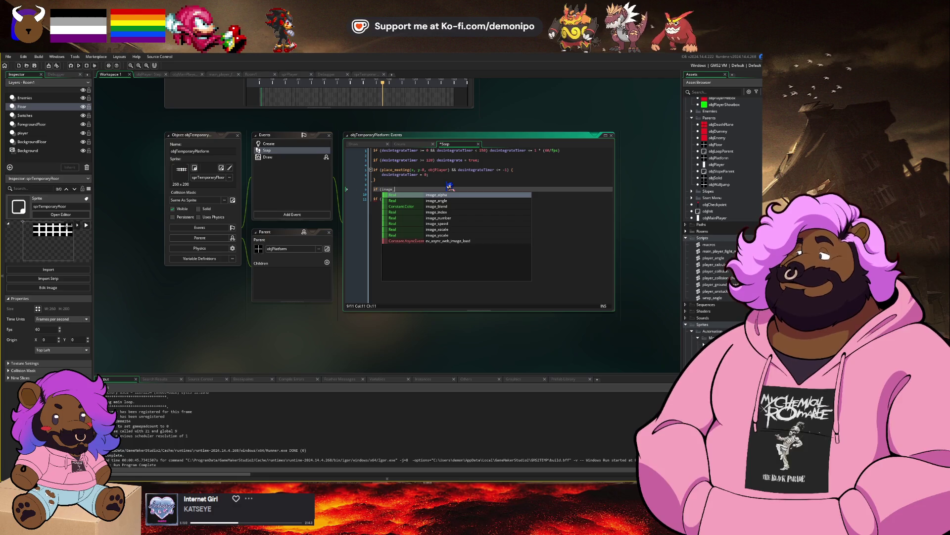
pyautogui.write('index >= 9)')
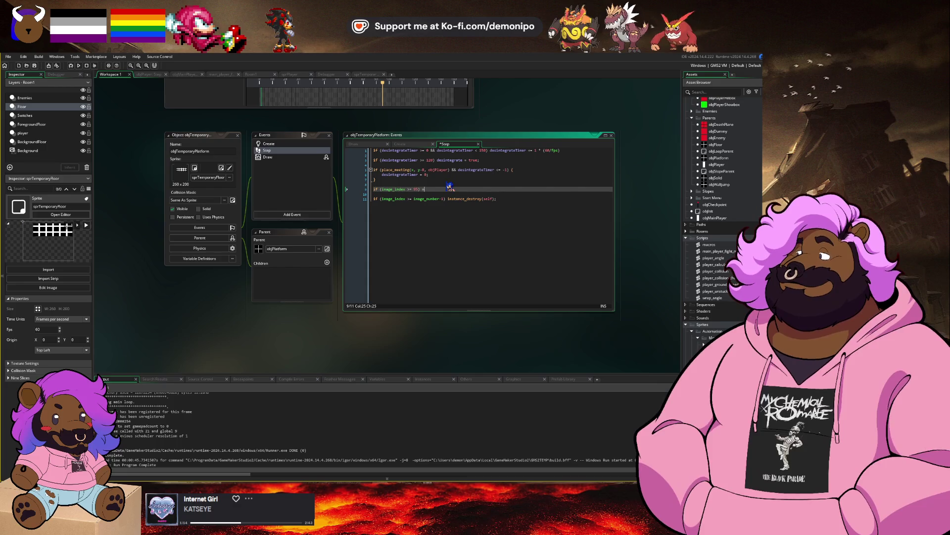
pyautogui.write('5) mask')
pyautogui.press('Return')
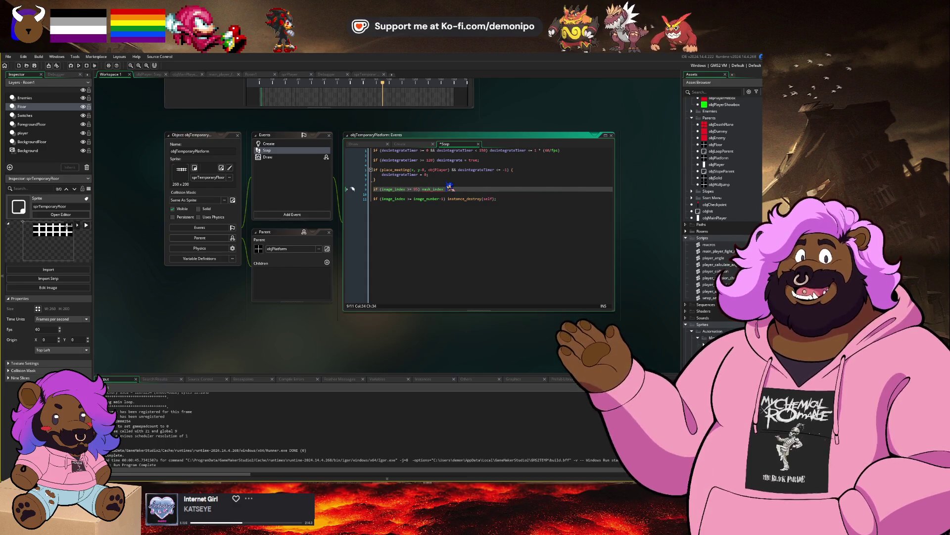
pyautogui.hotkey('alt', 'Tab')
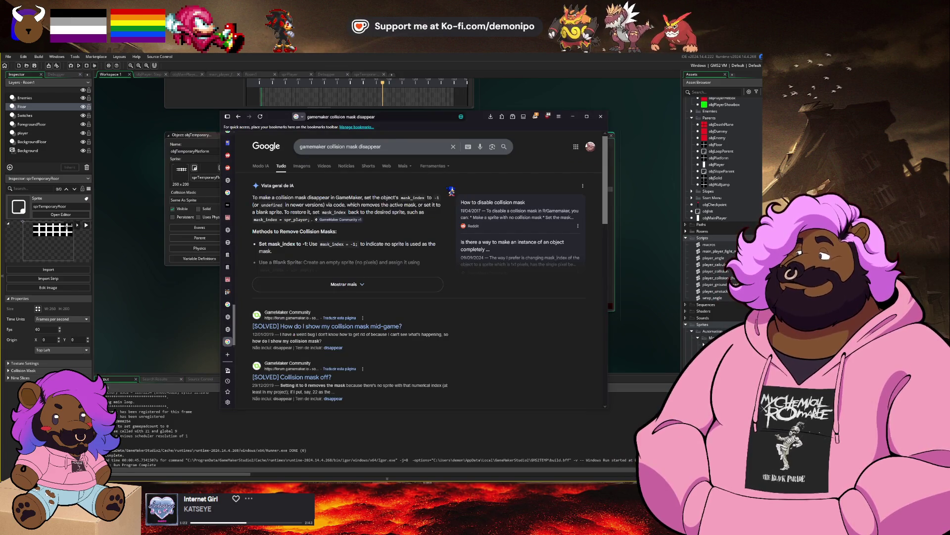
pyautogui.hotkey('alt', 'Tab')
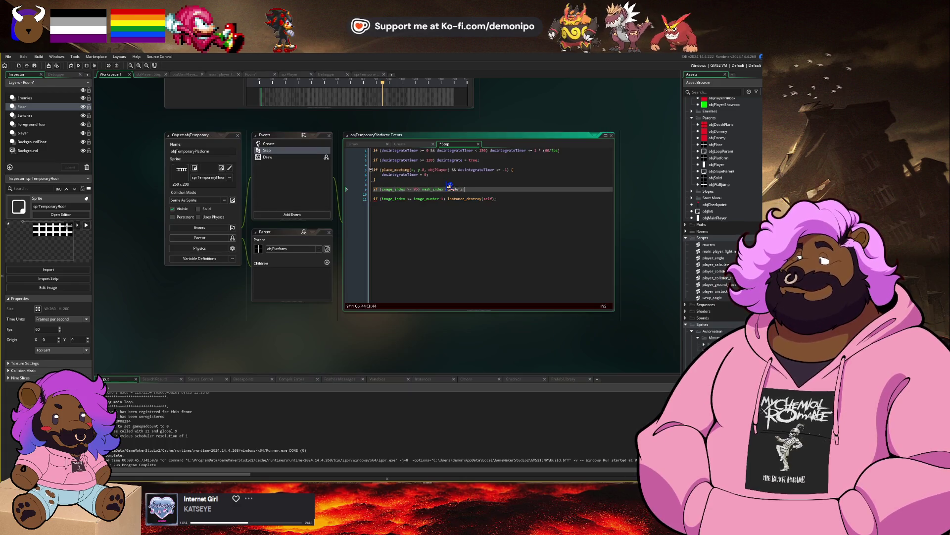
pyautogui.write('ed;')
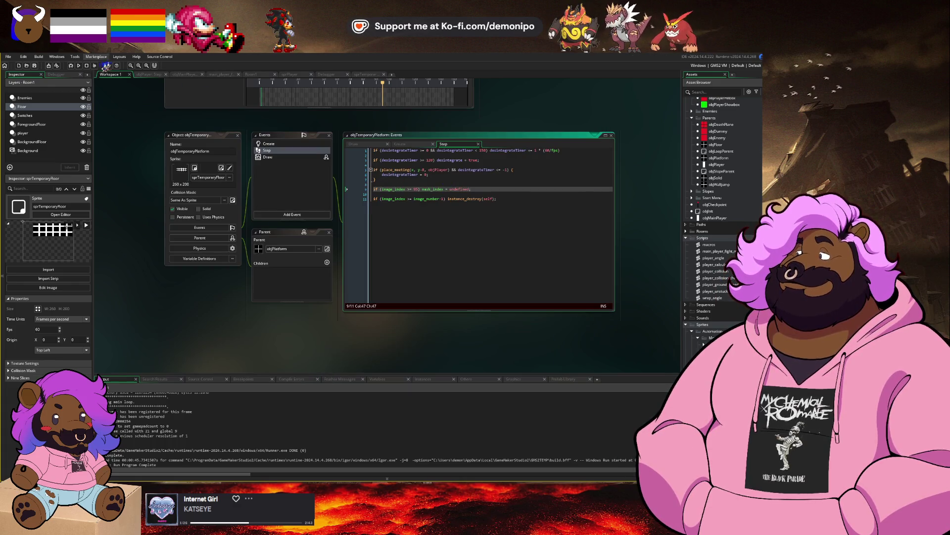
pyautogui.press('F6')
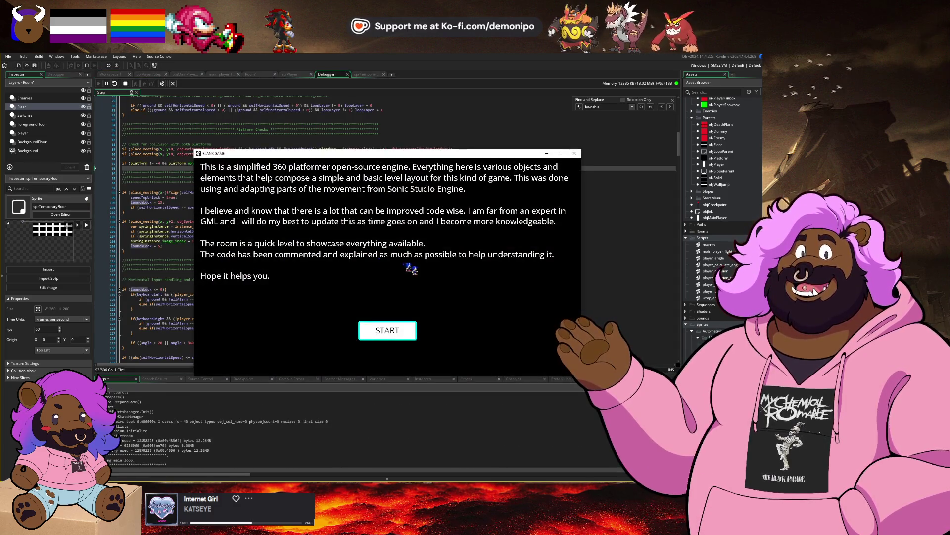
# Run the game, dismiss the undefined mask_index crash, select 'undefined', and switch to the browser.
pyautogui.press('Return')
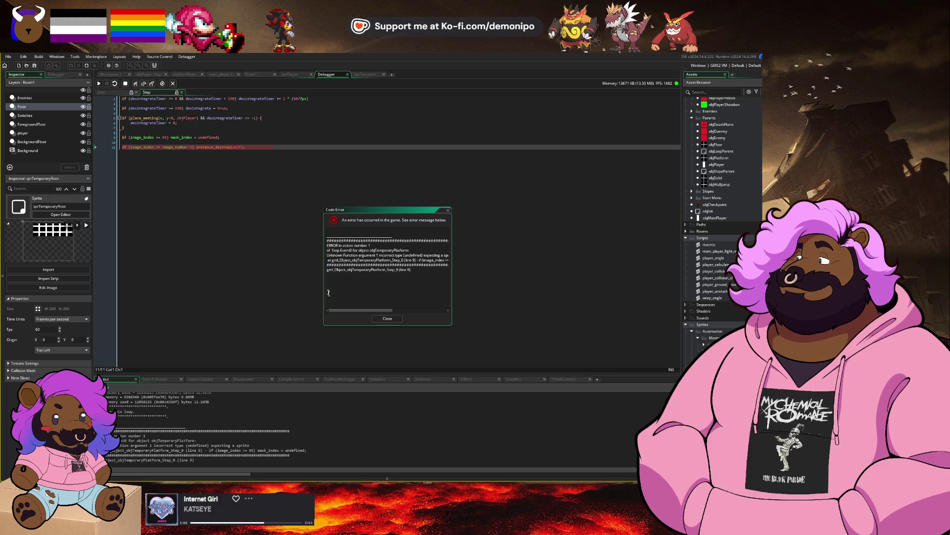
pyautogui.moveTo(360, 314); pyautogui.dragTo(391, 312)
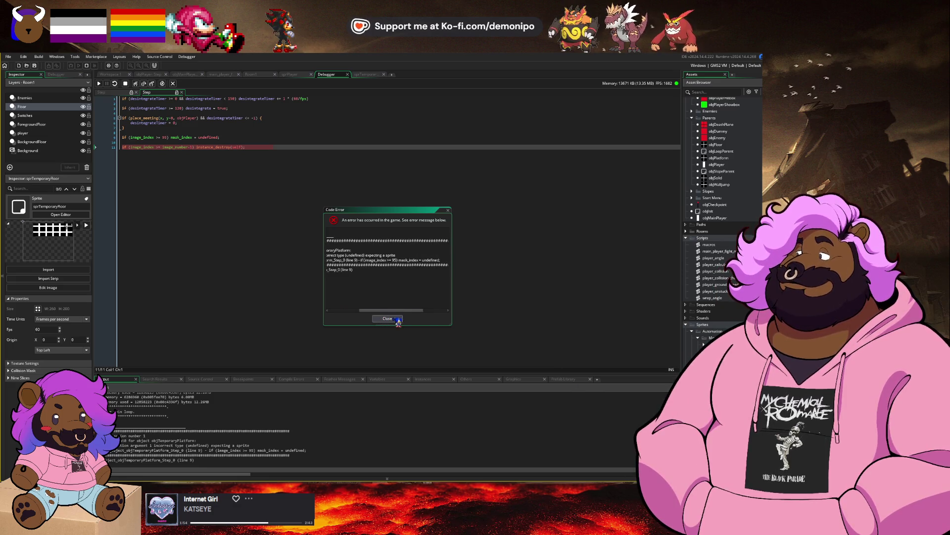
pyautogui.click(388, 319)
pyautogui.doubleClick(210, 137)
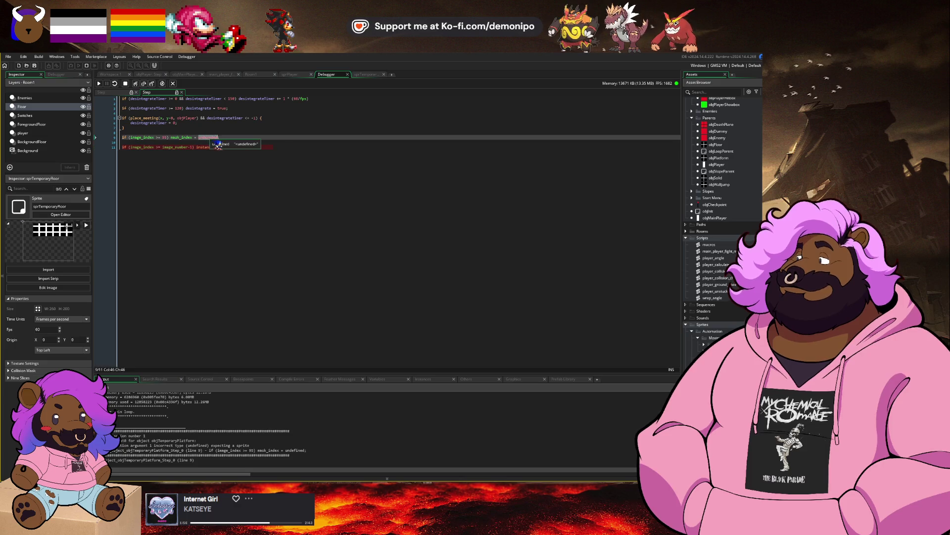
pyautogui.hotkey('alt', 'Tab')
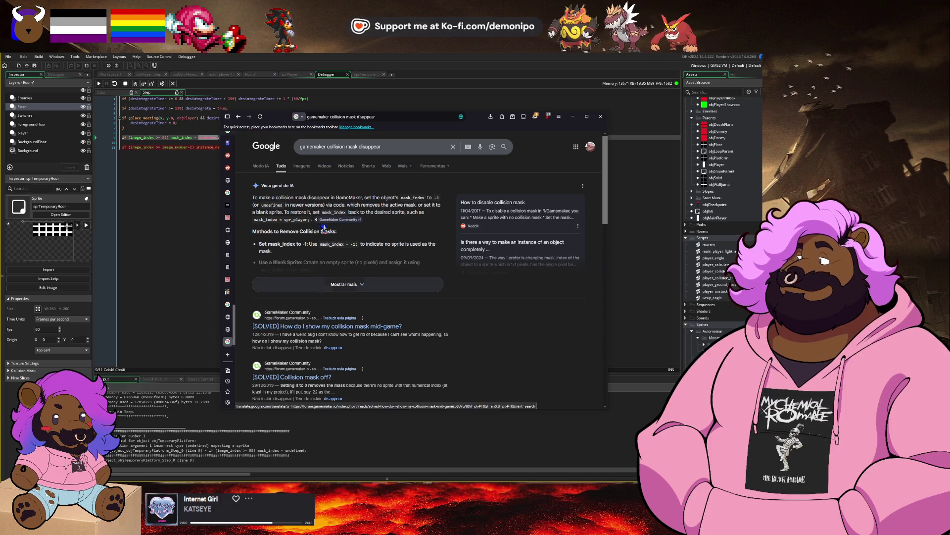
# Open the '[SOLVED] Collision mask off?' forum thread cited in the AI overview.
pyautogui.click(347, 284)
pyautogui.click(327, 220)
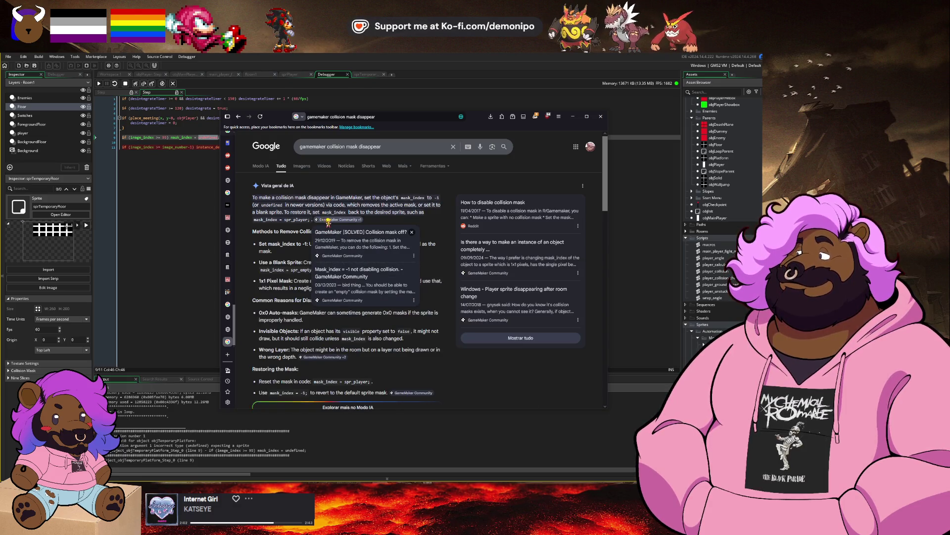
pyautogui.click(353, 237)
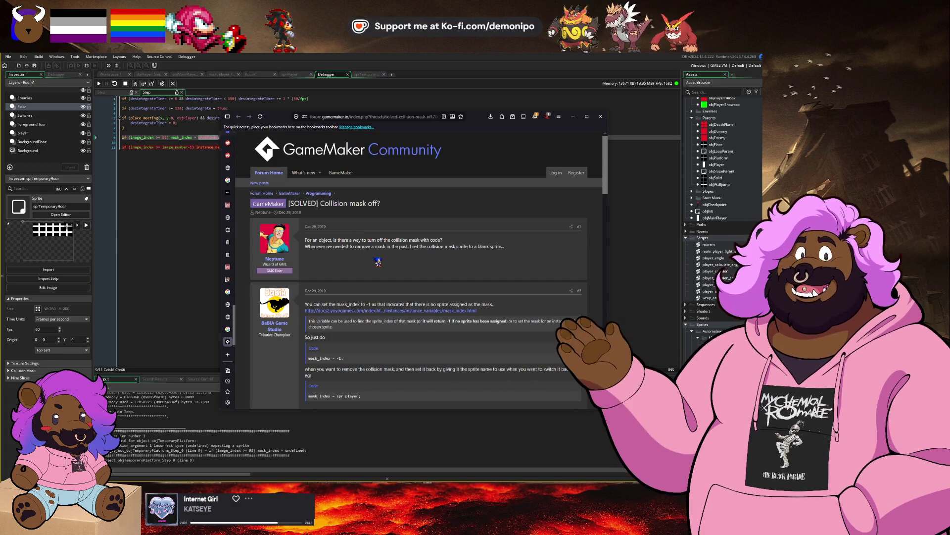
pyautogui.scroll(-3, 378, 262)
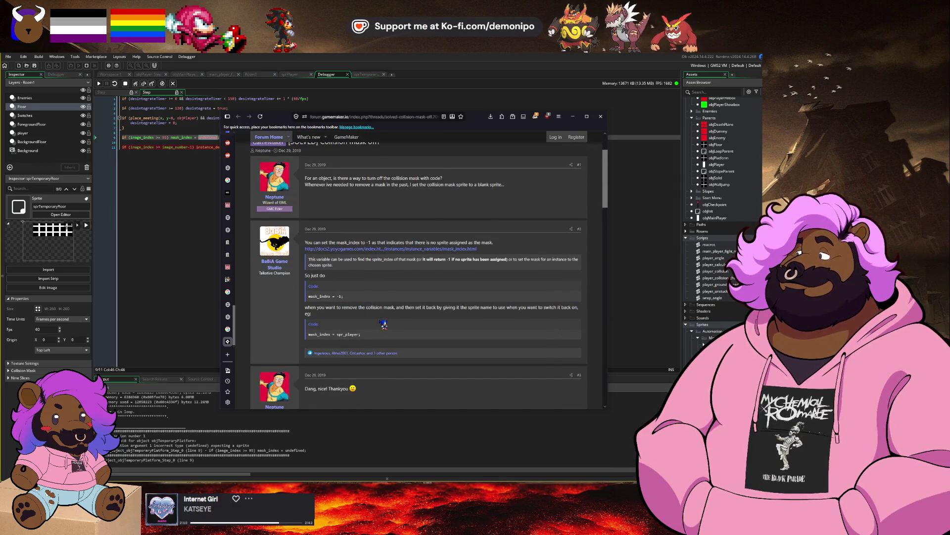
# Read down the replies, noting mask_index = -1 fails but 0 works, then return to GameMaker.
pyautogui.click(216, 167)
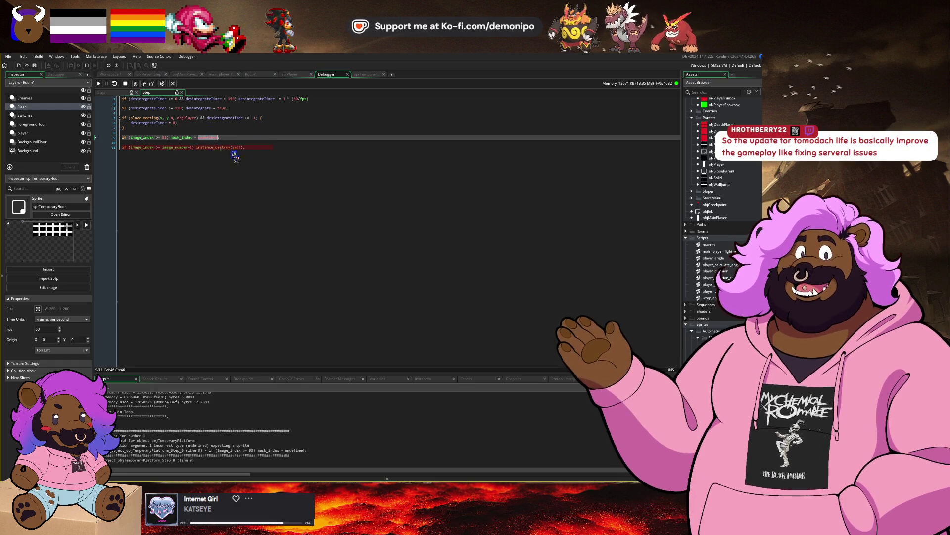
pyautogui.hotkey('alt', 'Tab')
pyautogui.scroll(-5, 393, 305)
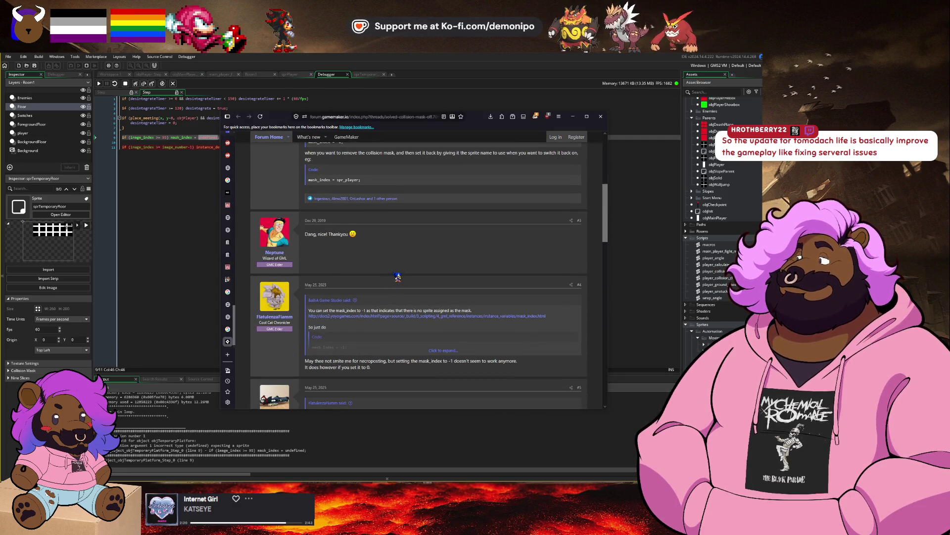
pyautogui.scroll(-1, 398, 277)
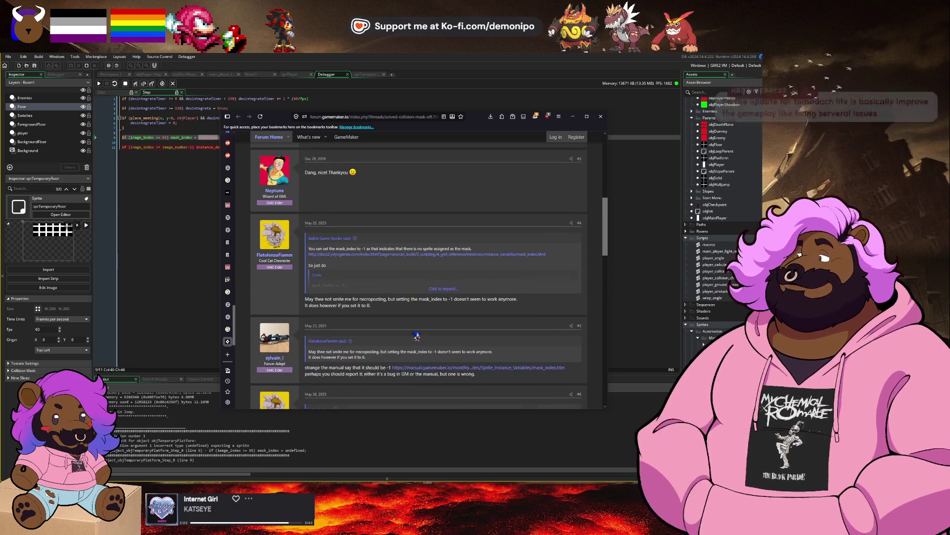
pyautogui.hotkey('alt', 'Tab')
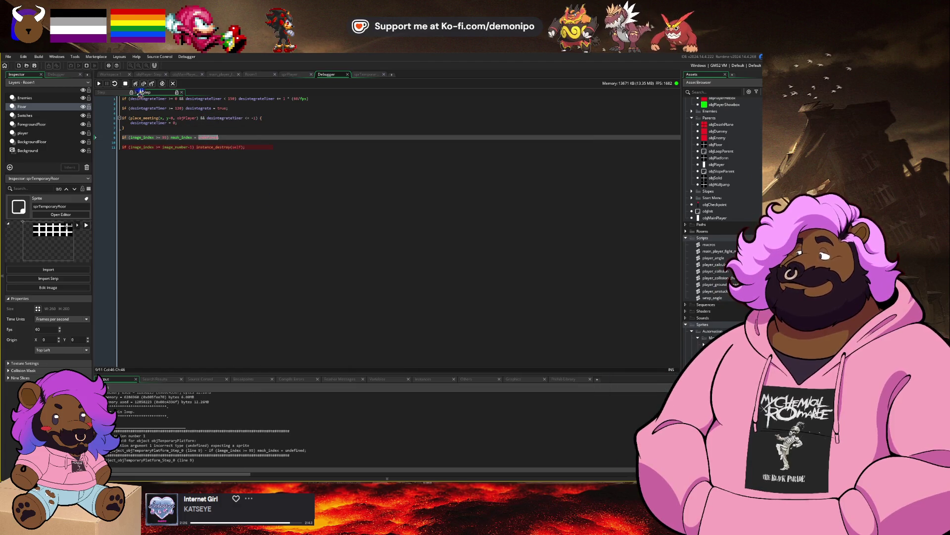
# Stop the game, set line 9's mask_index to 0, and rerun it from START.
pyautogui.click(125, 83)
pyautogui.write('0')
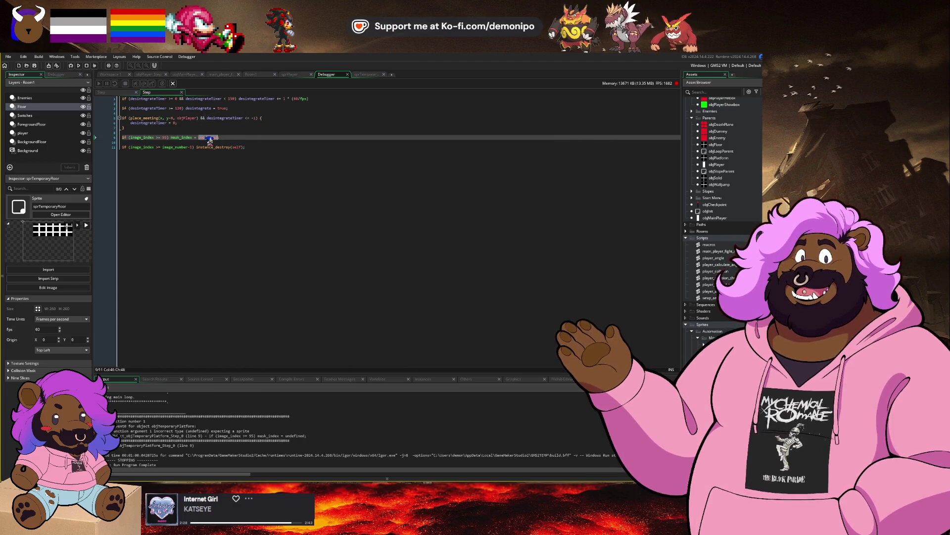
pyautogui.press('F5')
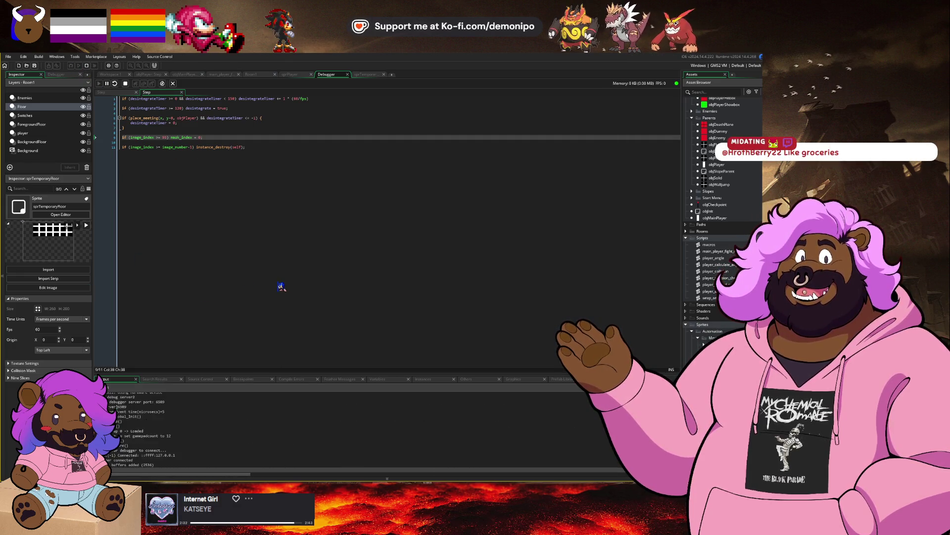
pyautogui.click(406, 331)
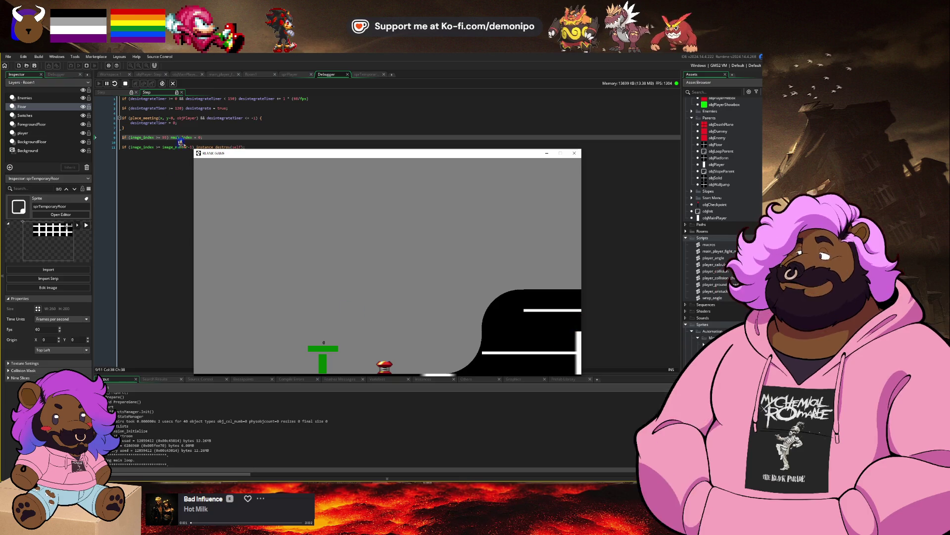
# Stop the test run to inspect sprTemporaryFloor's collision mask settings.
pyautogui.click(126, 83)
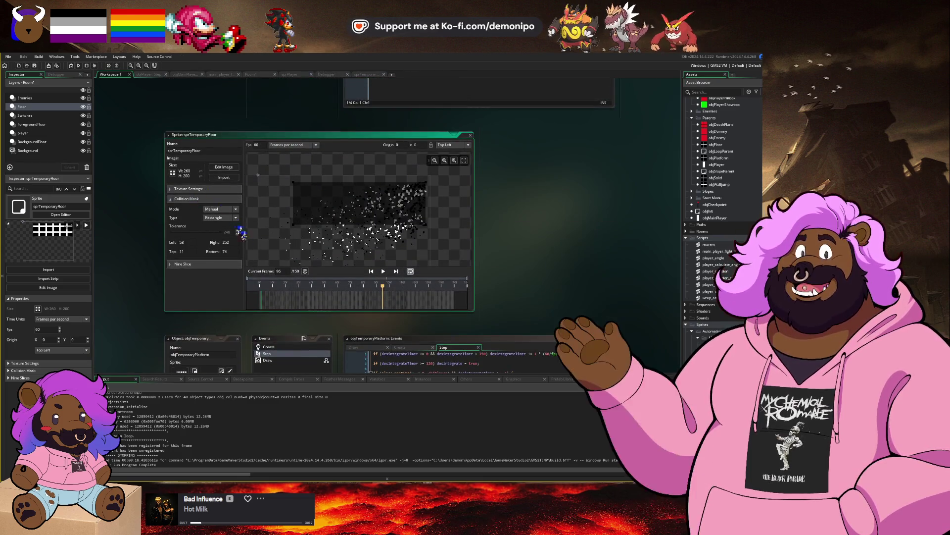
# Scrub sprTemporaryFloor to frame 88, select sprSolid, and create a new Automation object.
pyautogui.moveTo(388, 292); pyautogui.dragTo(383, 292)
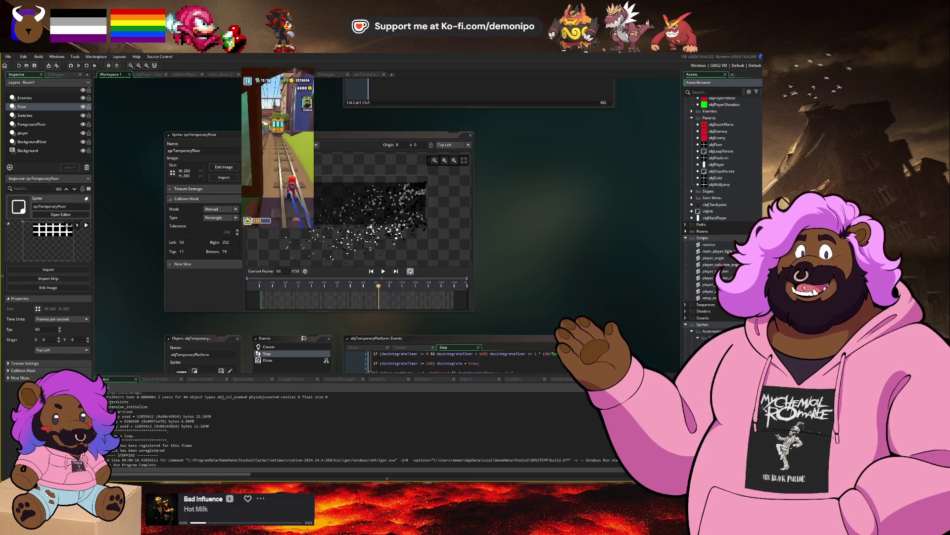
pyautogui.rightClick(712, 293)
pyautogui.click(715, 178)
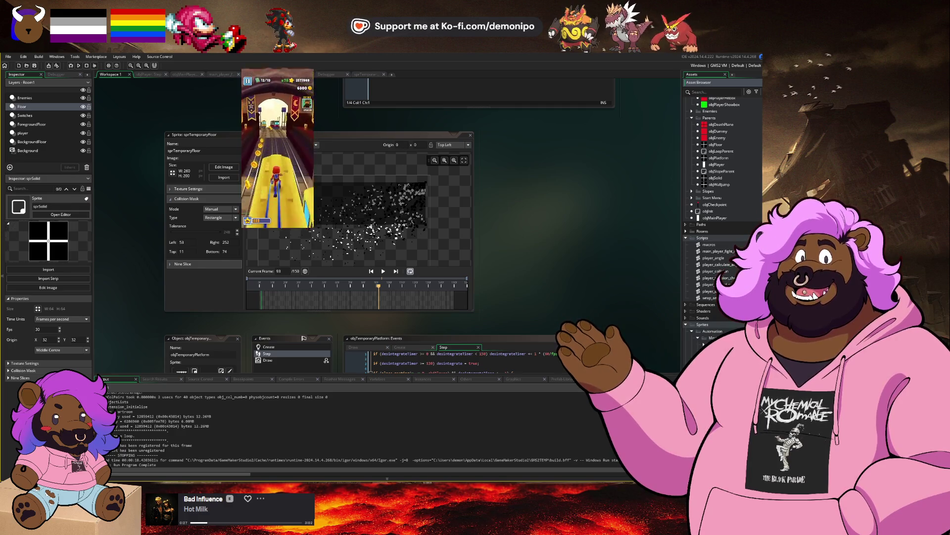
pyautogui.scroll(2, 736, 322)
pyautogui.scroll(5, 738, 321)
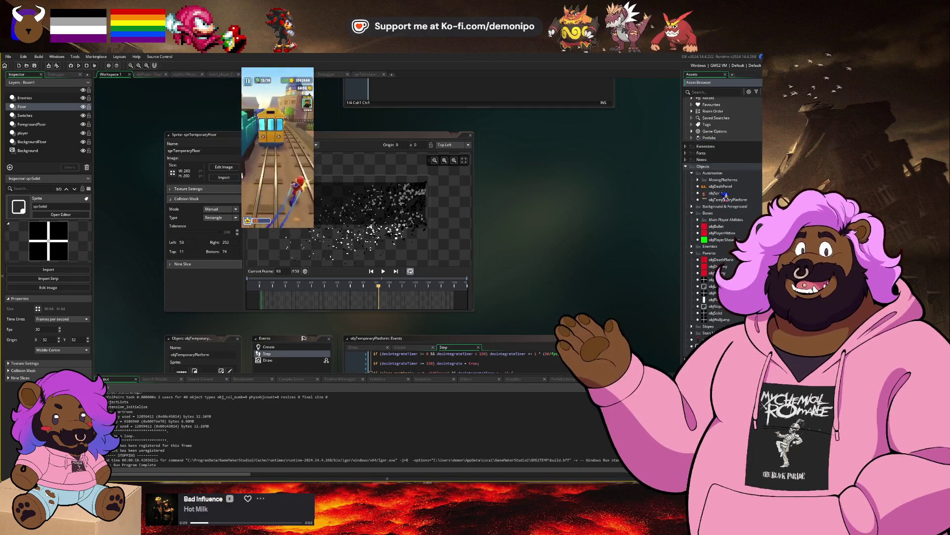
pyautogui.hotkey('alt', 'o')
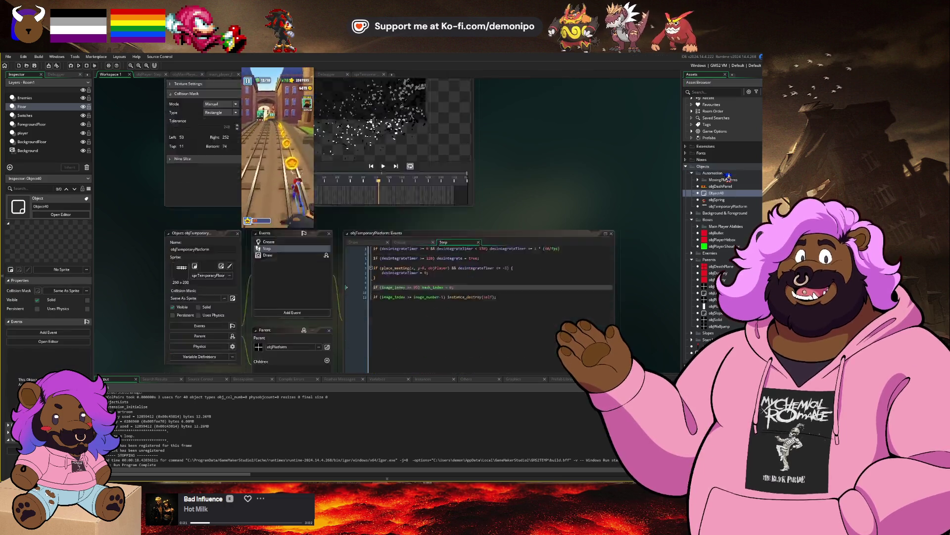
pyautogui.click(206, 173)
pyautogui.write('objFallingPlat')
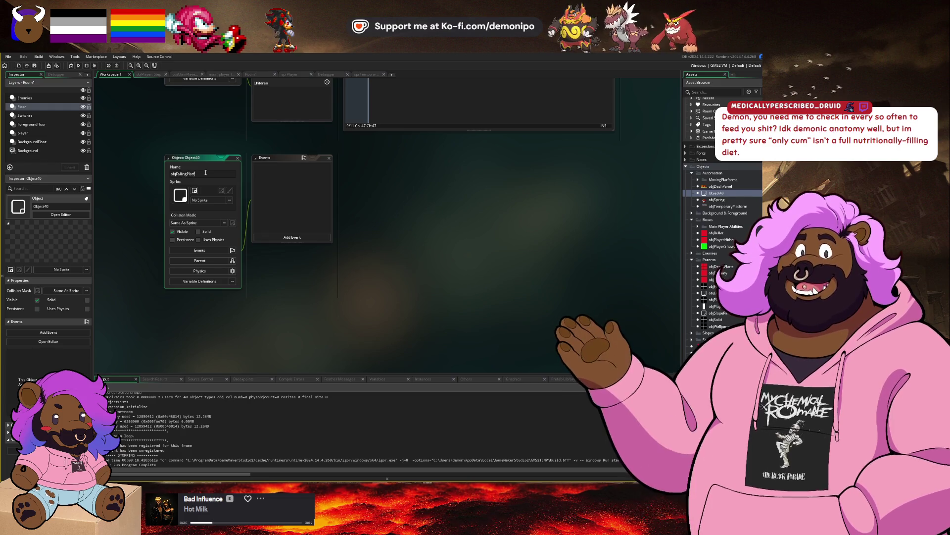
# Name the object objFallingPlatform and assign sprSolid (64 x 64) as its sprite.
pyautogui.write('orm')
pyautogui.scroll(-1, 396, 198)
pyautogui.scroll(-6, 723, 223)
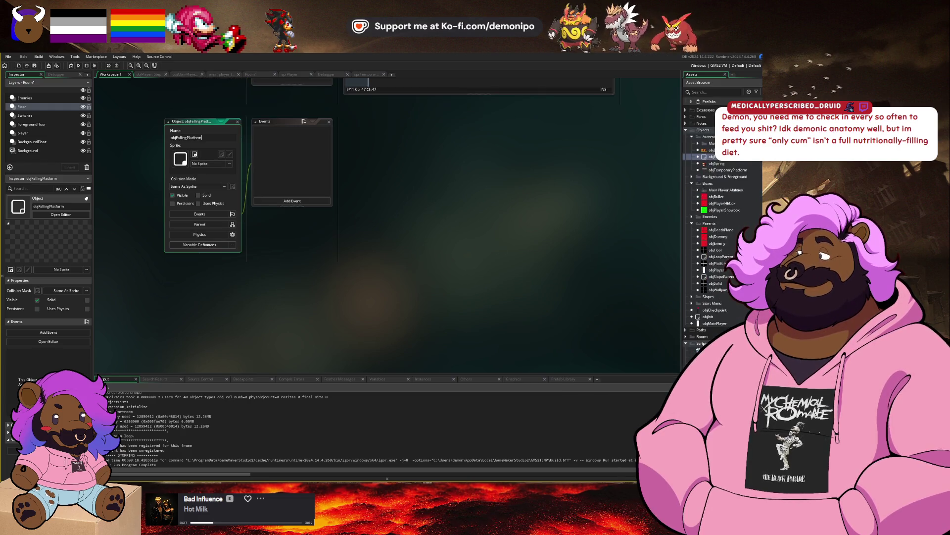
pyautogui.moveTo(267, 221); pyautogui.dragTo(212, 159)
pyautogui.scroll(4, 357, 208)
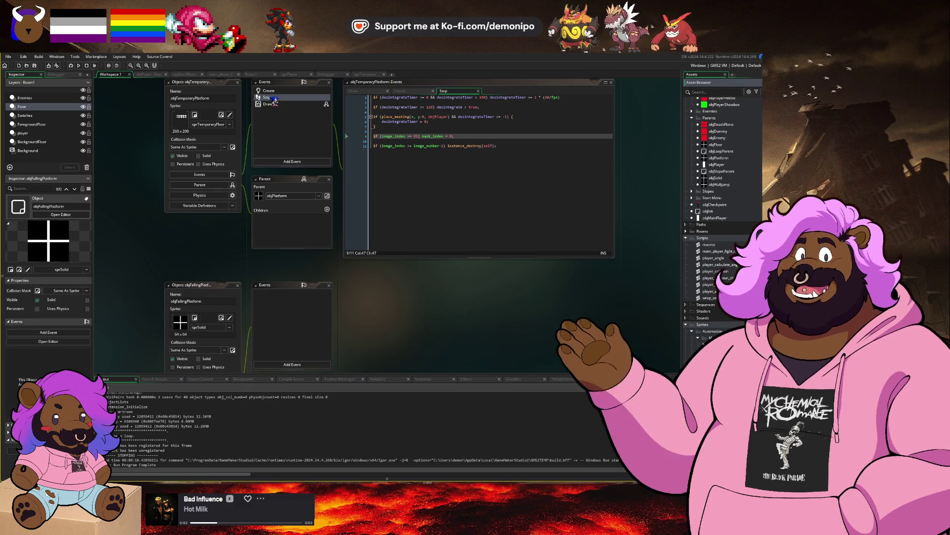
# Give objFallingPlatform a Create event copied from objTemporaryPlatform's Create code.
pyautogui.click(268, 91)
pyautogui.click(305, 372)
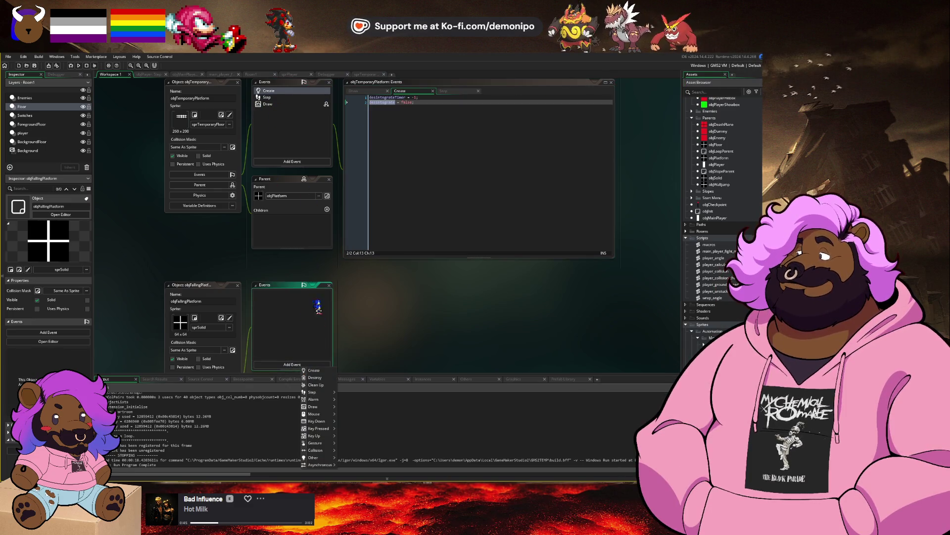
pyautogui.click(317, 303)
pyautogui.click(457, 162)
pyautogui.hotkey('ctrl', 'a')
pyautogui.hotkey('ctrl', 'c')
pyautogui.click(439, 346)
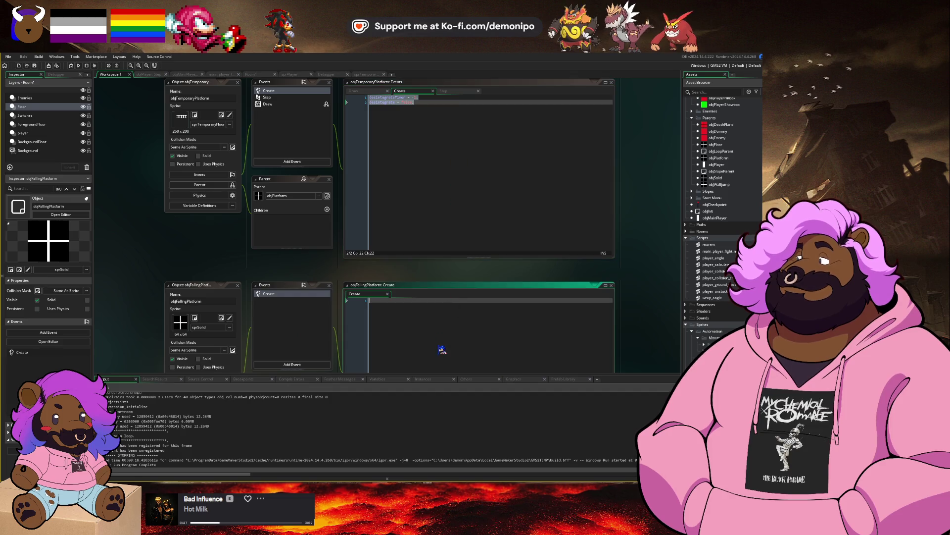
pyautogui.hotkey('ctrl', 'v')
# Give objFallingPlatform a Step event copied from objTemporaryPlatform's Step code, skipping Draw.
pyautogui.click(304, 365)
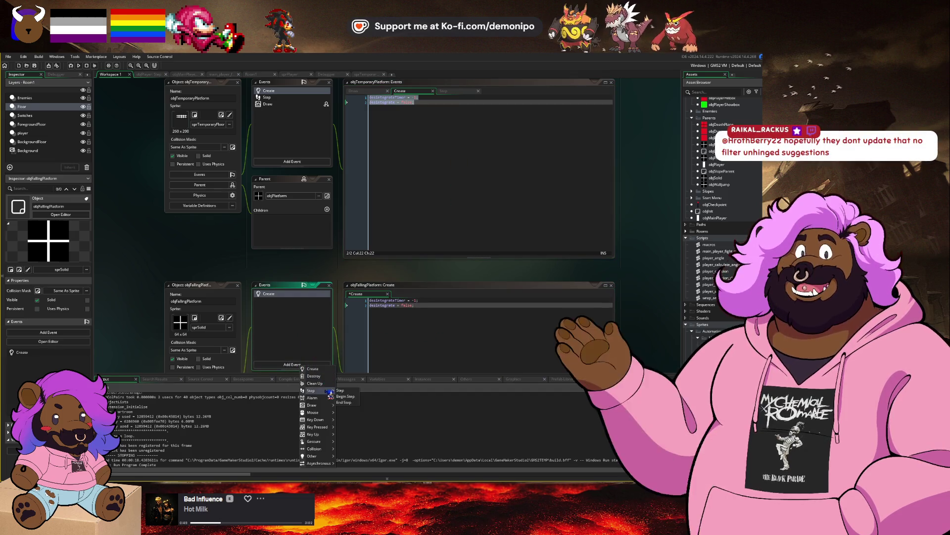
pyautogui.click(349, 392)
pyautogui.click(443, 91)
pyautogui.hotkey('ctrl', 'a')
pyautogui.hotkey('ctrl', 'c')
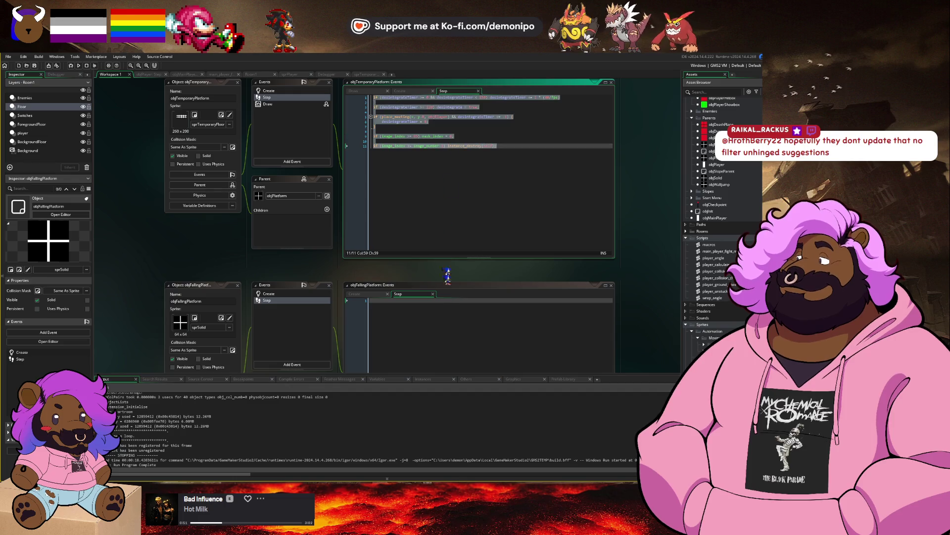
pyautogui.click(427, 346)
pyautogui.hotkey('ctrl', 'v')
pyautogui.click(366, 92)
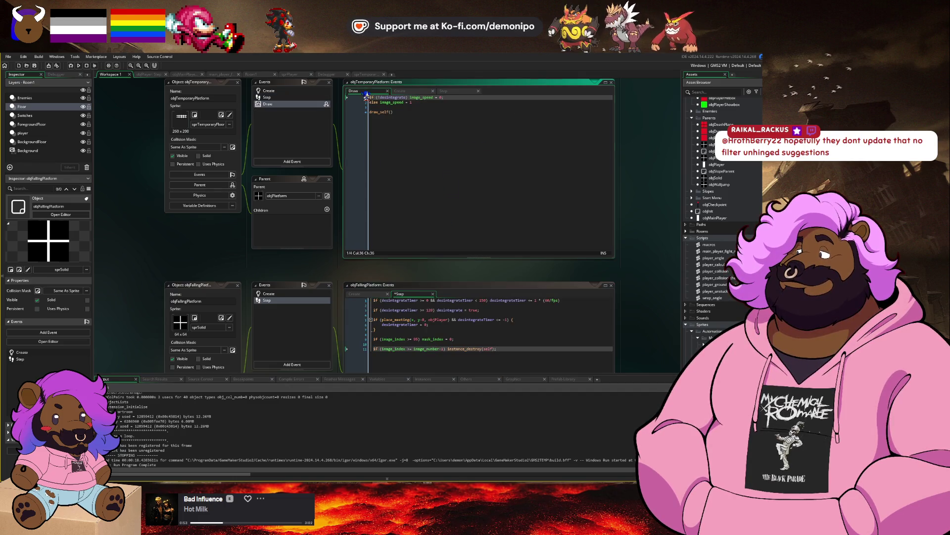
pyautogui.click(312, 365)
pyautogui.moveTo(341, 391)
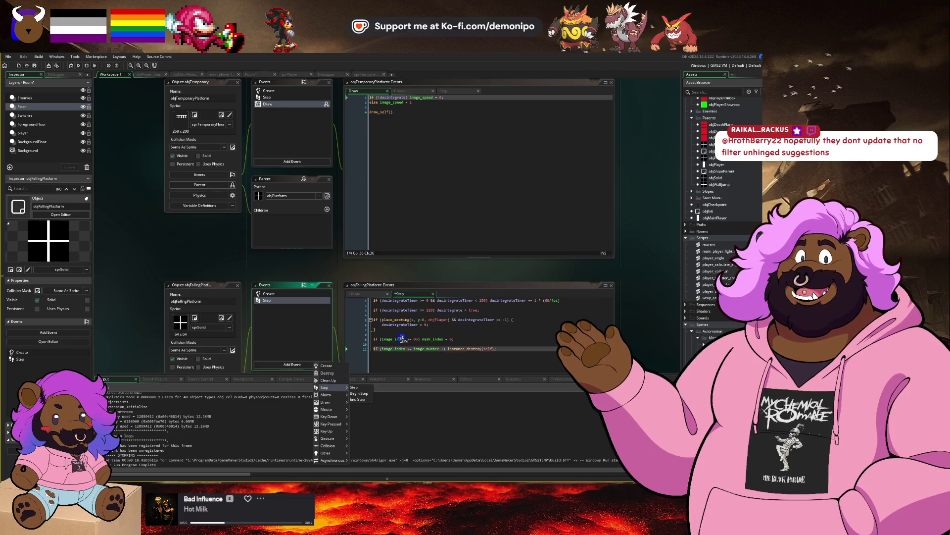
pyautogui.click(424, 333)
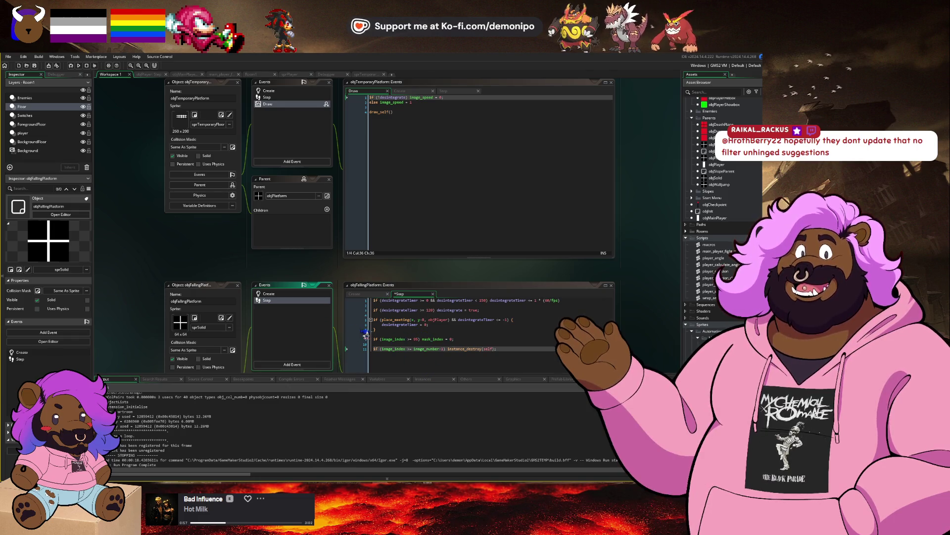
# Rewrite line 9 as 'if (image_index >= 95) mask_index = 0;'.
pyautogui.click(460, 339)
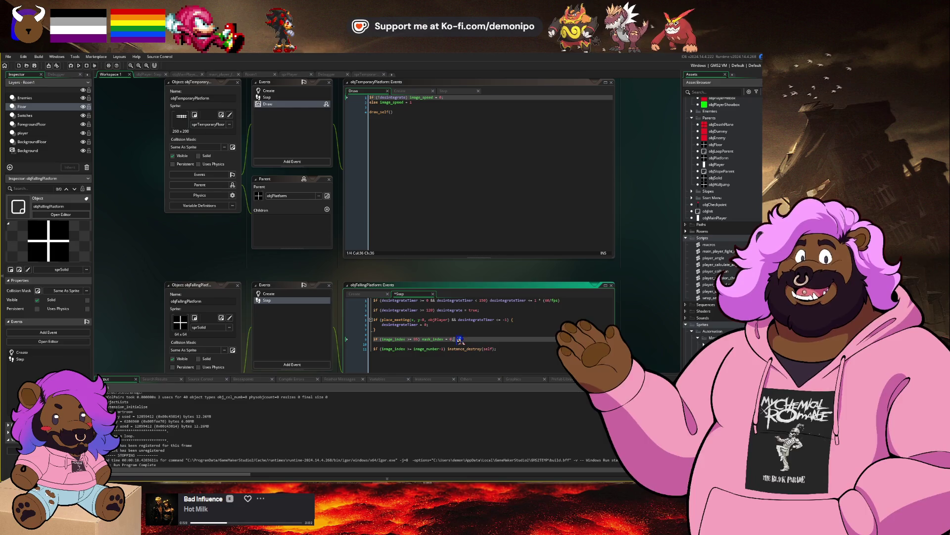
pyautogui.press('BackSpace')
pyautogui.press('BackSpace')
pyautogui.press('BackSpace')
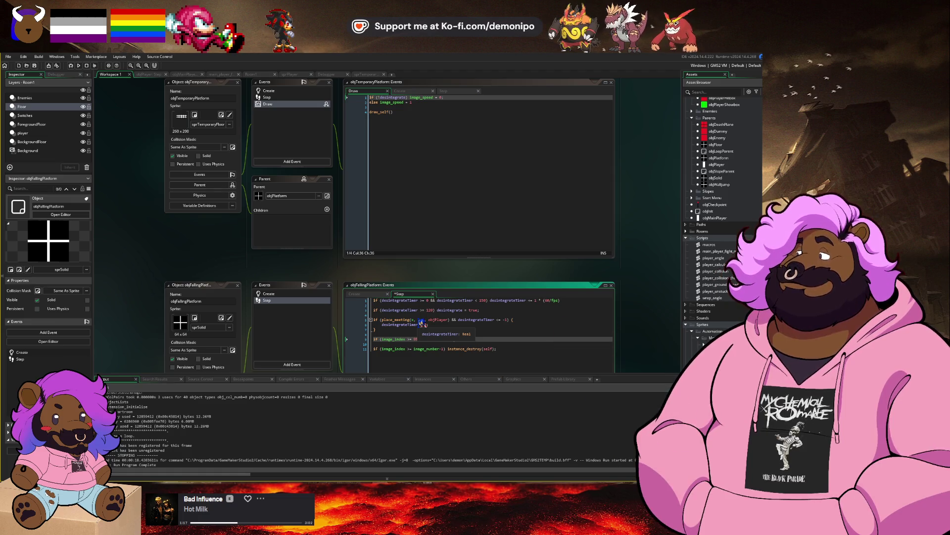
pyautogui.write(') mask_index = 0;')
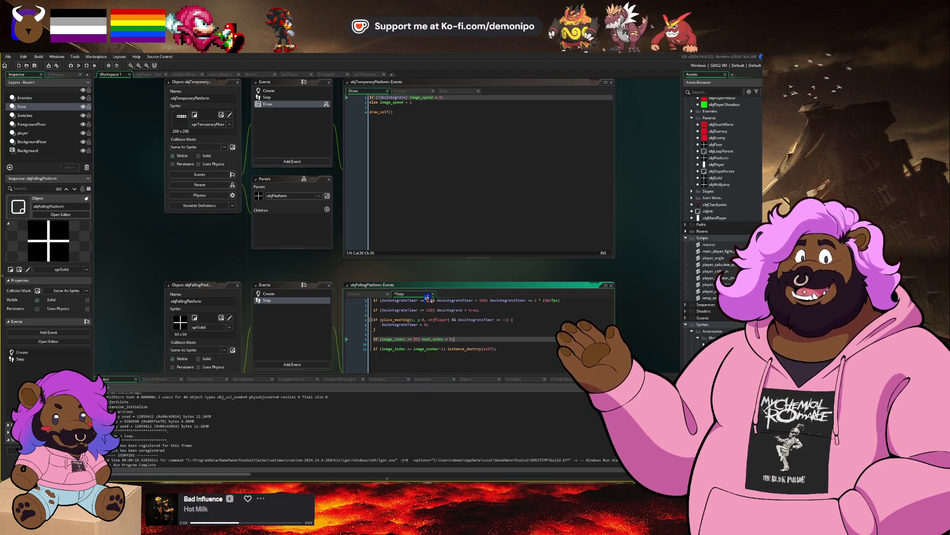
pyautogui.scroll(-2, 427, 270)
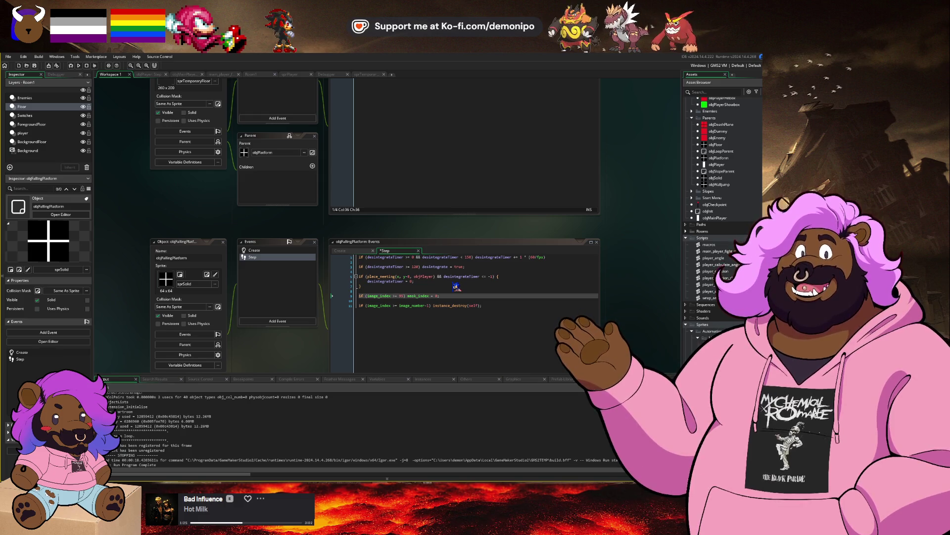
pyautogui.click(462, 291)
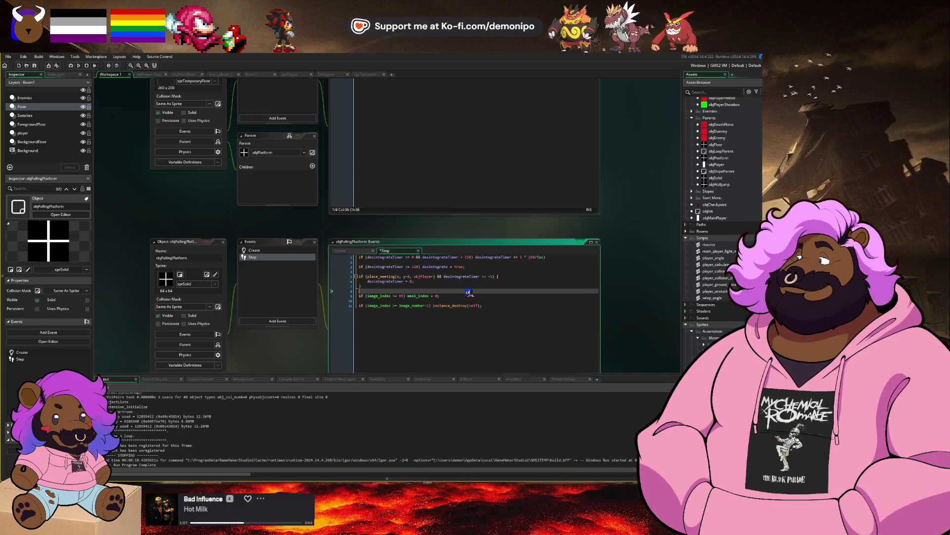
# Rename the Create code's timer variables to fallingTimer and falling.
pyautogui.click(254, 250)
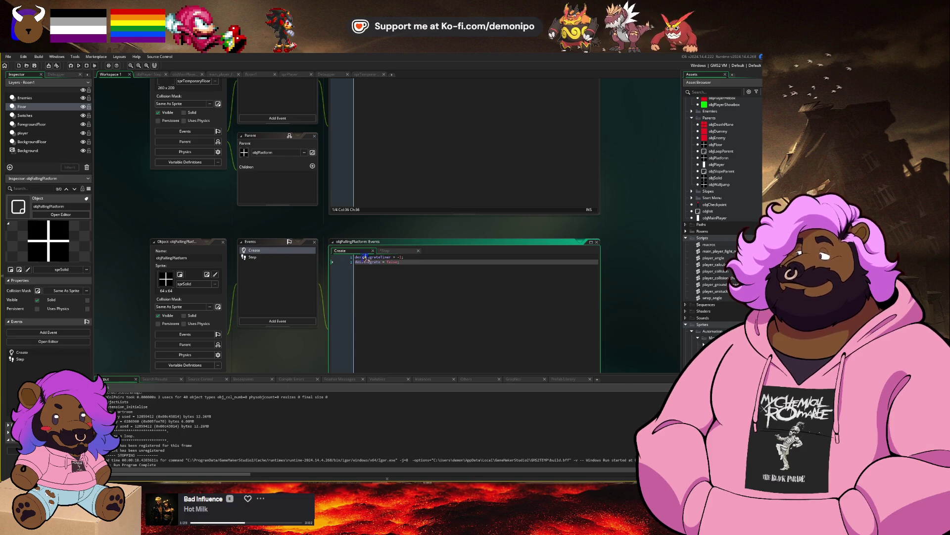
pyautogui.click(384, 257)
pyautogui.doubleClick(367, 257)
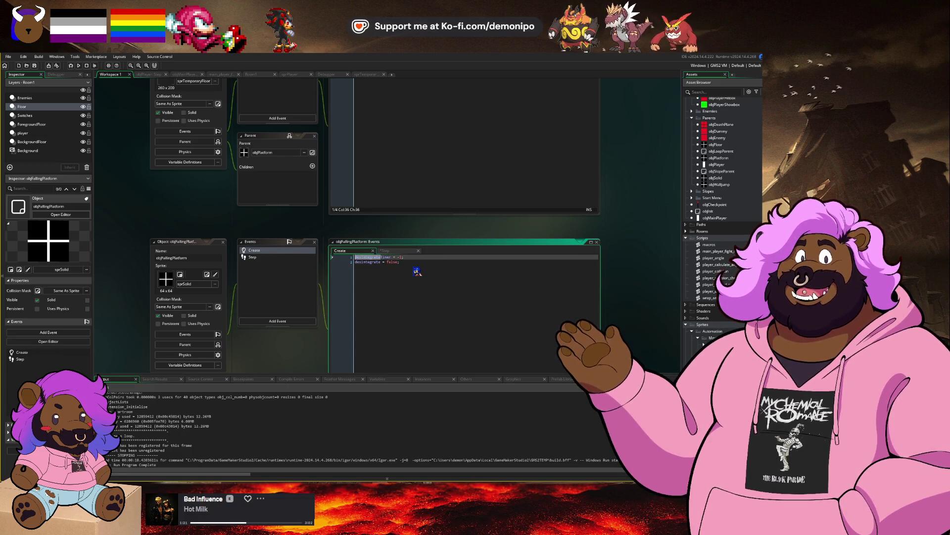
pyautogui.write('timer')
pyautogui.write('ing')
pyautogui.press('Down')
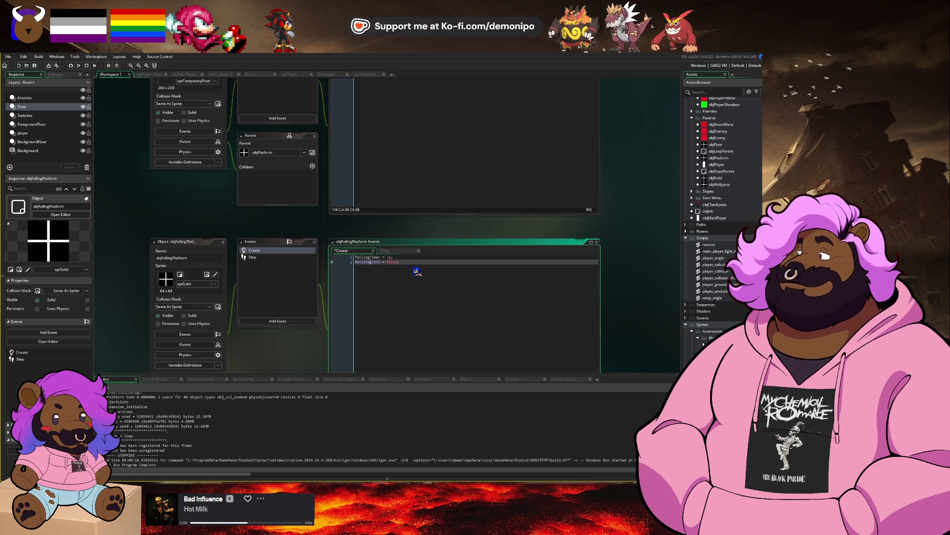
pyautogui.write('falling')
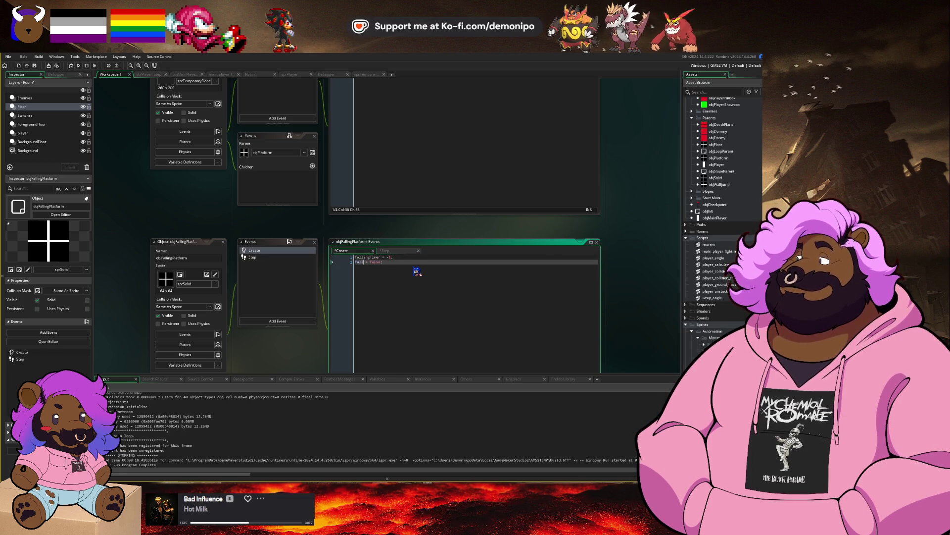
pyautogui.write('Tim')
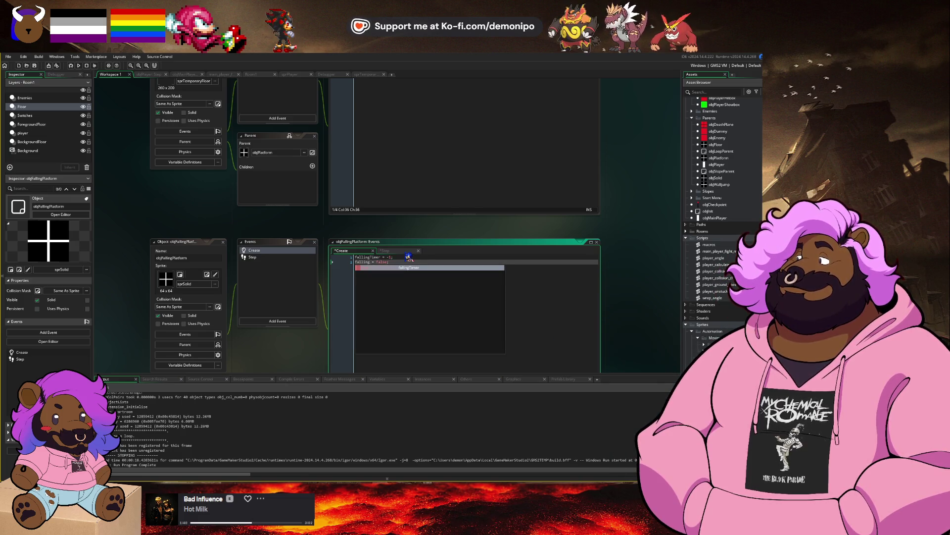
pyautogui.press('BackSpace')
pyautogui.press('BackSpace')
pyautogui.press('BackSpace')
pyautogui.press('End')
# Add selfVerticalSpeed = 0, save, then add a selfGravity = 0.5 line.
pyautogui.press('Return')
pyautogui.press('Return')
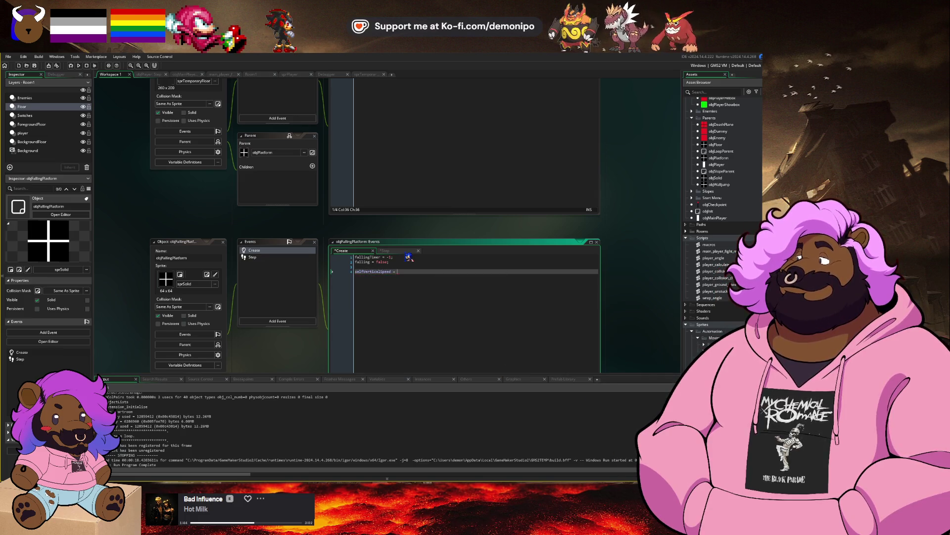
pyautogui.write('0')
pyautogui.hotkey('ctrl', 's')
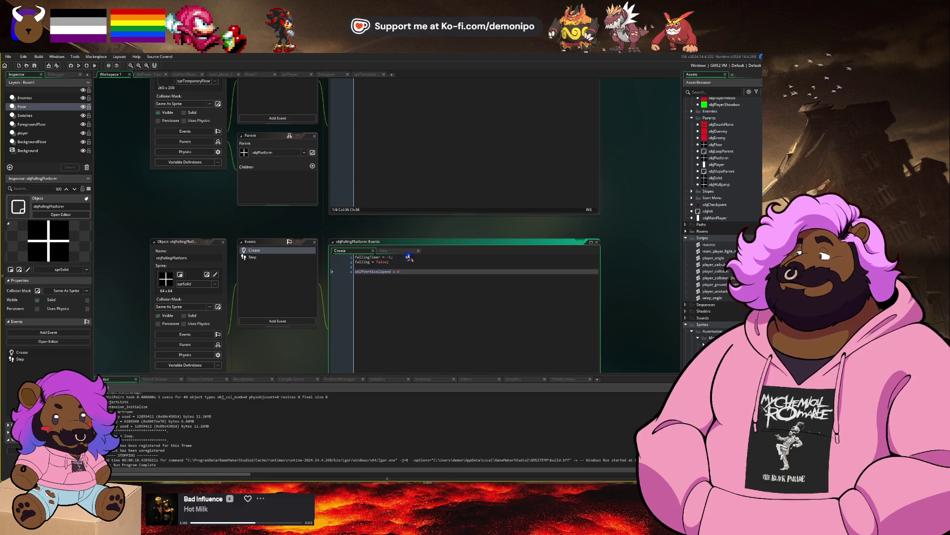
pyautogui.press('Return')
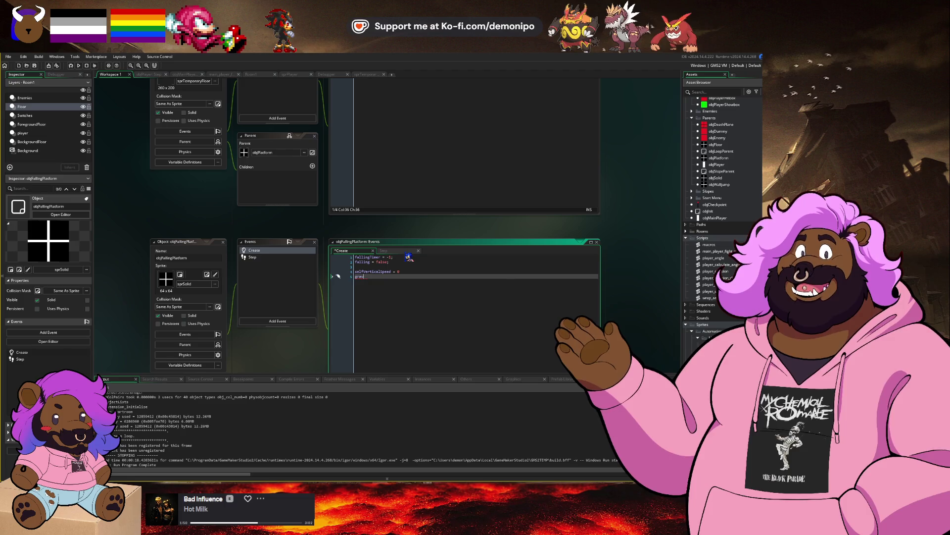
pyautogui.write('ity =')
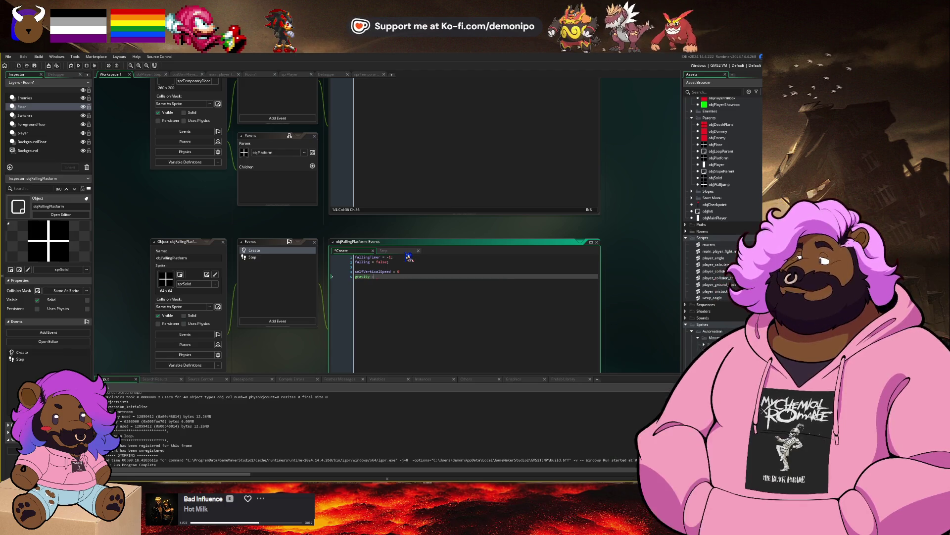
pyautogui.hotkey('ctrl', 'z')
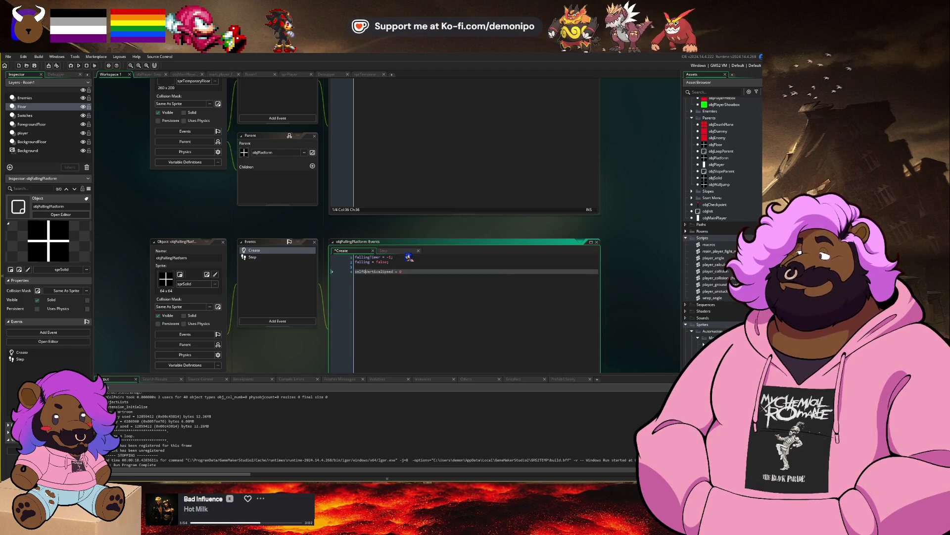
pyautogui.hotkey('ctrl', 'y')
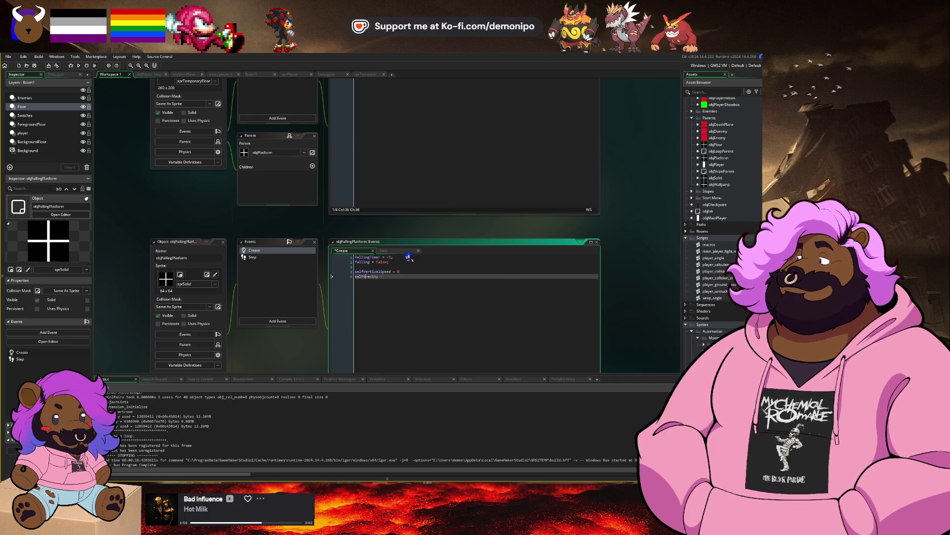
pyautogui.write(' = 0')
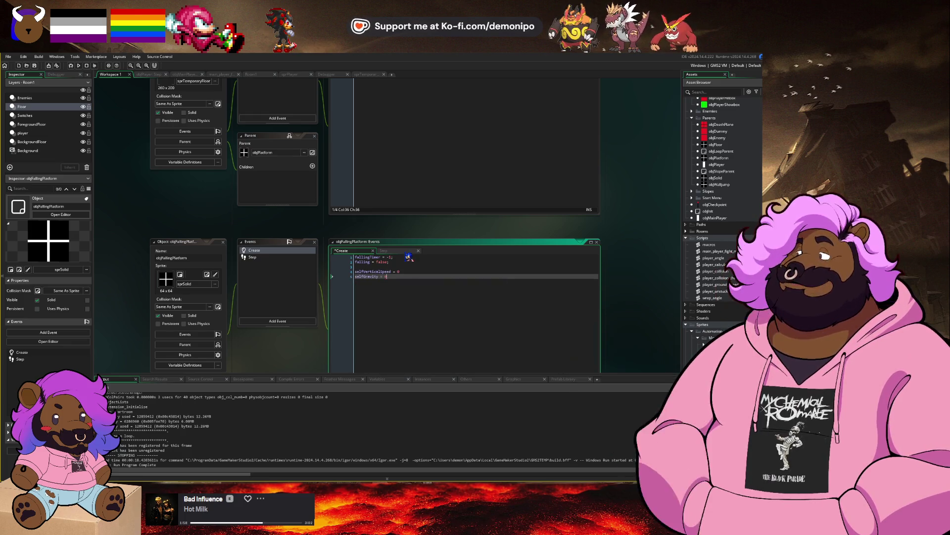
pyautogui.write('.5;')
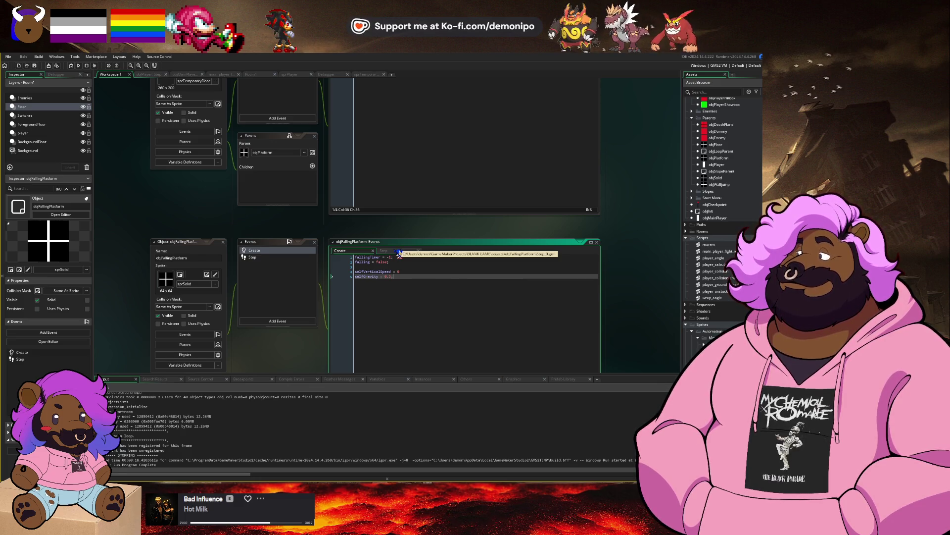
# Replace every old timer name in the Step code with fallingTimer.
pyautogui.click(385, 252)
pyautogui.doubleClick(386, 256)
pyautogui.write('falling')
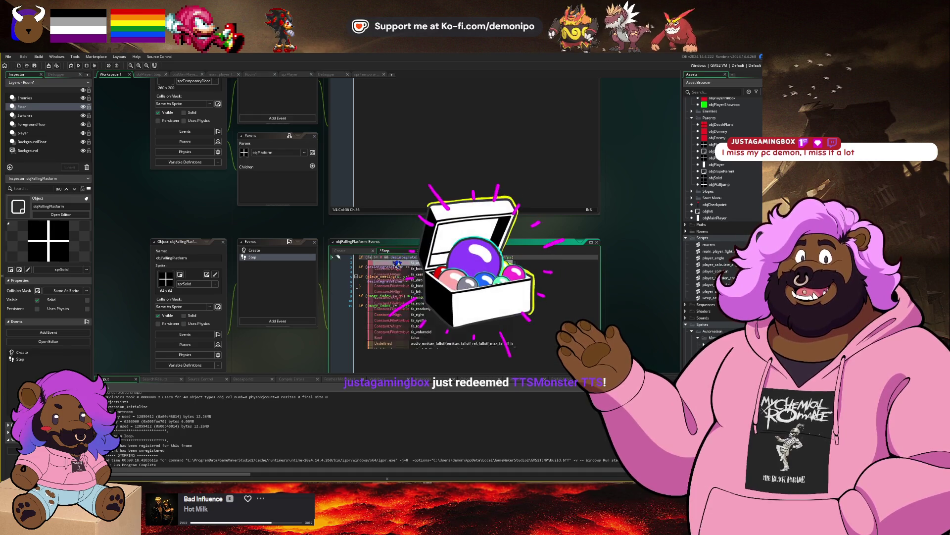
pyautogui.write('Timer >')
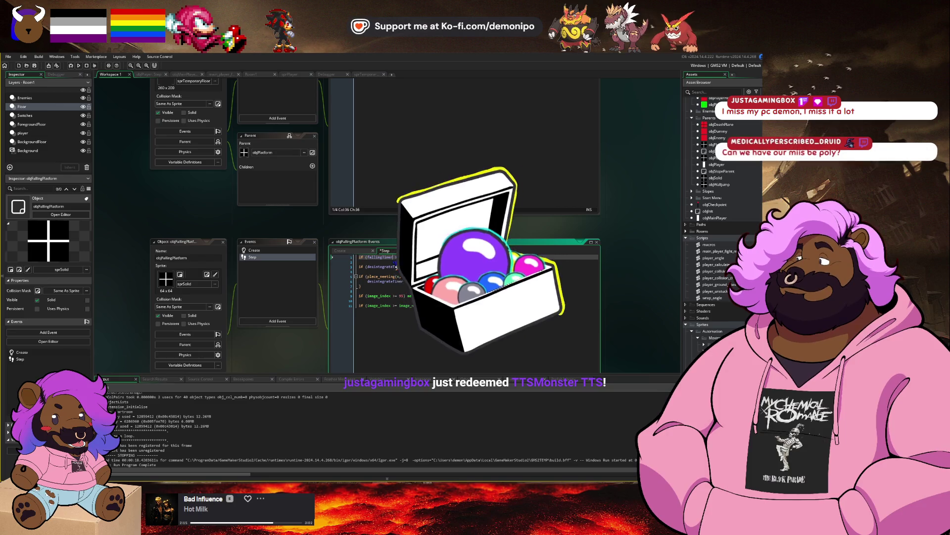
pyautogui.scroll(-5, 348, 140)
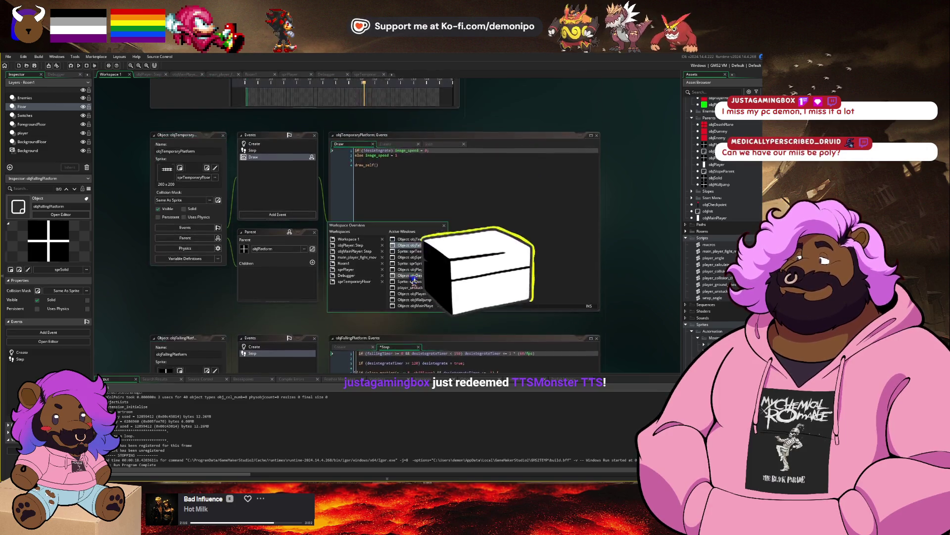
pyautogui.click(341, 144)
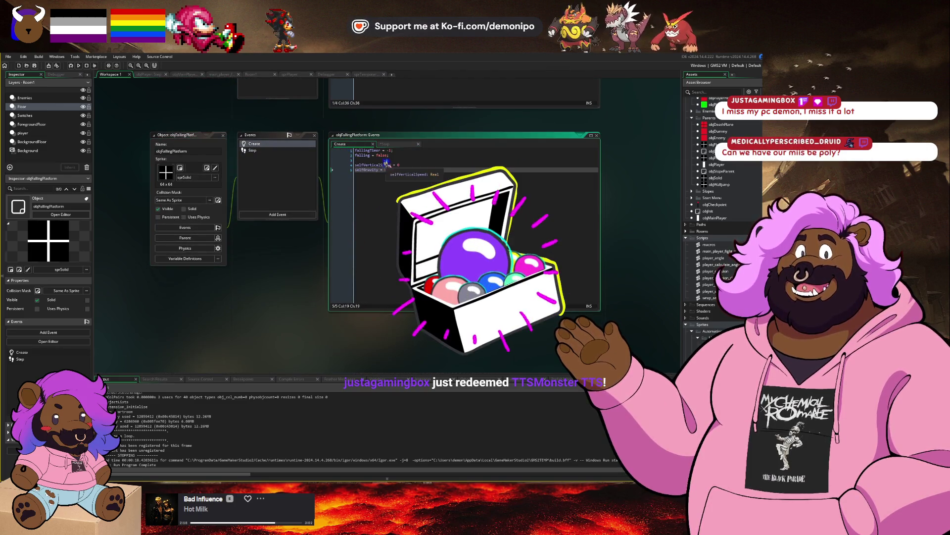
pyautogui.doubleClick(369, 150)
pyautogui.hotkey('ctrl', 'c')
pyautogui.click(385, 144)
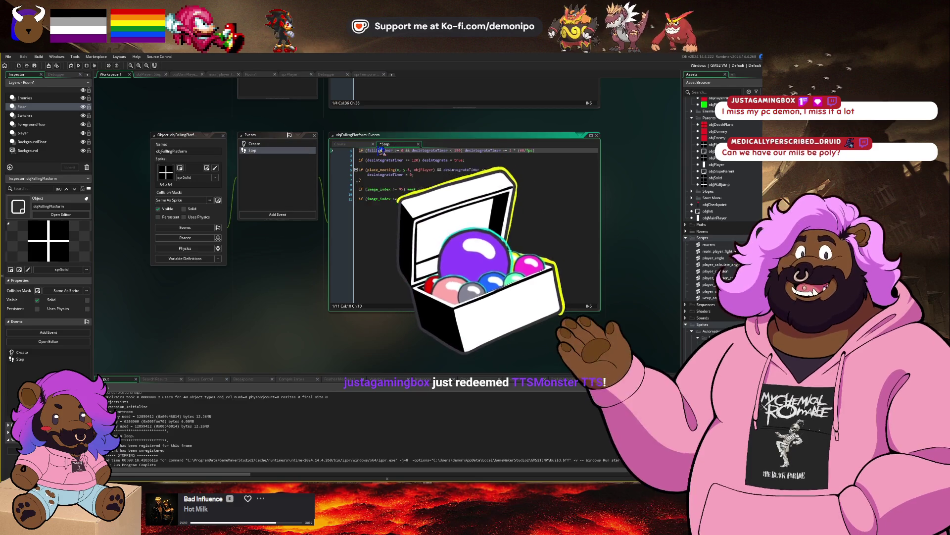
pyautogui.doubleClick(434, 150)
pyautogui.hotkey('ctrl', 'v')
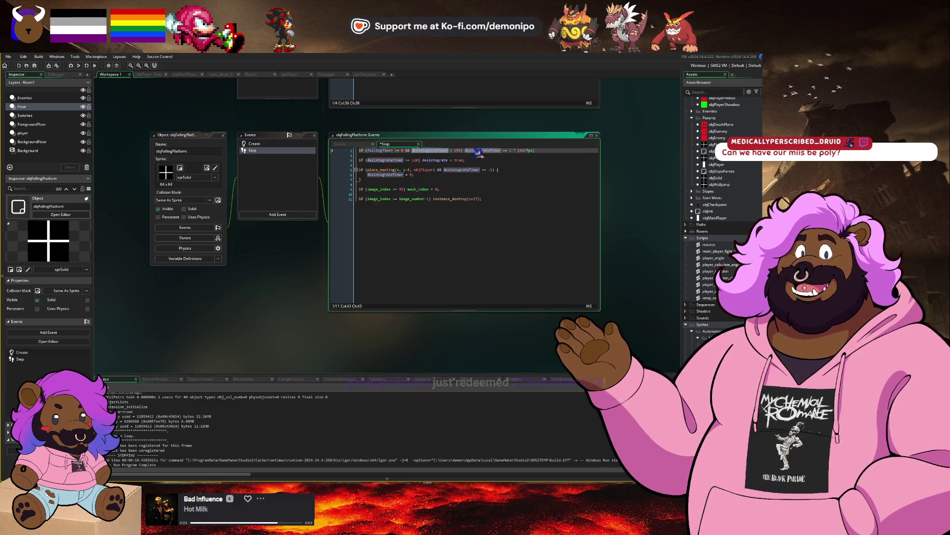
pyautogui.doubleClick(472, 150)
pyautogui.hotkey('ctrl', 'v')
pyautogui.doubleClick(385, 160)
pyautogui.hotkey('ctrl', 'v')
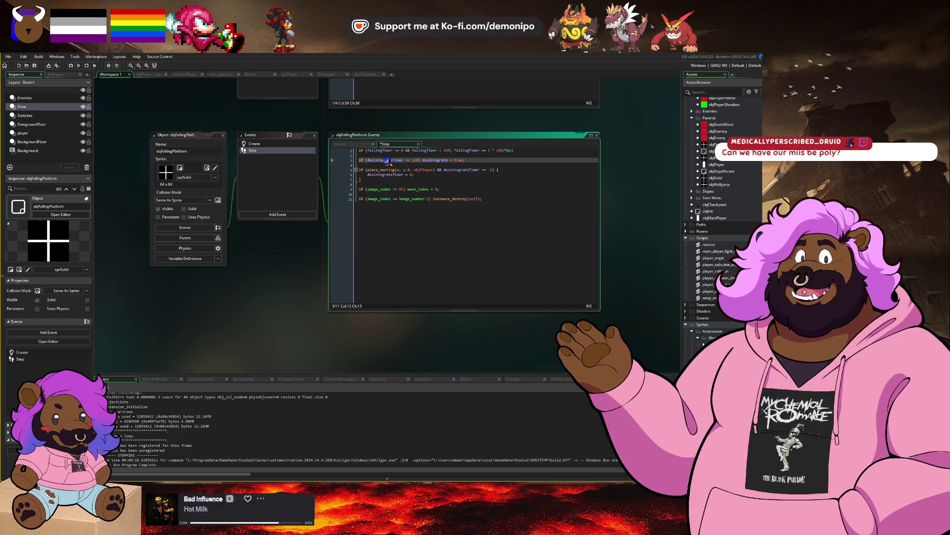
pyautogui.doubleClick(384, 174)
pyautogui.hotkey('ctrl', 'v')
pyautogui.doubleClick(460, 170)
pyautogui.hotkey('ctrl', 'v')
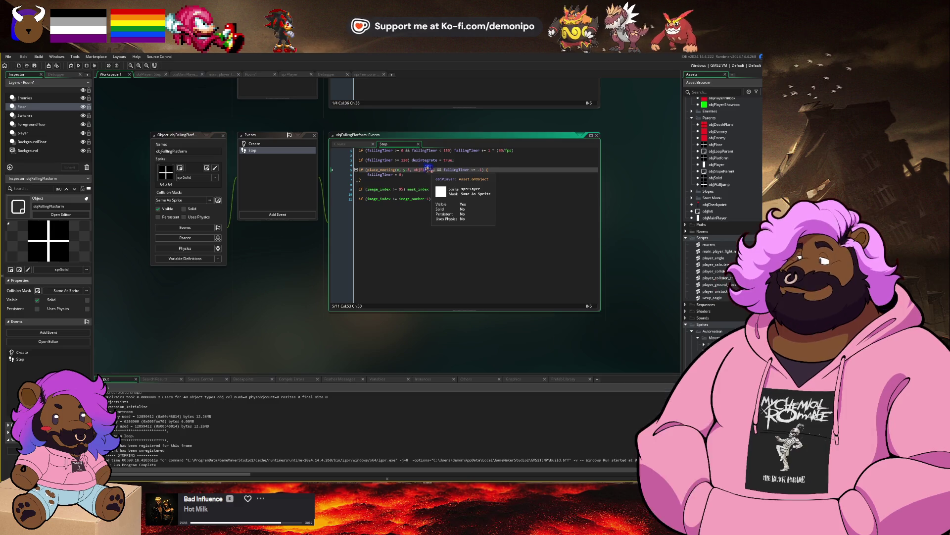
# Change the line 1 timer threshold and delete the instance_destroy line and trailing blank lines.
pyautogui.doubleClick(405, 160)
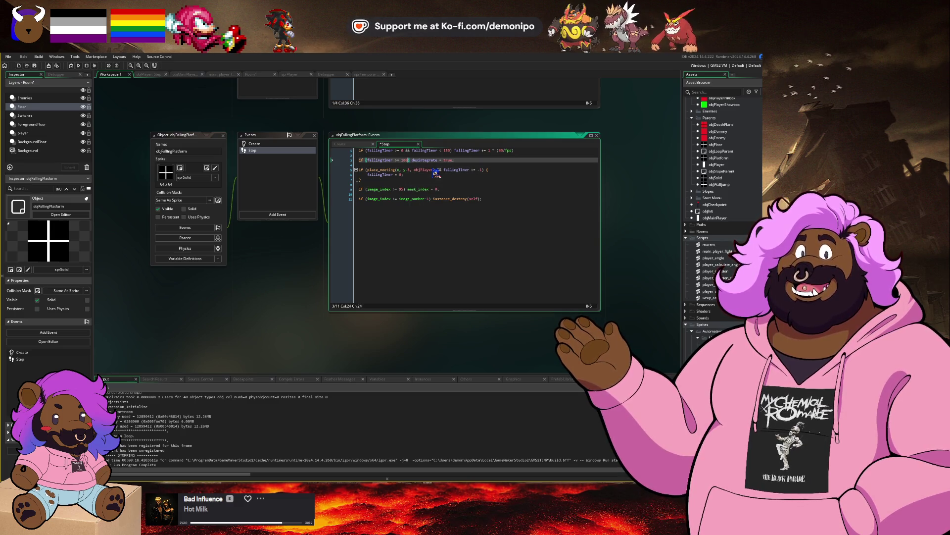
pyautogui.doubleClick(447, 150)
pyautogui.write('180')
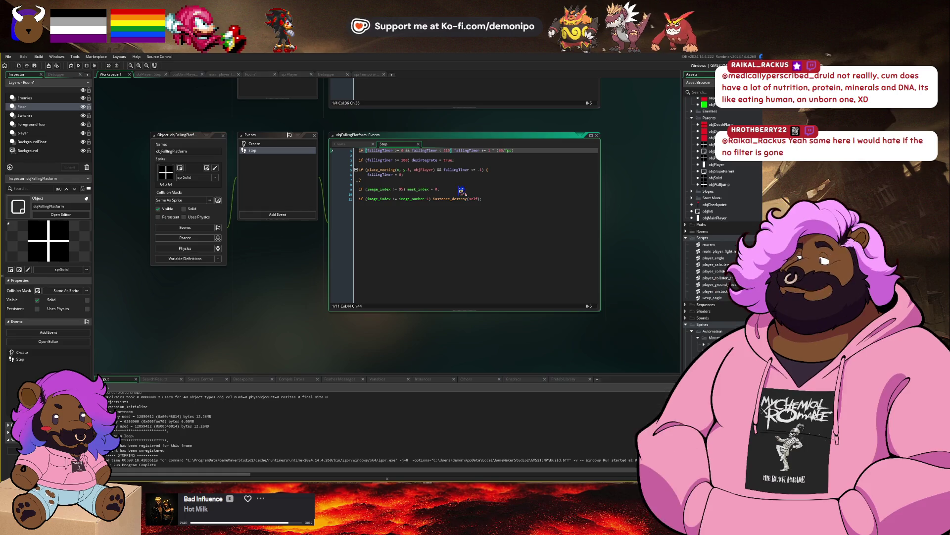
pyautogui.moveTo(462, 197)
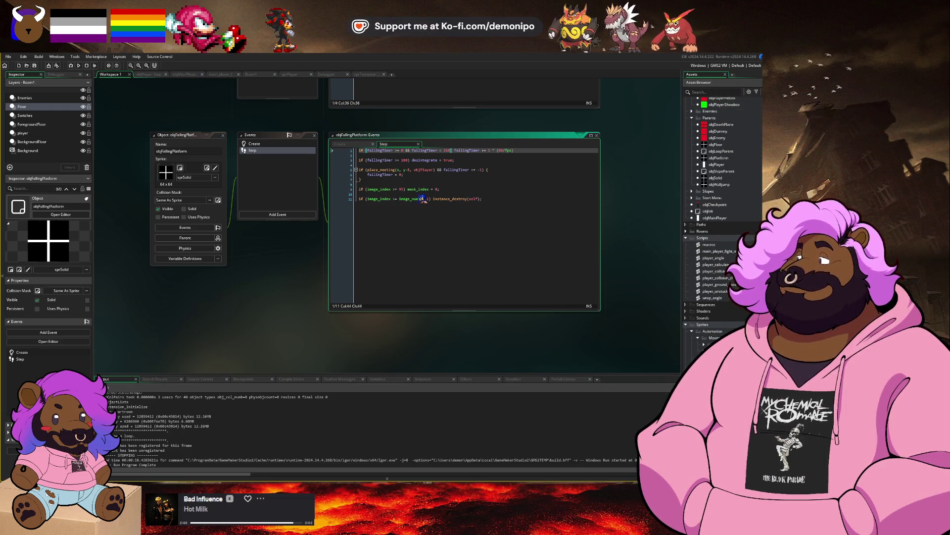
pyautogui.click(456, 193)
pyautogui.click(488, 198)
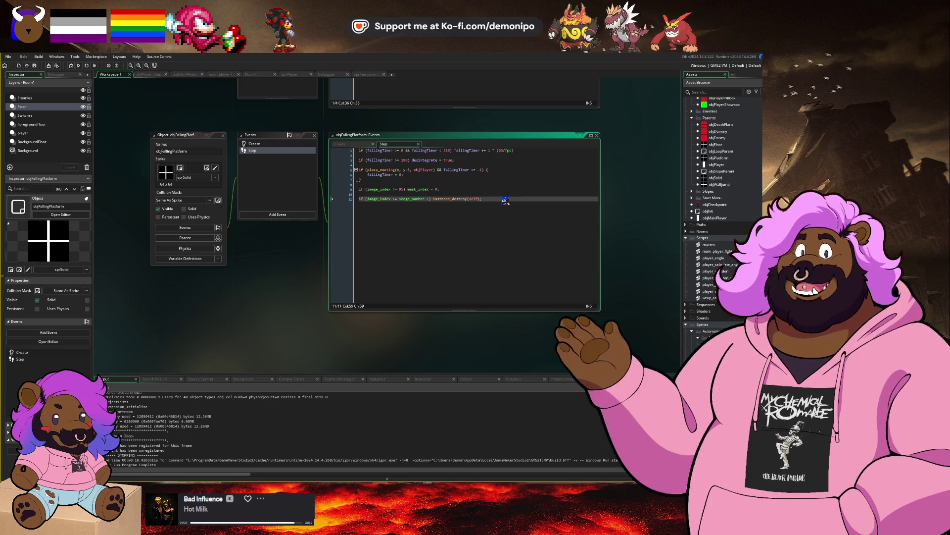
pyautogui.press('Up')
pyautogui.press('Up')
pyautogui.press('Down')
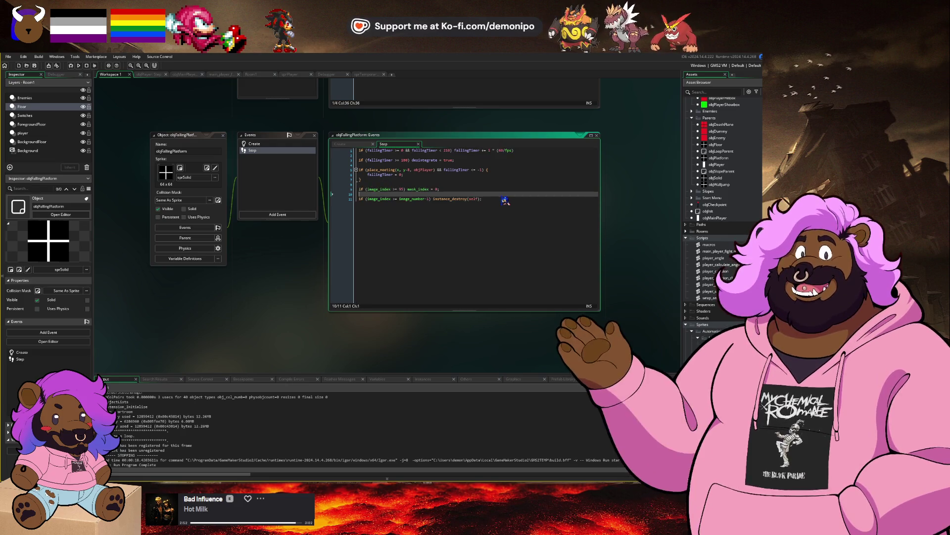
pyautogui.hotkey('shift', 'Down')
pyautogui.hotkey('shift', 'End')
pyautogui.press('BackSpace')
pyautogui.press('BackSpace')
pyautogui.press('Home')
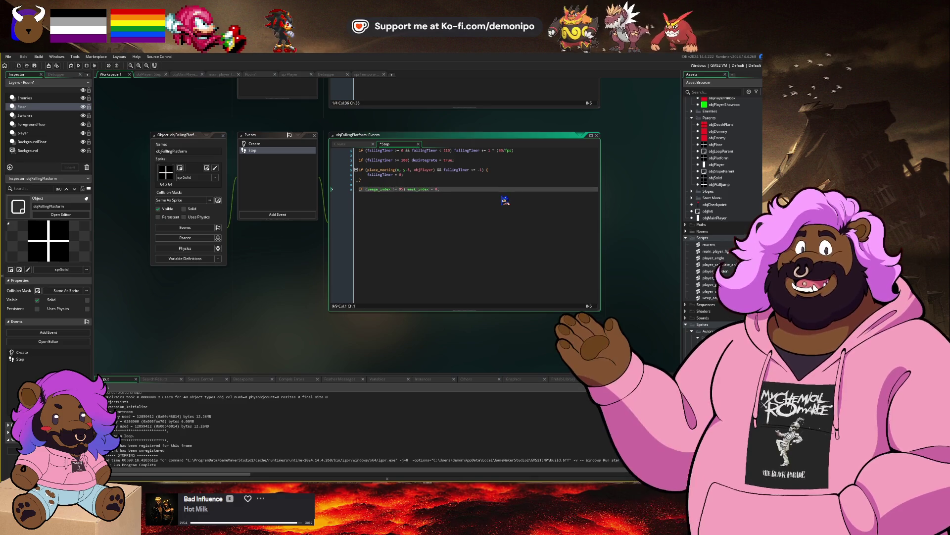
# Use falling instead of image_index in the mask_index line and set falling = true on line 3.
pyautogui.hotkey('ctrl', 'shift', 'Right')
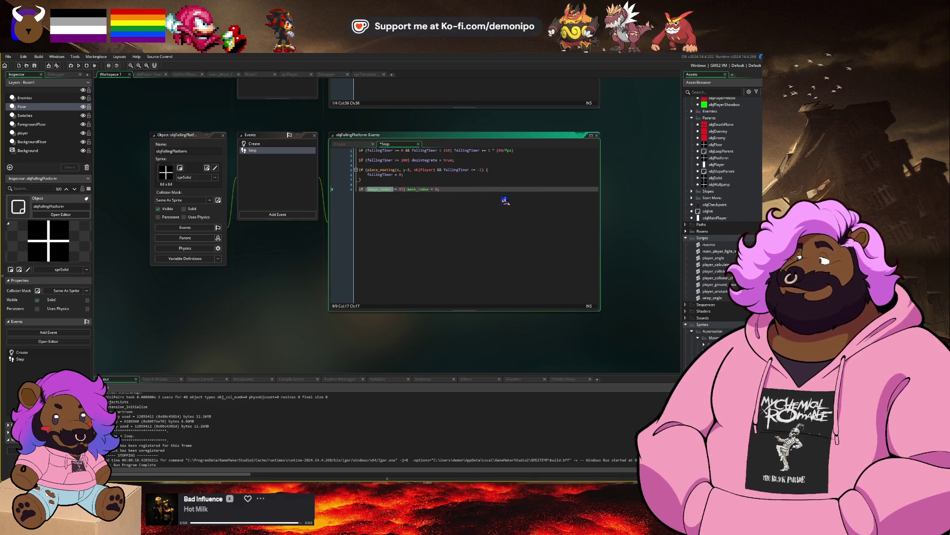
pyautogui.write('falling')
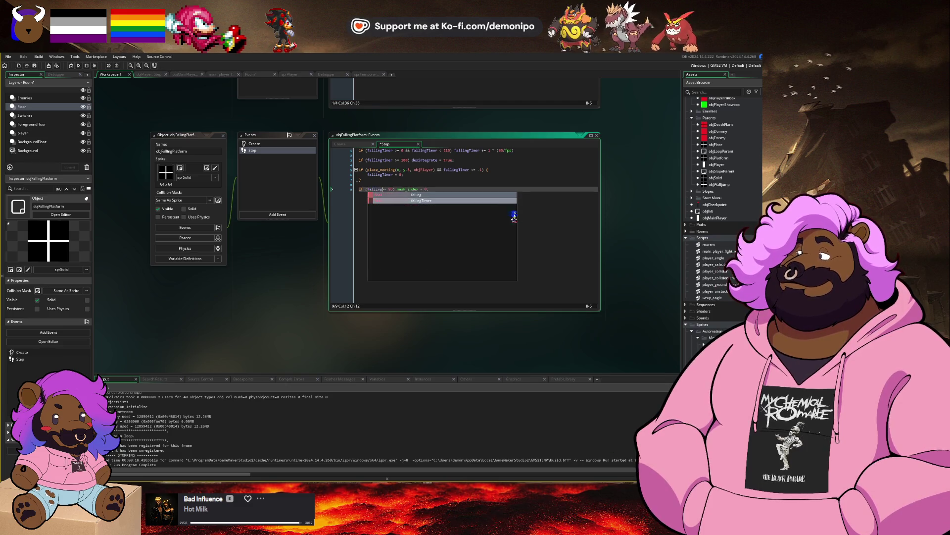
pyautogui.press('BackSpace')
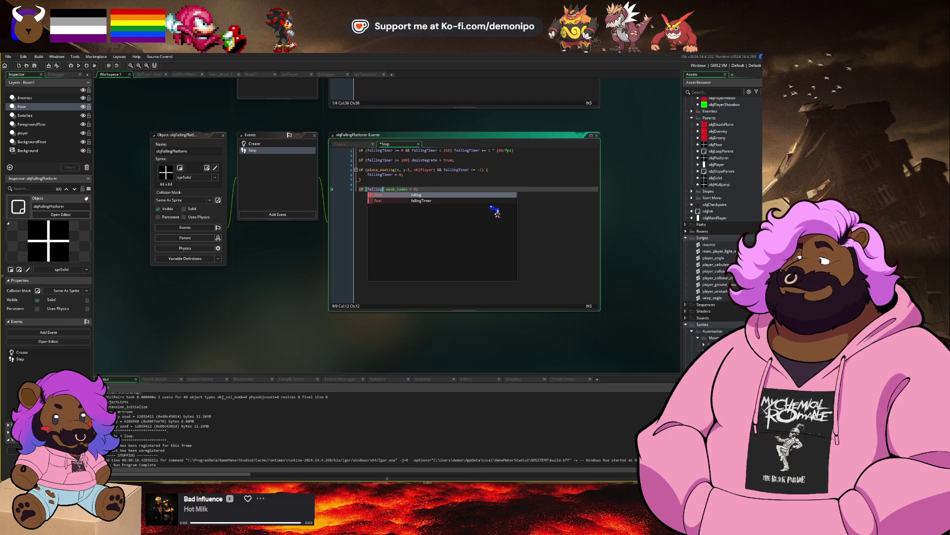
pyautogui.click(433, 184)
pyautogui.click(372, 144)
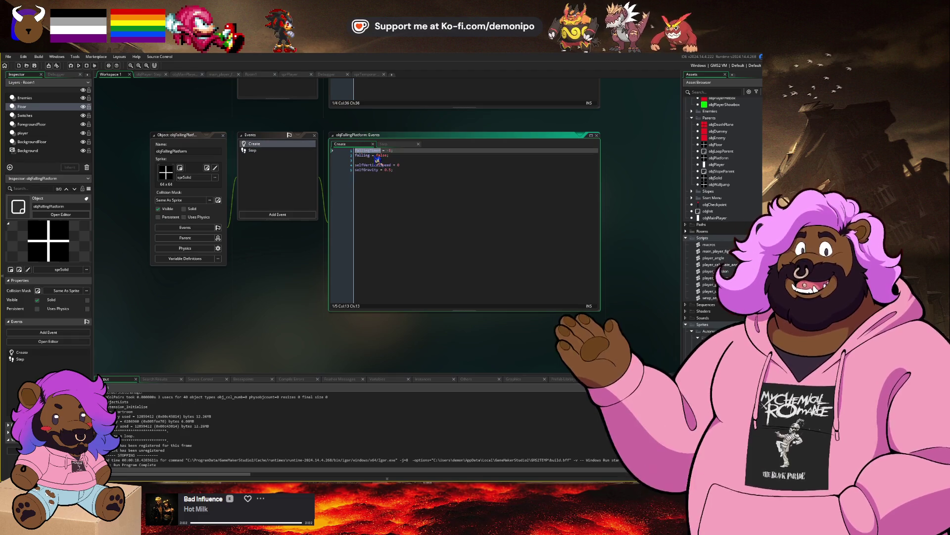
pyautogui.click(400, 144)
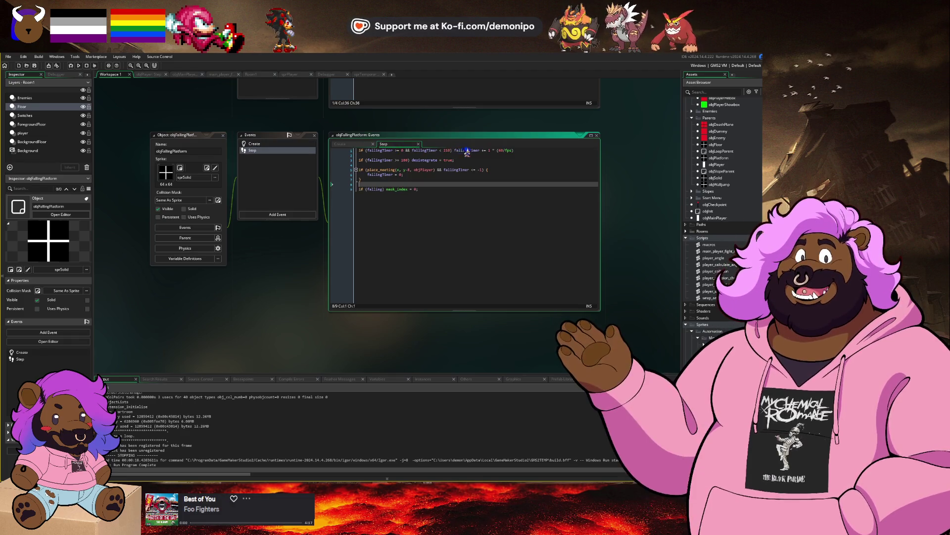
pyautogui.click(427, 160)
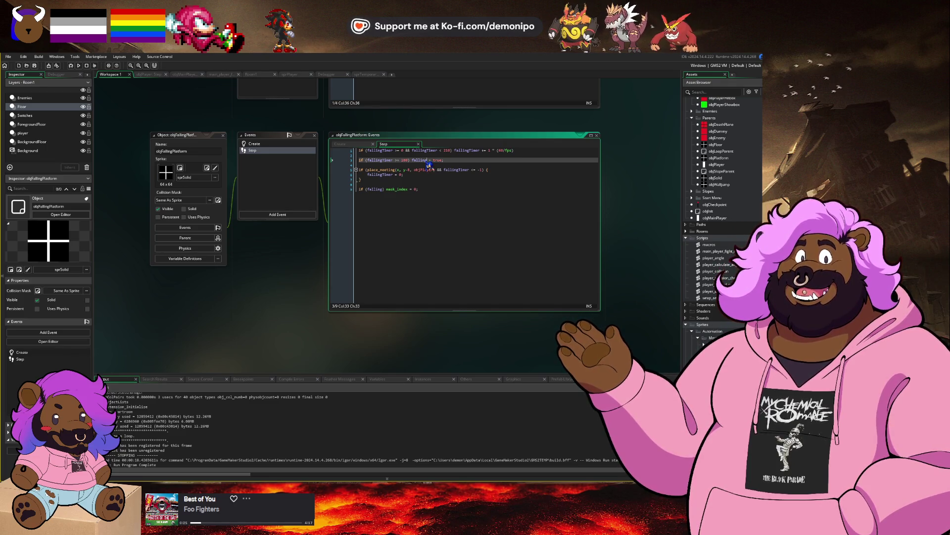
pyautogui.click(434, 180)
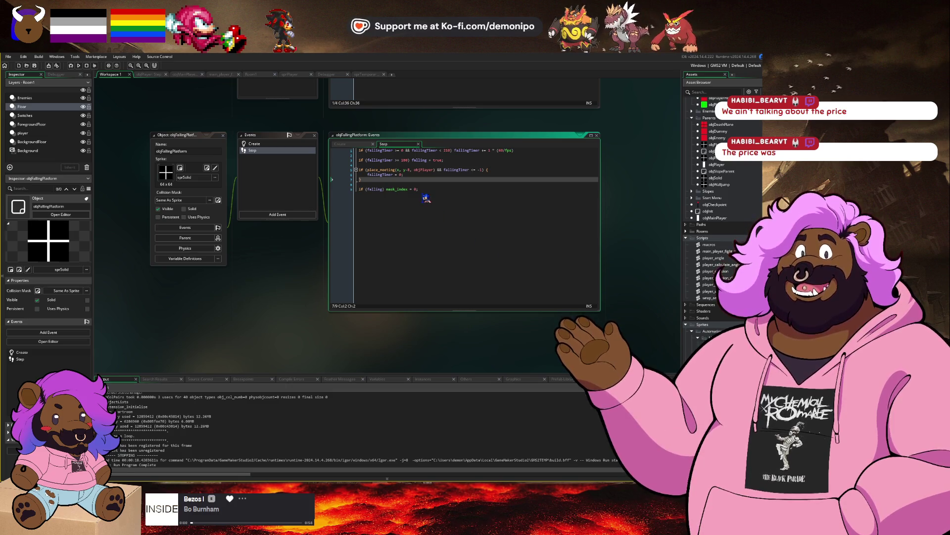
# Remove the braces so 'fallingTimer = 0;' follows the place_meeting condition on line 5.
pyautogui.click(424, 199)
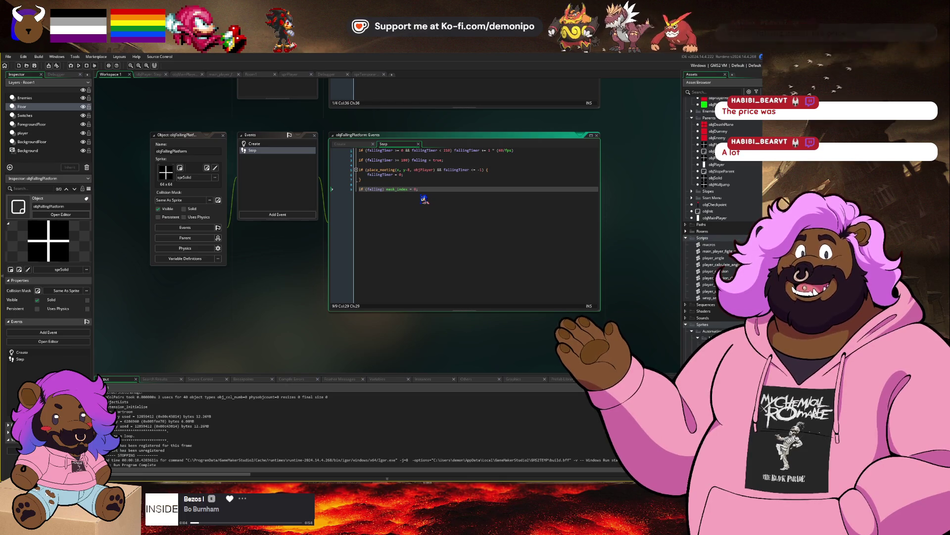
pyautogui.hotkey('alt', 'Tab')
pyautogui.press('Escape')
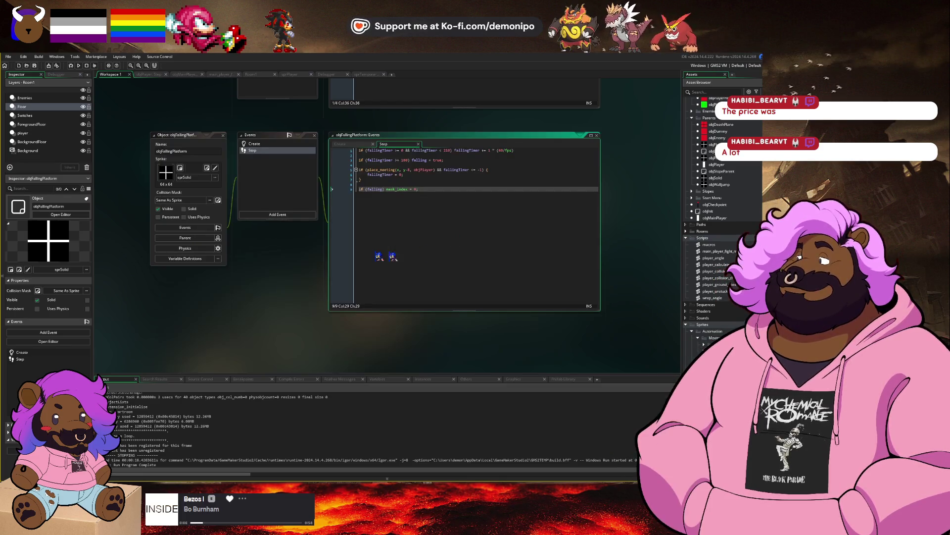
pyautogui.click(451, 185)
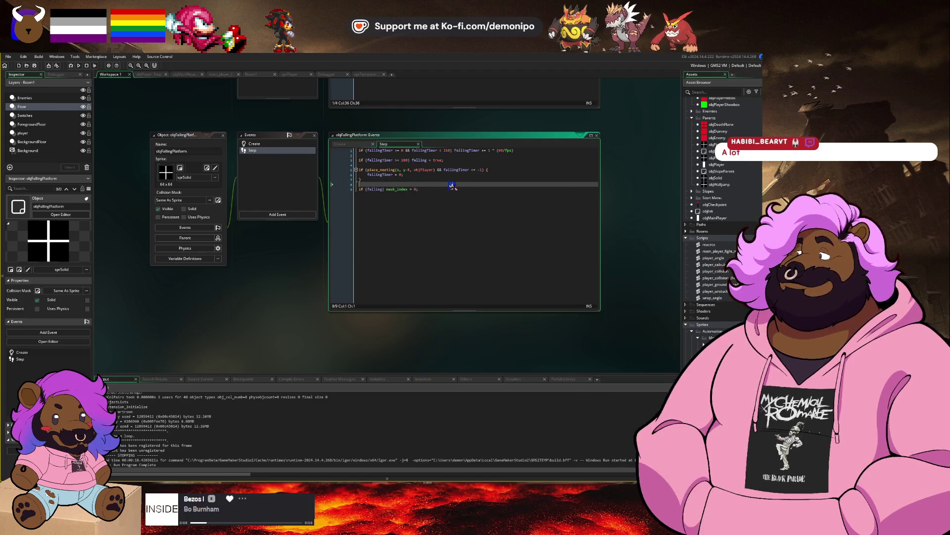
pyautogui.click(451, 179)
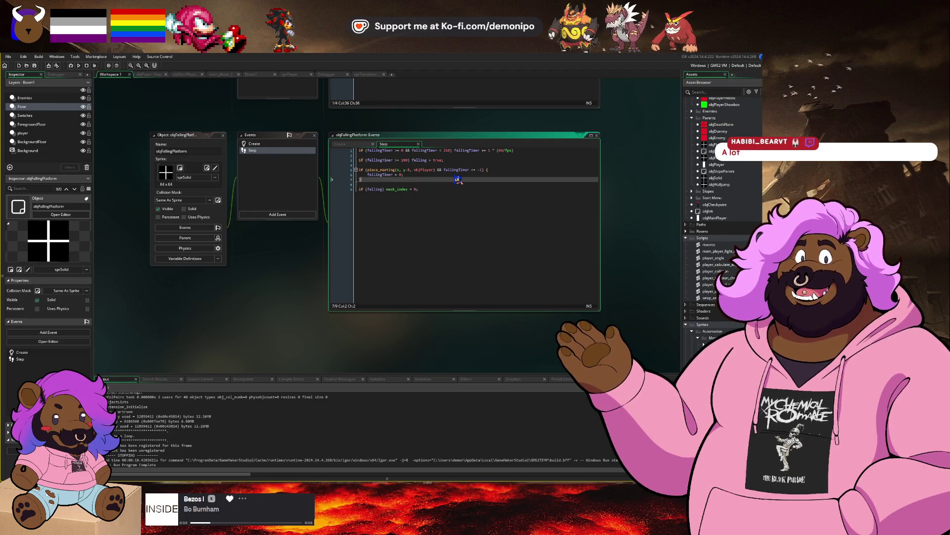
pyautogui.press('BackSpace')
pyautogui.press('BackSpace')
pyautogui.press('Home')
pyautogui.press('BackSpace')
pyautogui.press('BackSpace')
pyautogui.press('BackSpace')
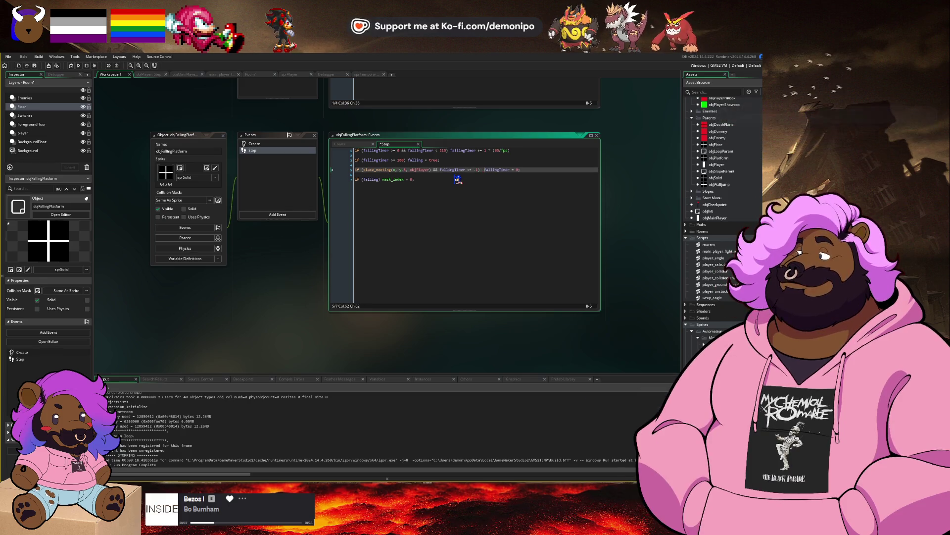
pyautogui.scroll(2, 458, 180)
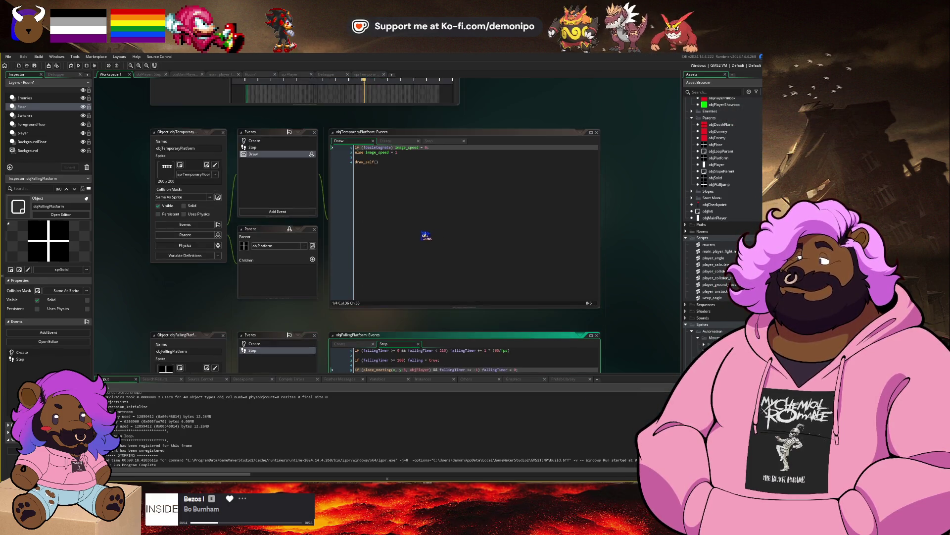
# In objTemporaryPlatform's Step code, delete the blank line and join desintegrateTimer = 0 onto line 5.
pyautogui.hotkey('ctrl', 'Tab')
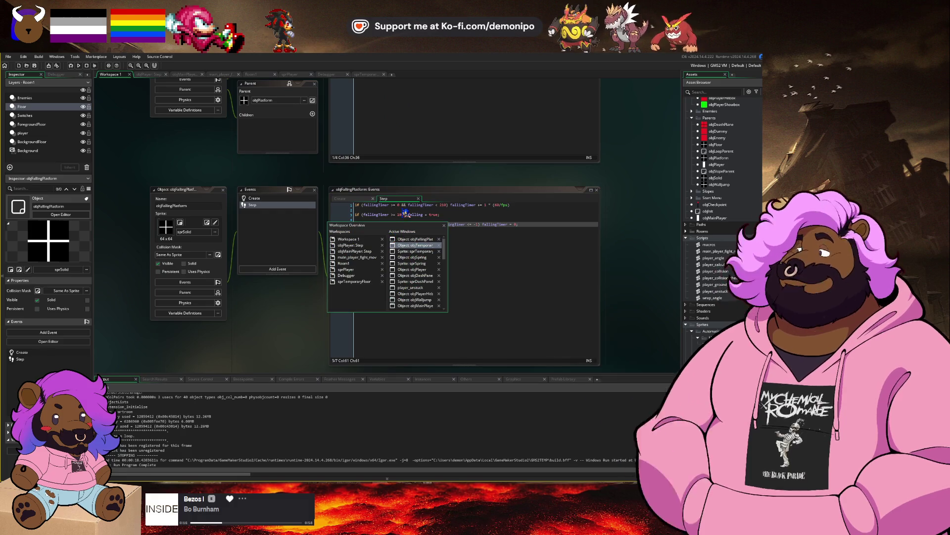
pyautogui.hotkey('ctrl', 'a')
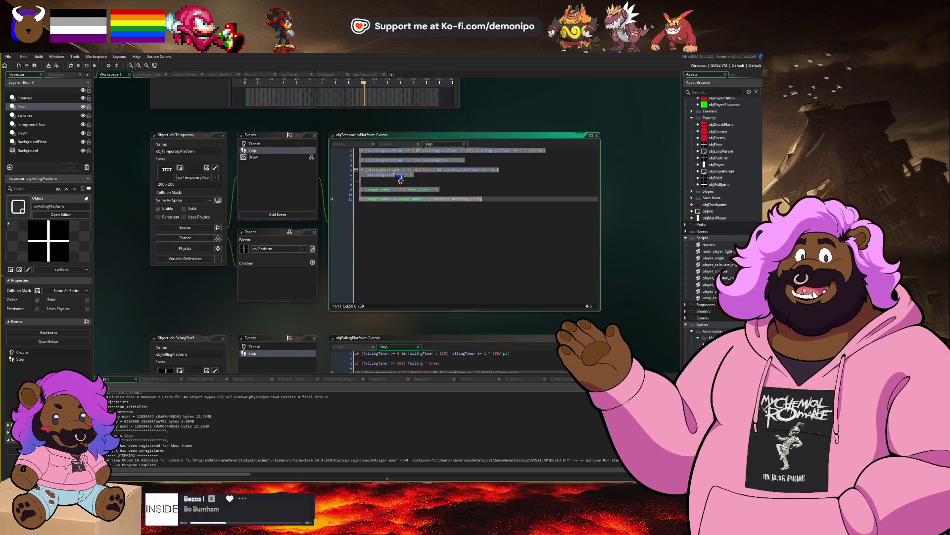
pyautogui.click(401, 178)
pyautogui.press('BackSpace')
pyautogui.press('BackSpace')
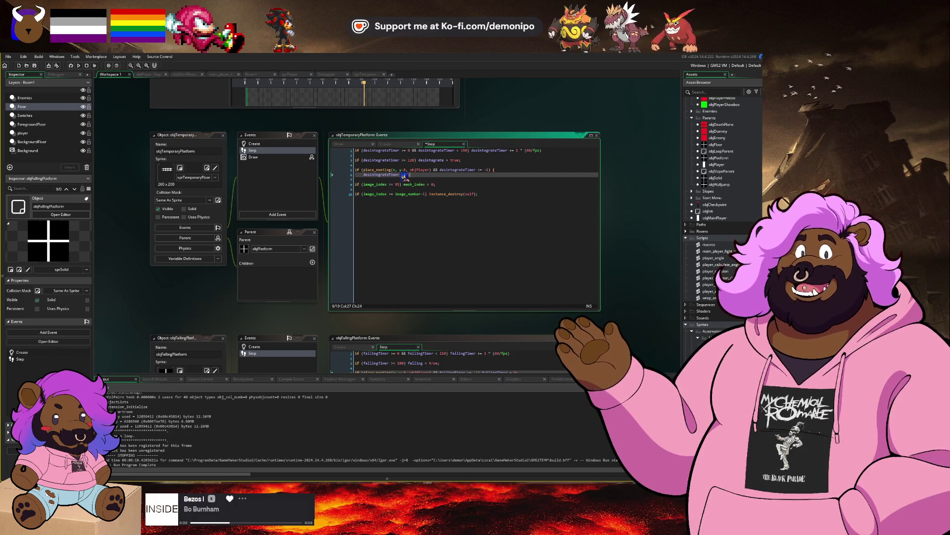
pyautogui.press('BackSpace')
pyautogui.press('BackSpace')
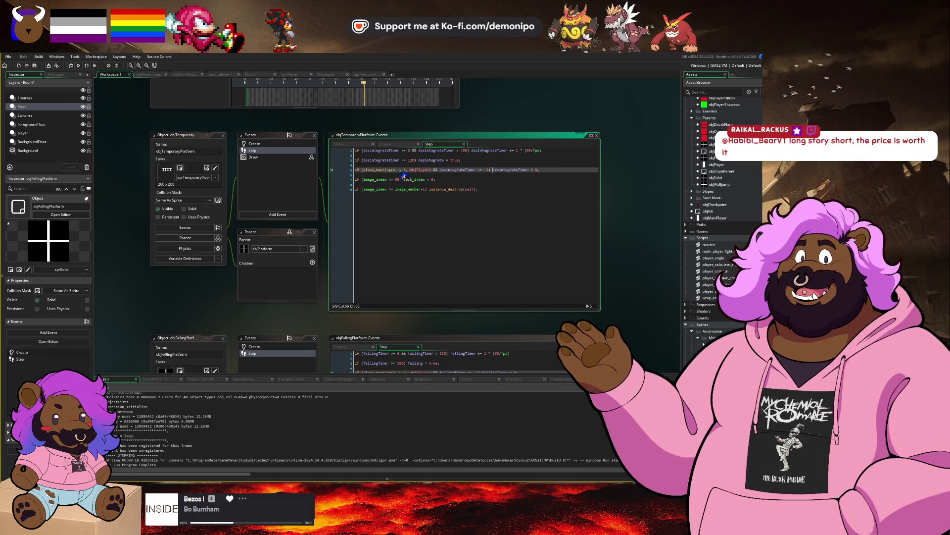
pyautogui.scroll(-4, 404, 178)
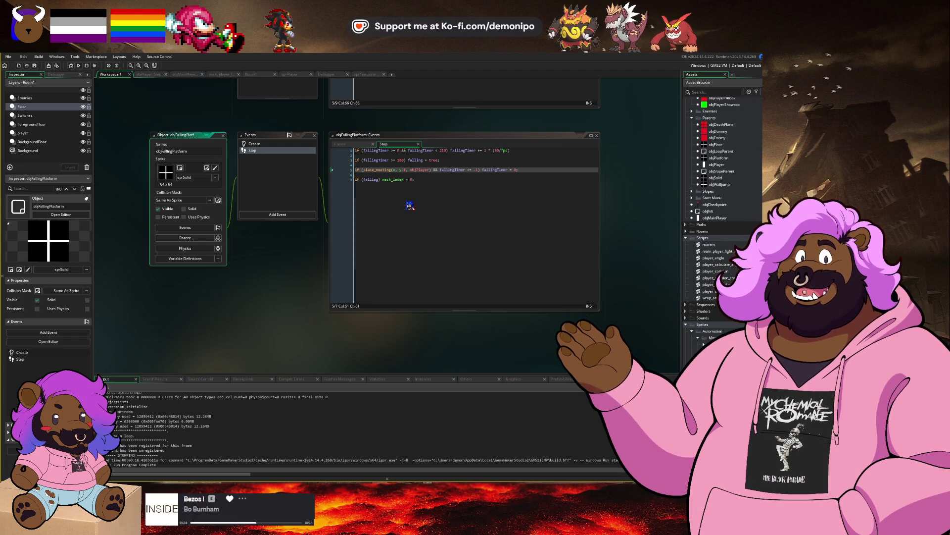
pyautogui.click(438, 188)
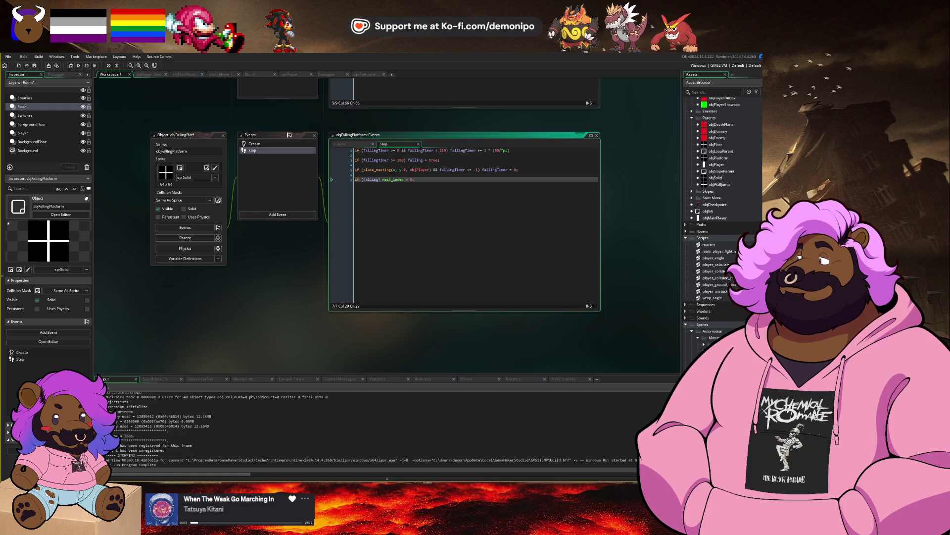
# Switch back to the Room1 layout in the room editor.
pyautogui.scroll(-1, 415, 189)
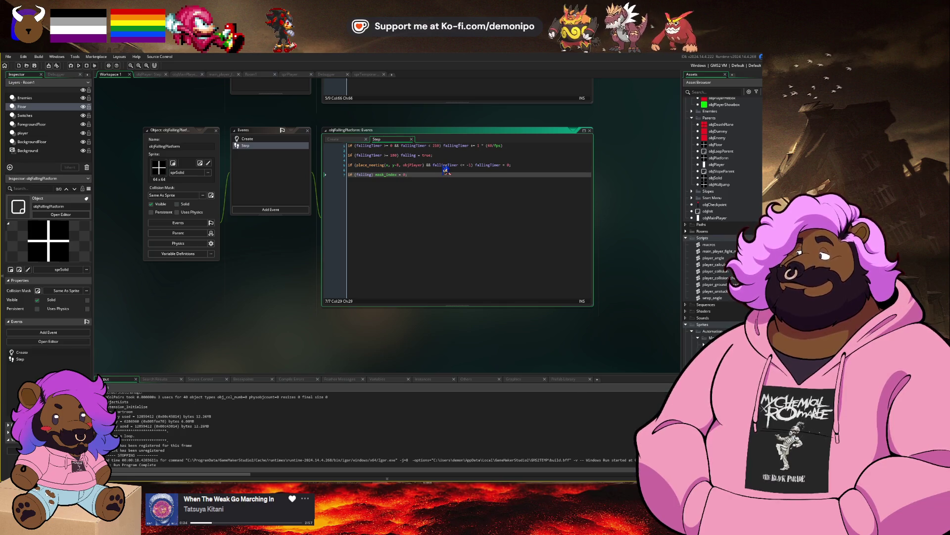
pyautogui.click(264, 74)
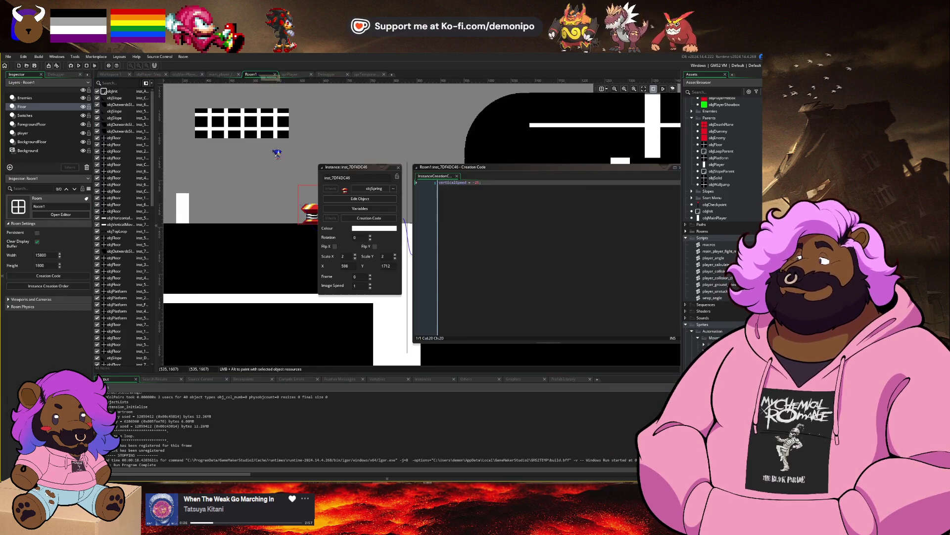
# Set objFallingPlatform's parent to objPlatform from the Parents folder.
pyautogui.click(336, 173)
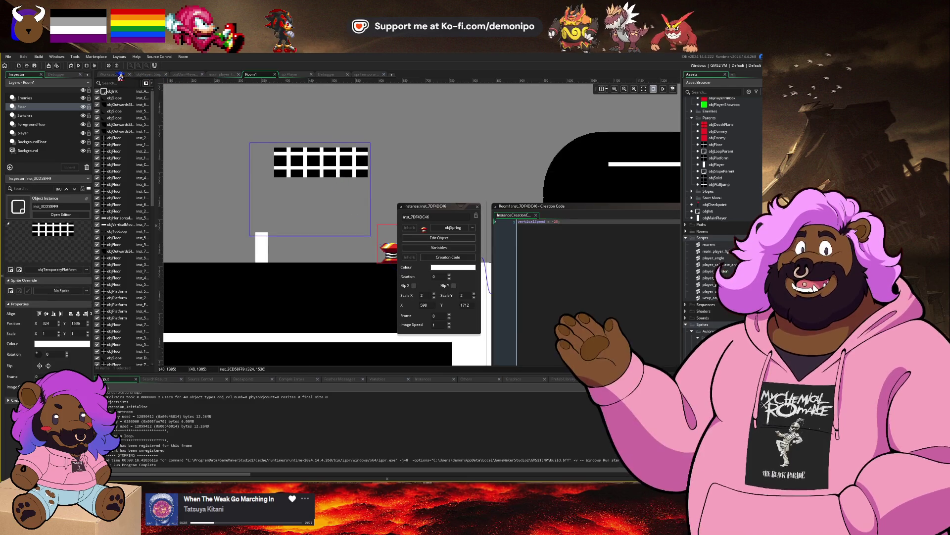
pyautogui.click(120, 76)
pyautogui.click(179, 232)
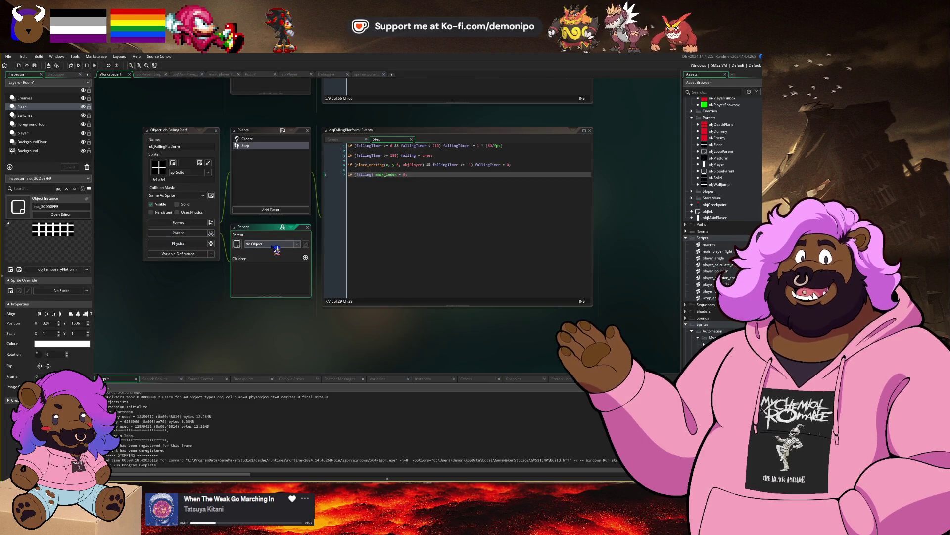
pyautogui.click(273, 245)
pyautogui.doubleClick(360, 259)
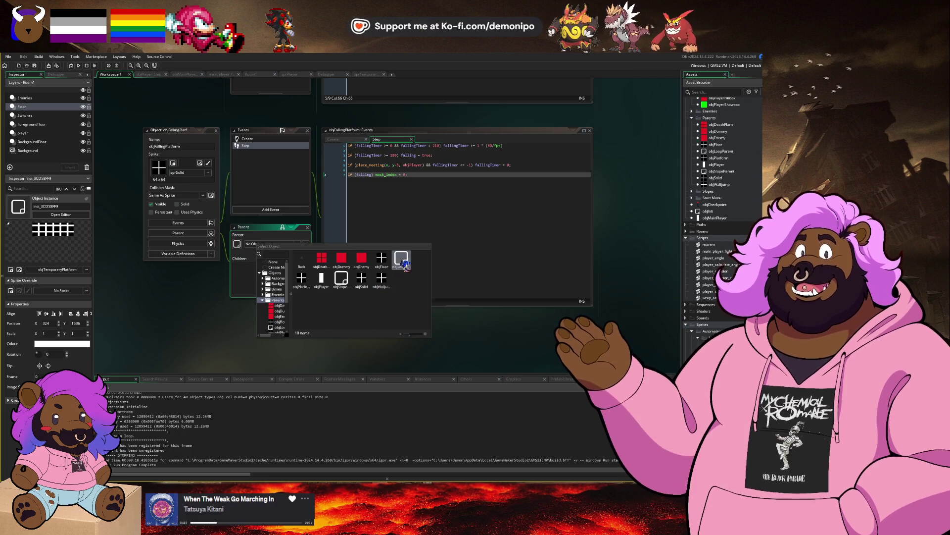
pyautogui.doubleClick(302, 278)
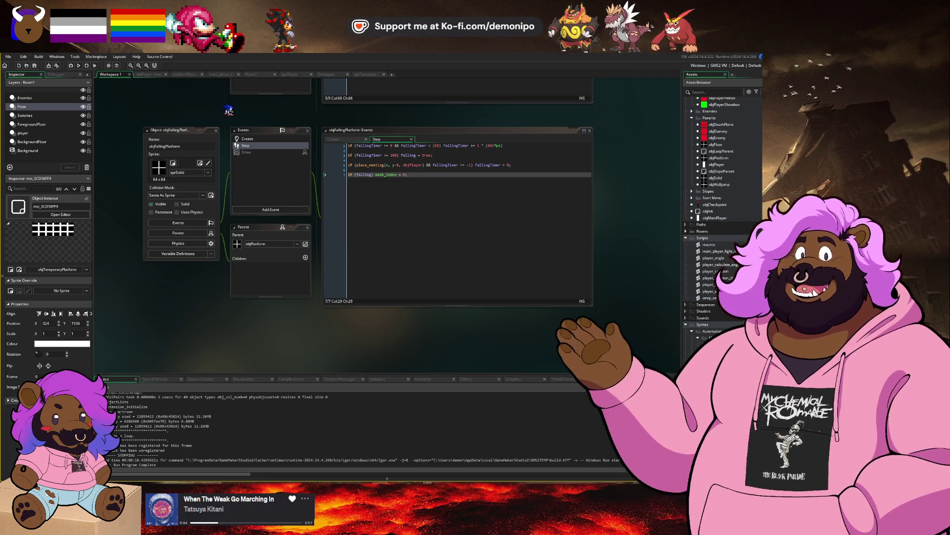
# Replace Room1's grid platform with an objFallingPlatform instance dragged from the Asset Browser.
pyautogui.click(266, 77)
pyautogui.press('Delete')
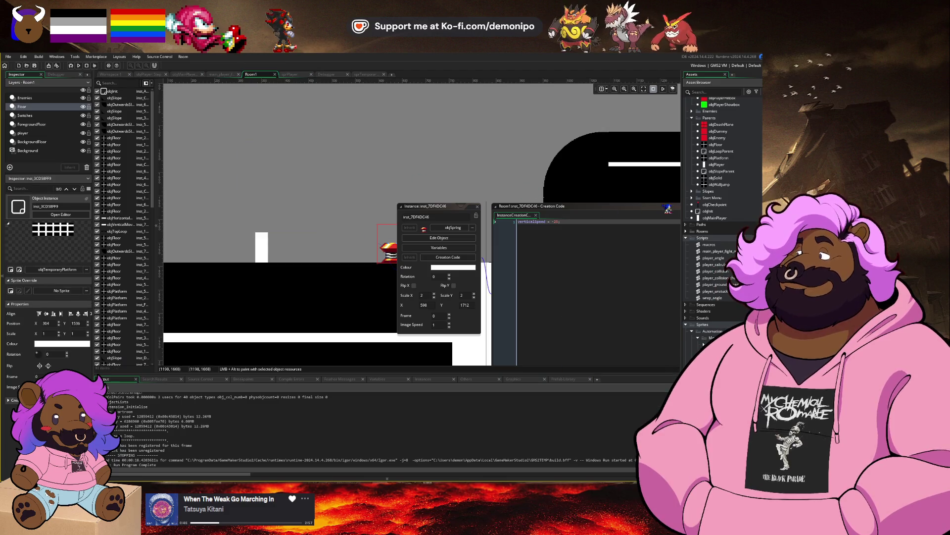
pyautogui.scroll(5, 732, 160)
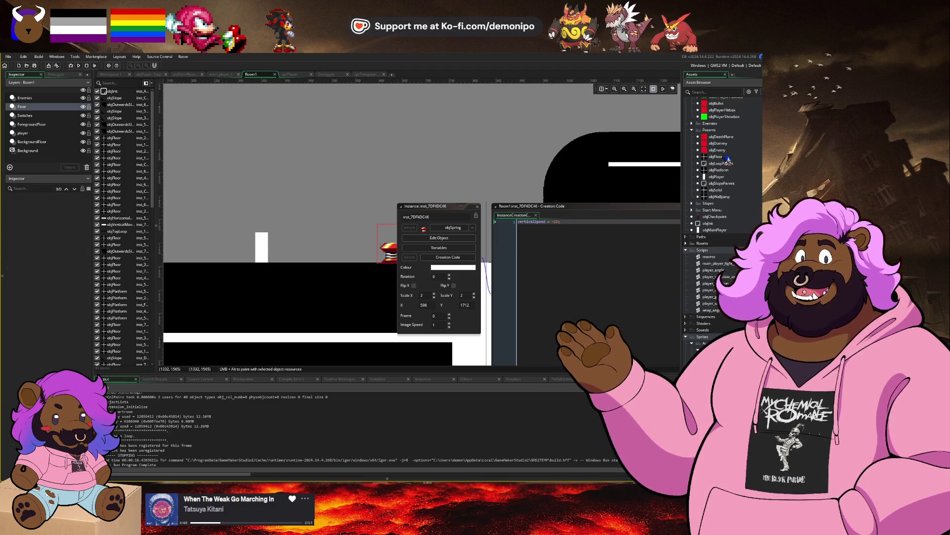
pyautogui.click(731, 151)
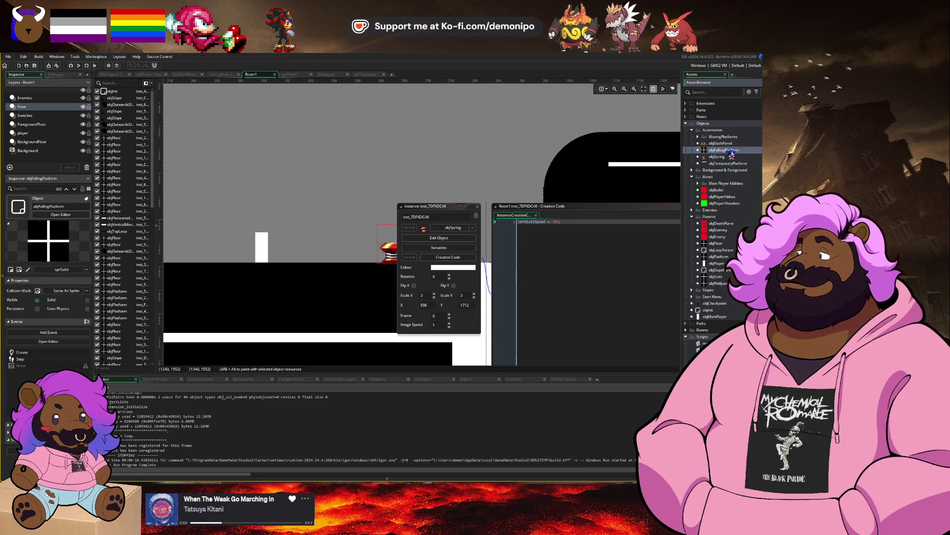
pyautogui.moveTo(726, 151)
pyautogui.mouseDown()
pyautogui.moveTo(250, 180)
pyautogui.moveTo(296, 152)
pyautogui.moveTo(381, 155)
pyautogui.moveTo(347, 164)
pyautogui.mouseUp()
pyautogui.click(110, 75)
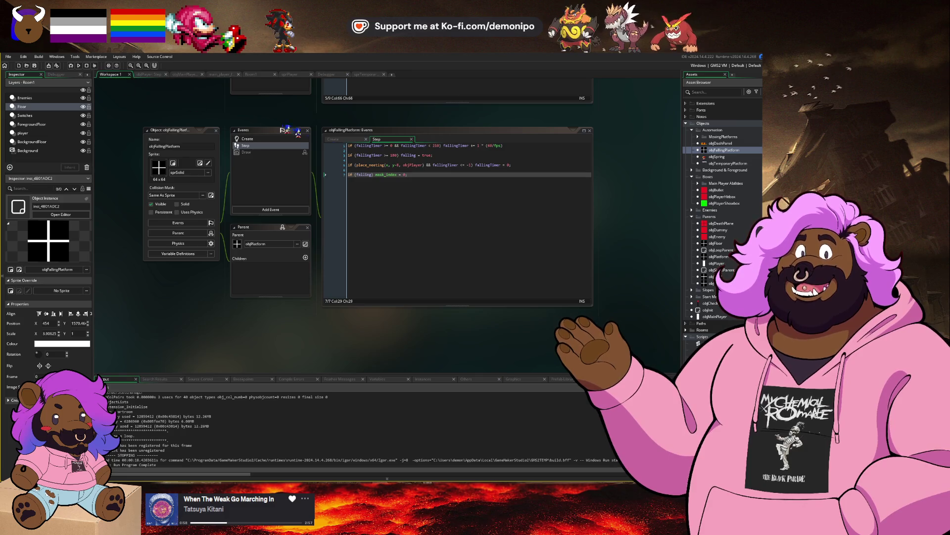
# Add an if (place_meeting(x,y,objSolid)) instance_destroy(self) check to the Step code and save.
pyautogui.click(421, 198)
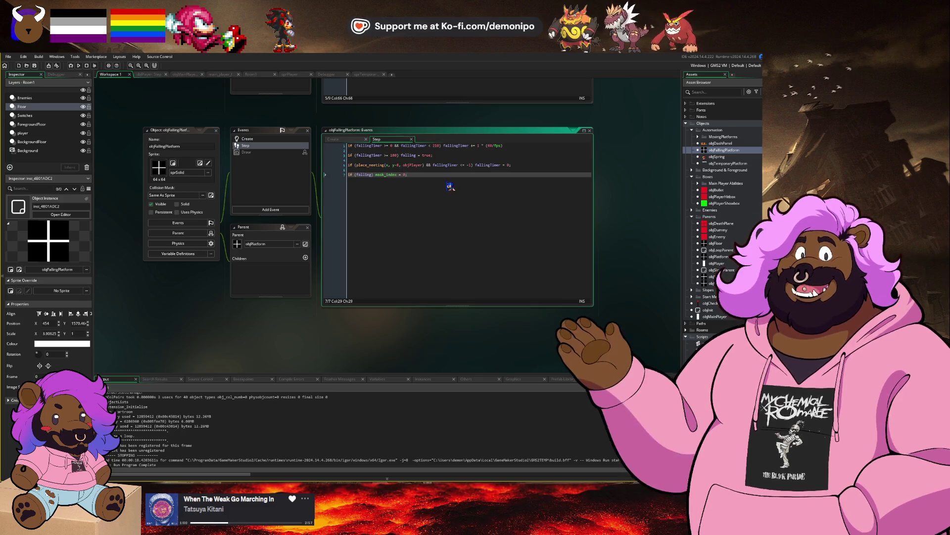
pyautogui.press('Return')
pyautogui.press('Return')
pyautogui.write('if (place_meeting(x,')
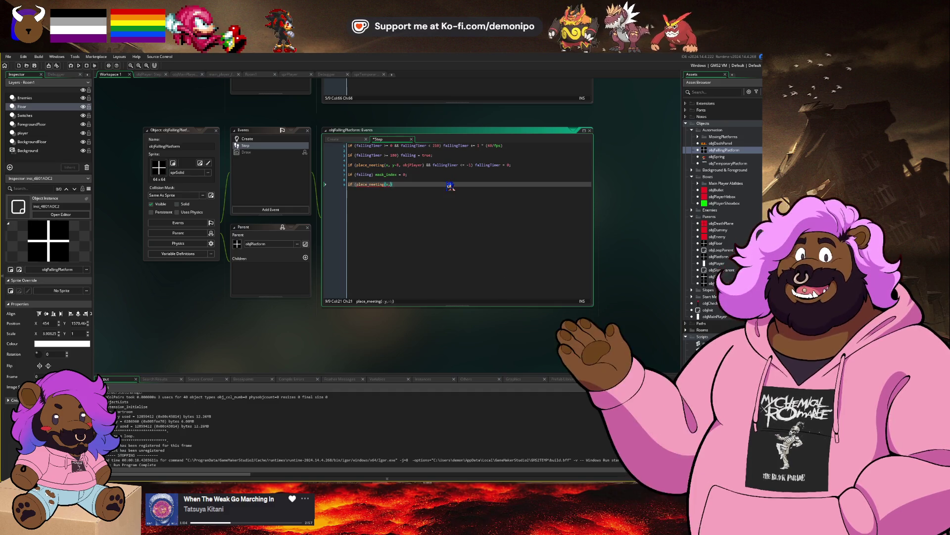
pyautogui.write('y, obj')
pyautogui.write('So')
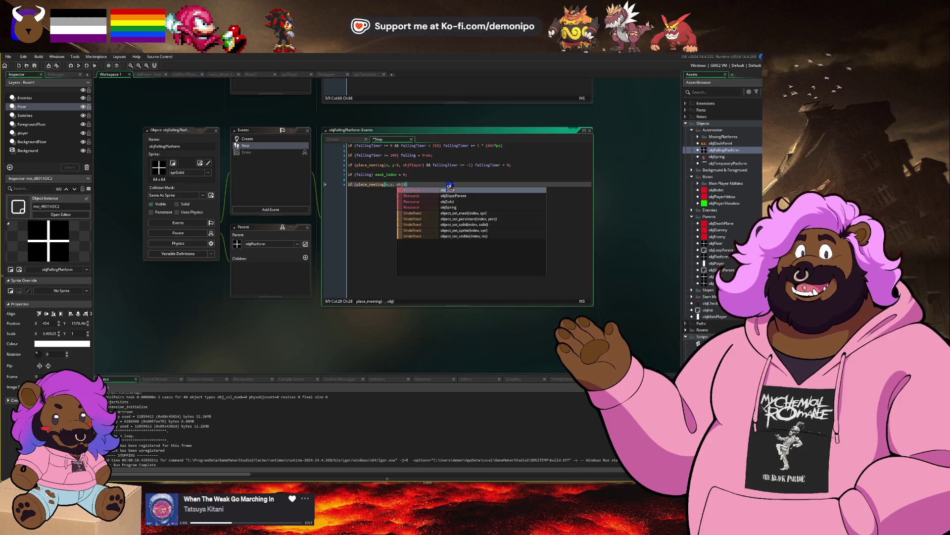
pyautogui.press('Return')
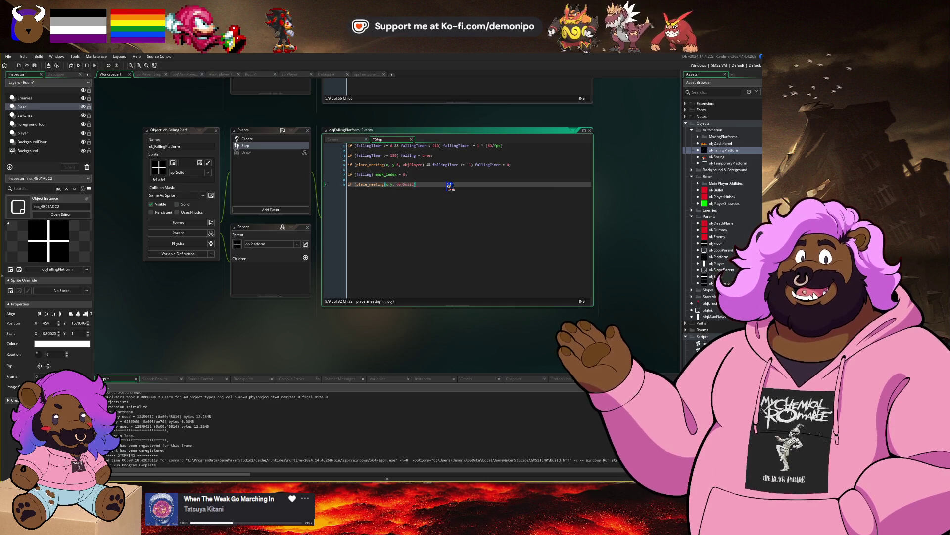
pyautogui.write(' instance_des')
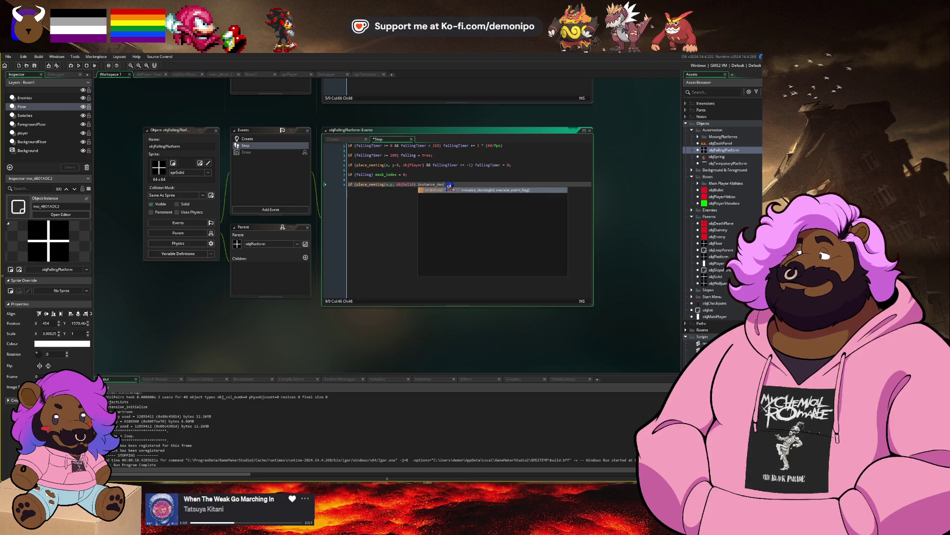
pyautogui.press('Return')
pyautogui.write('self')
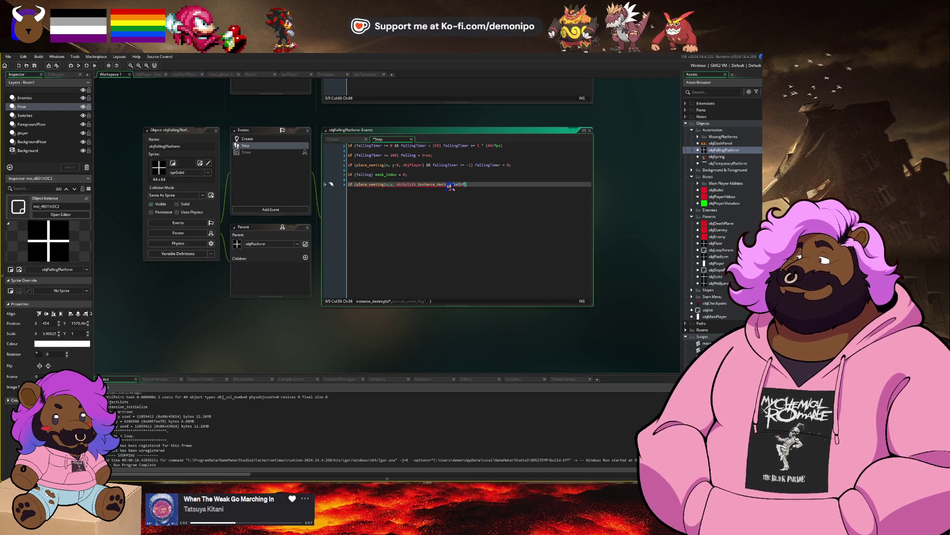
pyautogui.write(');')
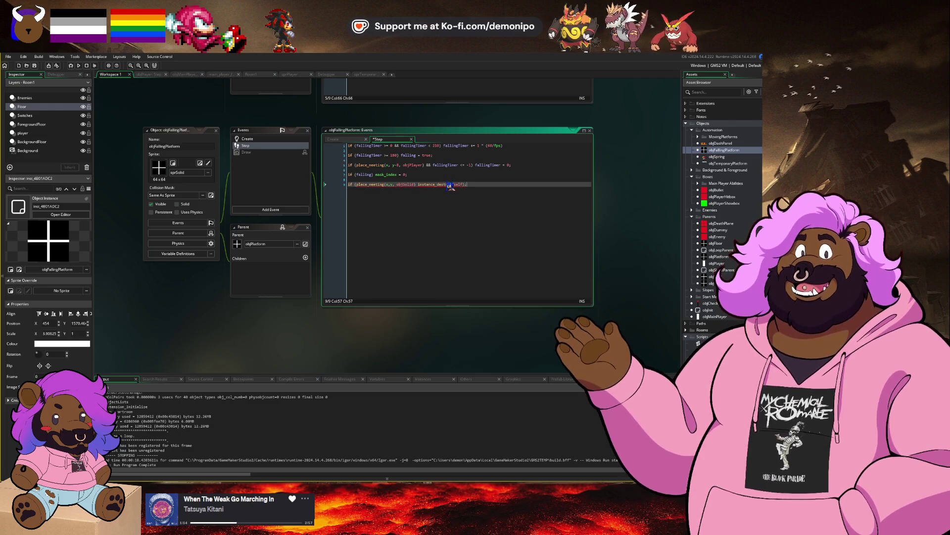
pyautogui.hotkey('ctrl', 's')
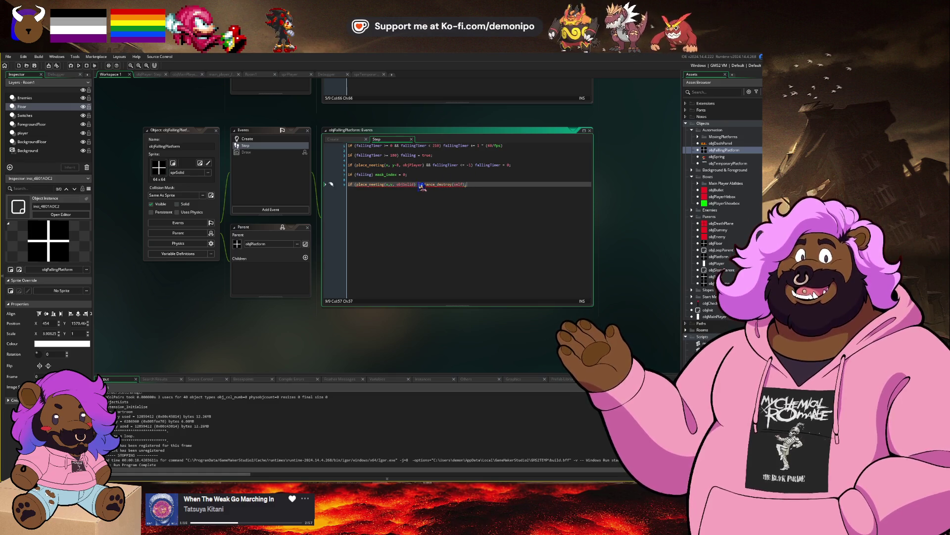
# Close the objSolid check's parenthesis and restore the mask_index = 0 line.
pyautogui.click(417, 184)
pyautogui.write(')')
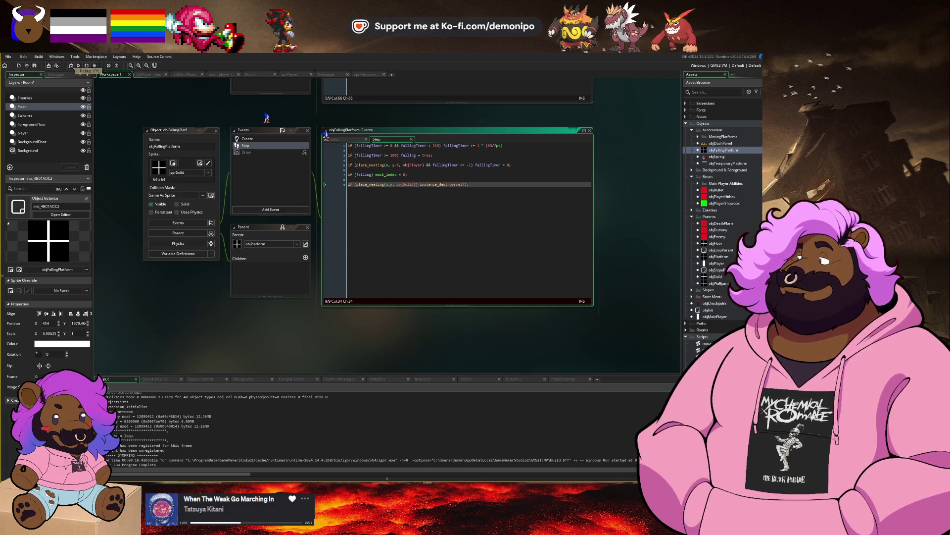
pyautogui.press('Return')
pyautogui.press('Return')
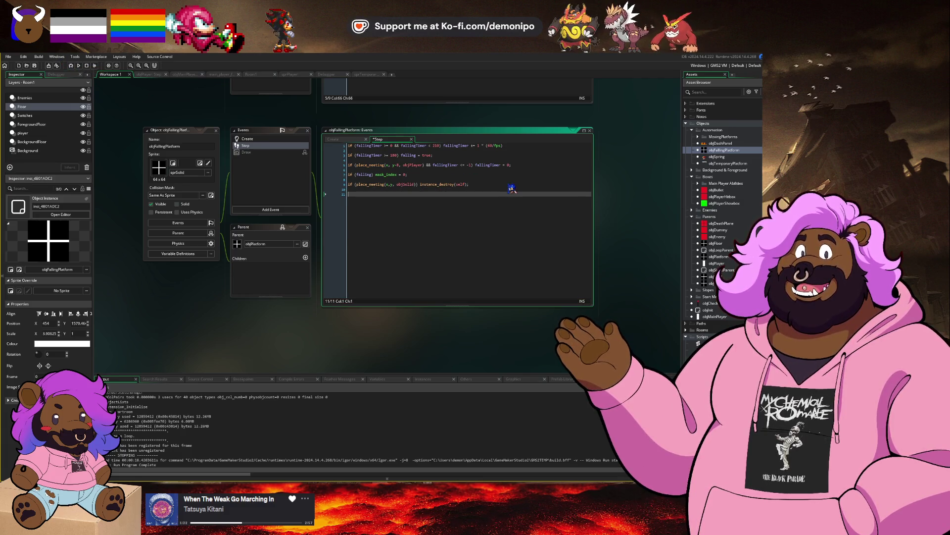
pyautogui.press('BackSpace')
pyautogui.press('BackSpace')
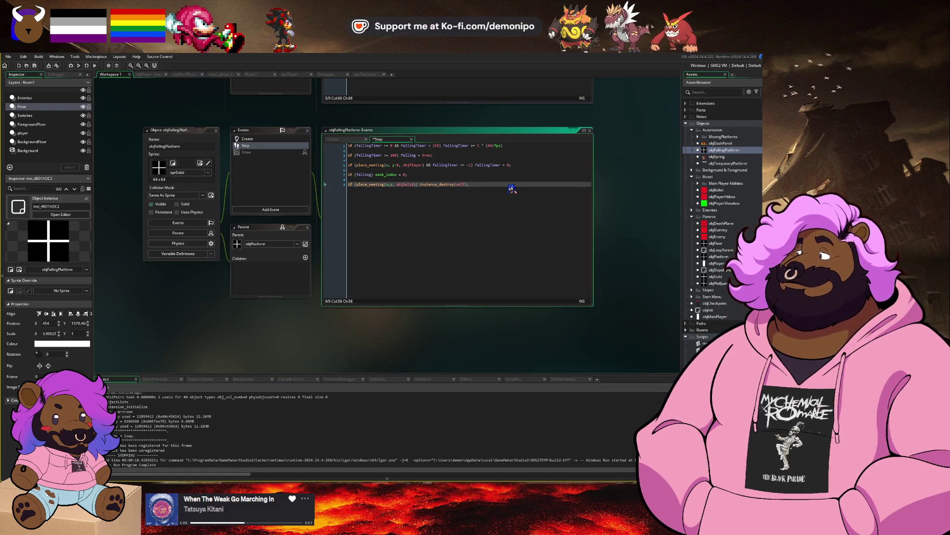
pyautogui.press('Up')
pyautogui.press('Up')
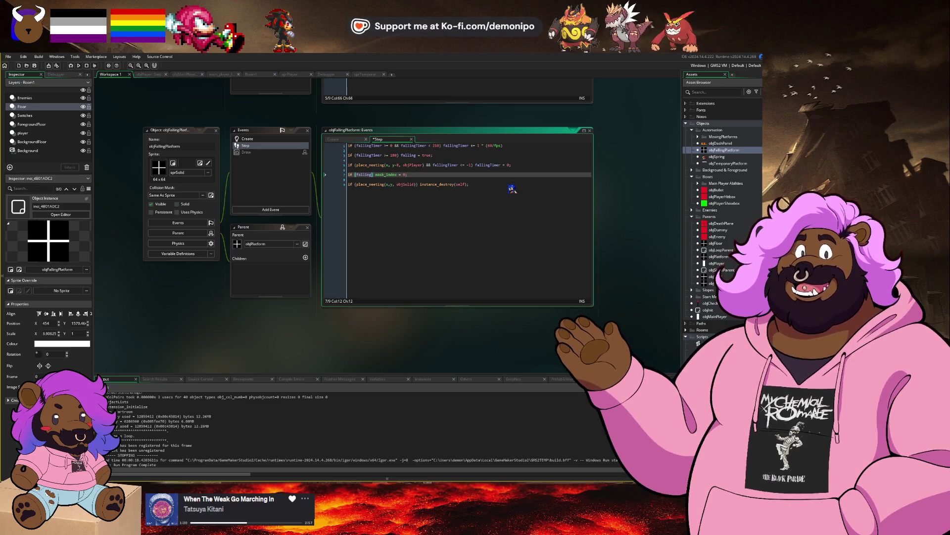
pyautogui.press('BackSpace')
pyautogui.write('ask_index !')
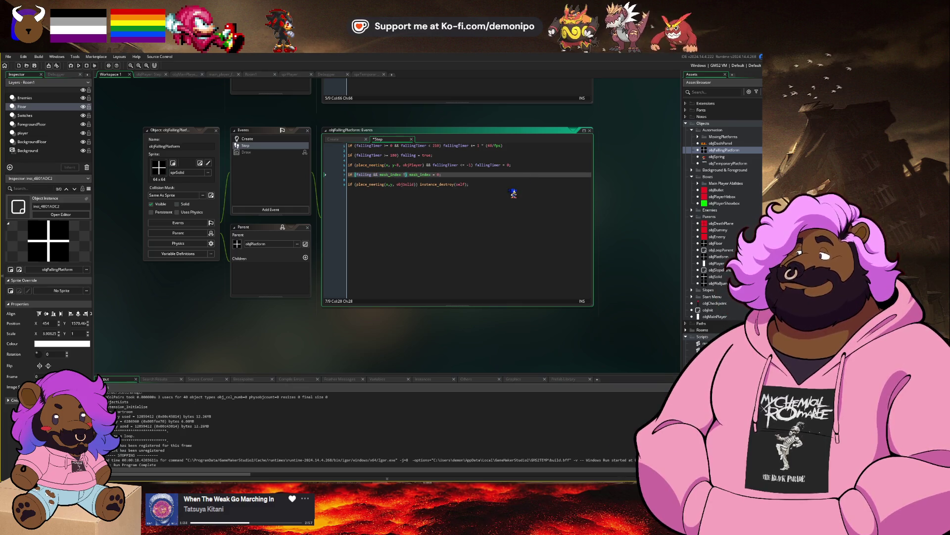
pyautogui.write('= 0')
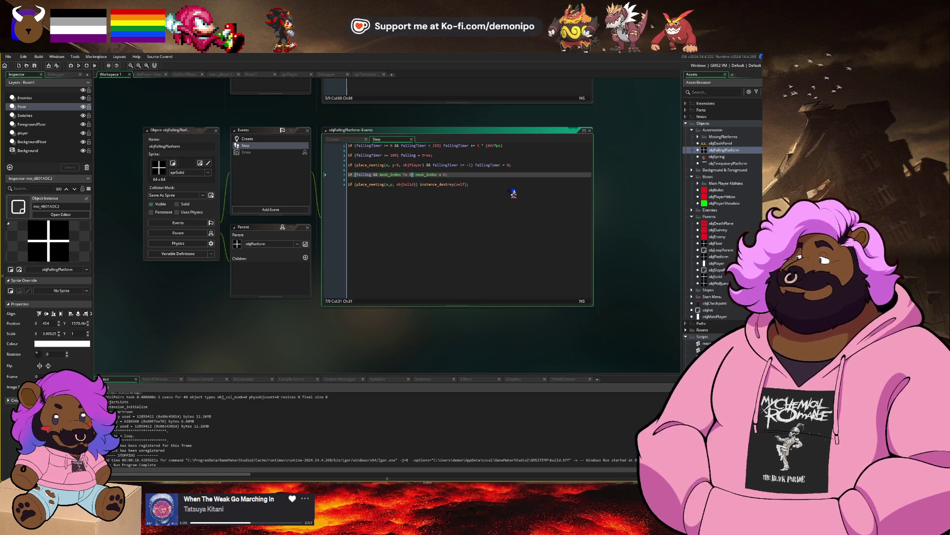
# Add an if (falling) block adding selfGravity to selfVerticalSpeed and y, then save.
pyautogui.press('End')
pyautogui.press('Return')
pyautogui.press('Return')
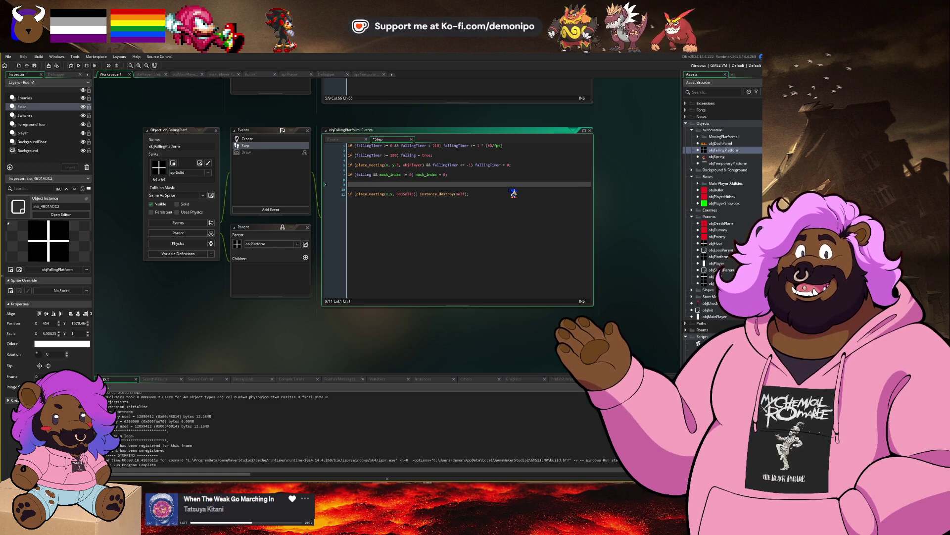
pyautogui.write('alling){')
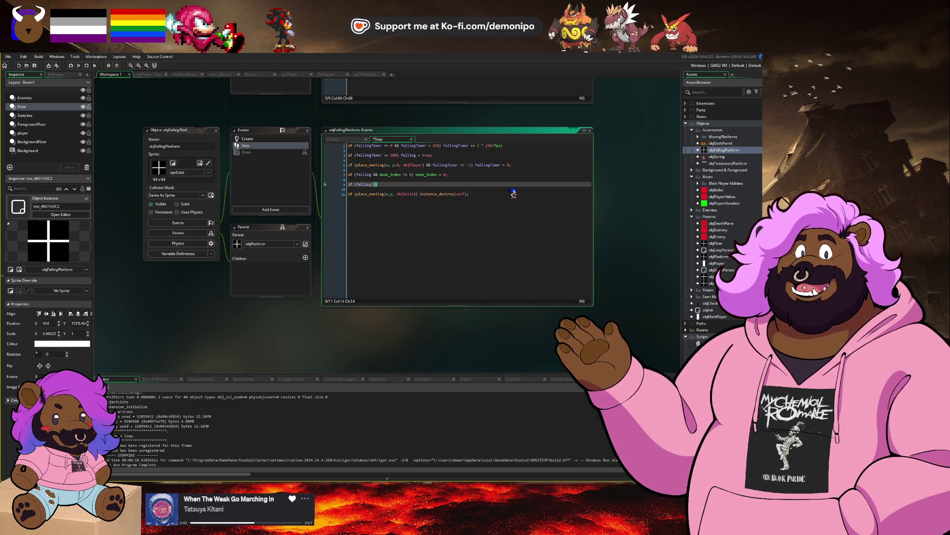
pyautogui.press('Return')
pyautogui.write('selfVerticalSpeed += ')
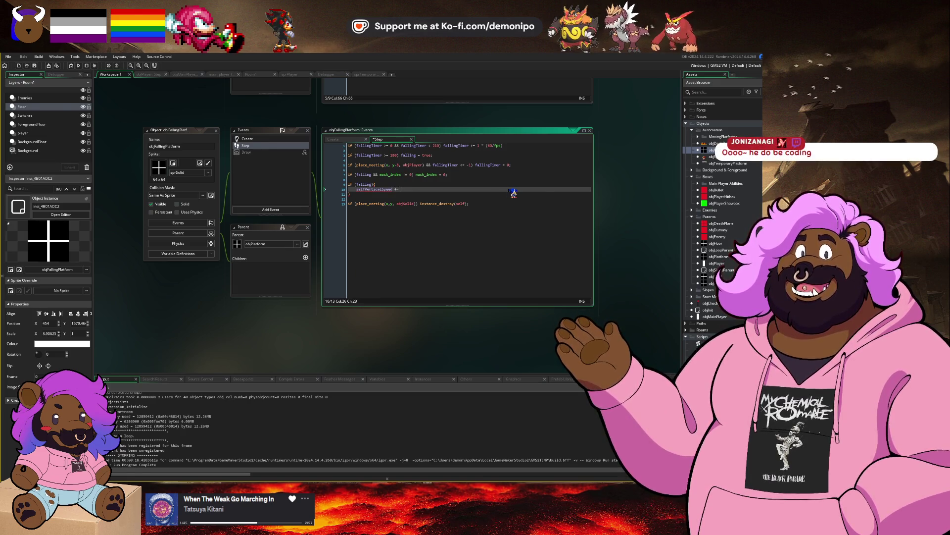
pyautogui.write('self')
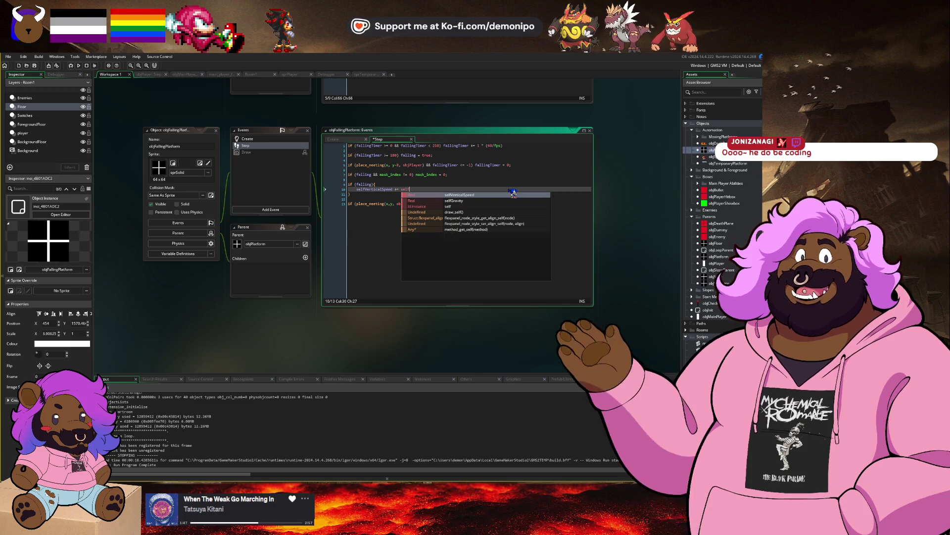
pyautogui.write('Gravity')
pyautogui.press('Return')
pyautogui.press('Return')
pyautogui.write('y +=')
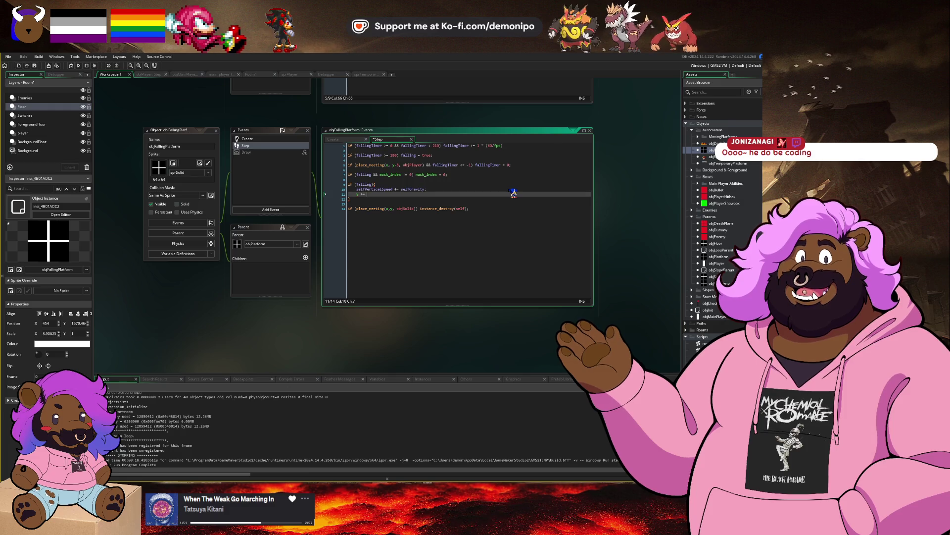
pyautogui.write('selfGrav')
pyautogui.press('Return')
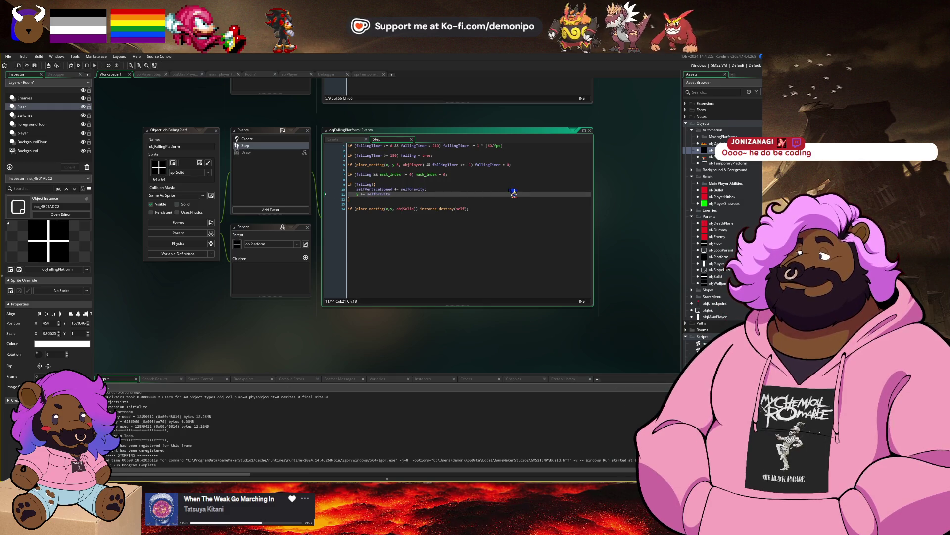
pyautogui.write(';')
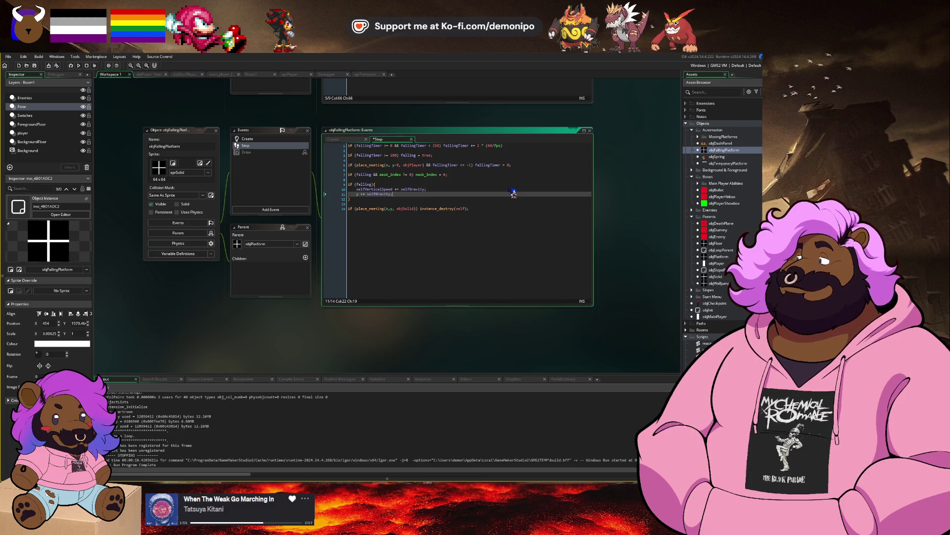
pyautogui.hotkey('ctrl', 's')
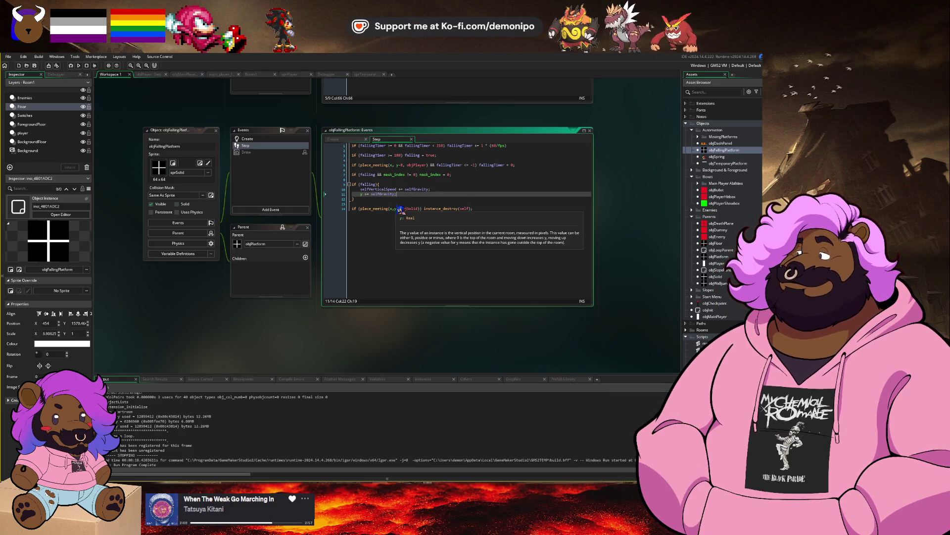
# Make the objSolid check test position x, y+selfVerticalSpeed instead of x, y.
pyautogui.click(397, 209)
pyautogui.write('+')
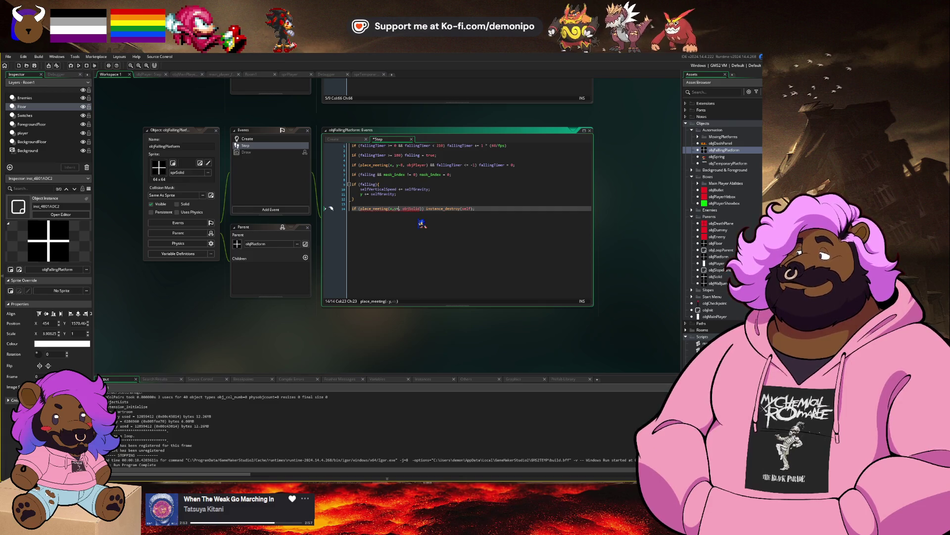
pyautogui.hotkey('ctrl', 'space')
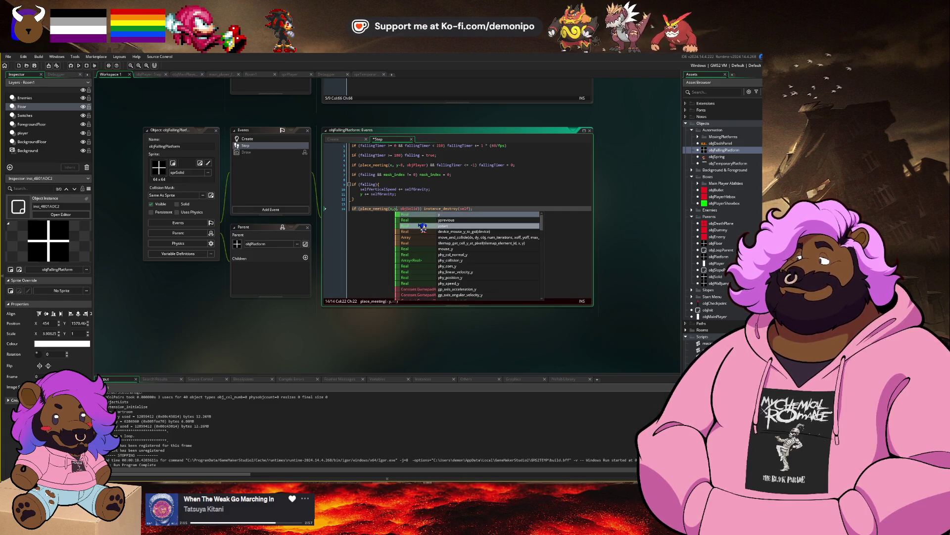
pyautogui.hotkey('ctrl', 's')
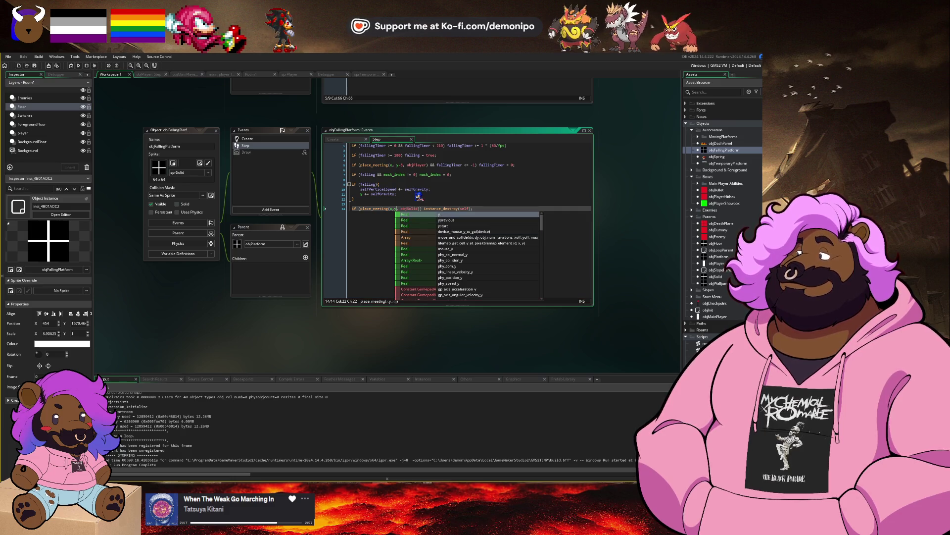
pyautogui.write('+')
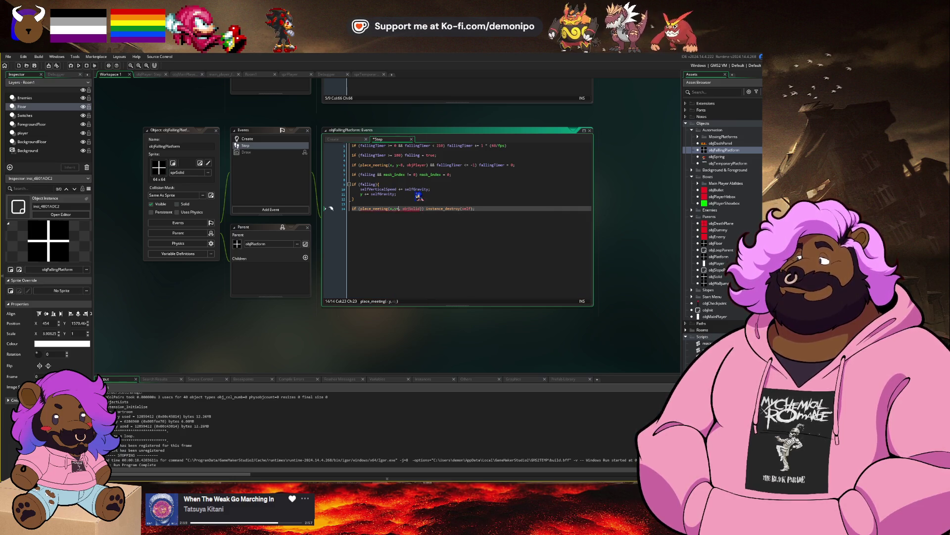
pyautogui.write('self')
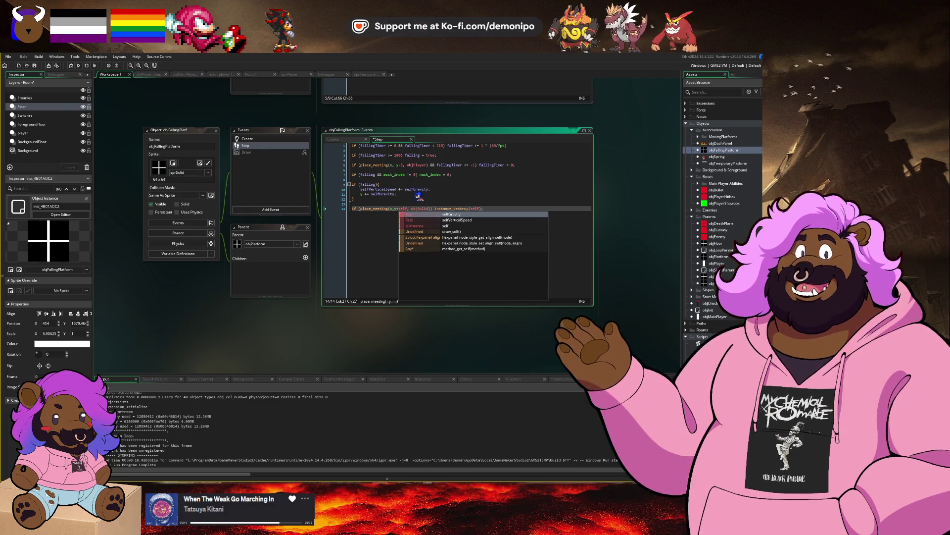
pyautogui.write('Vertic')
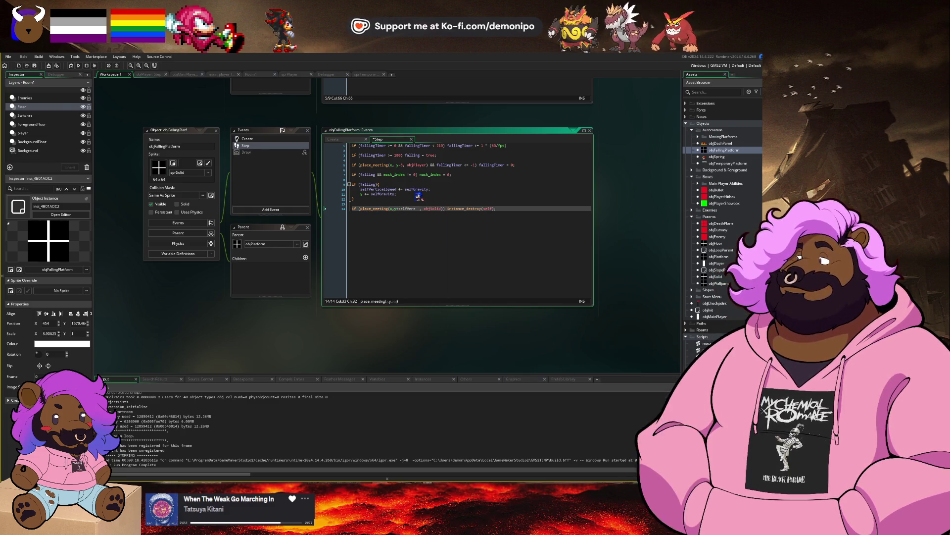
pyautogui.press('Return')
pyautogui.hotkey('ctrl', 'Right')
pyautogui.hotkey('ctrl', 'Right')
pyautogui.hotkey('ctrl', 'Right')
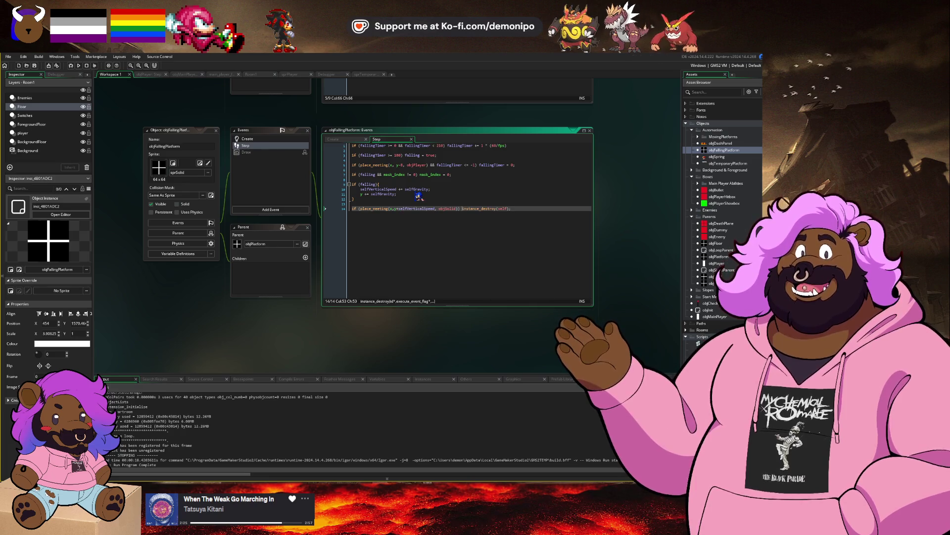
# Keep instance_destroy(self) on the same line as the check, then bring up the window switcher.
pyautogui.write('{')
pyautogui.press('Return')
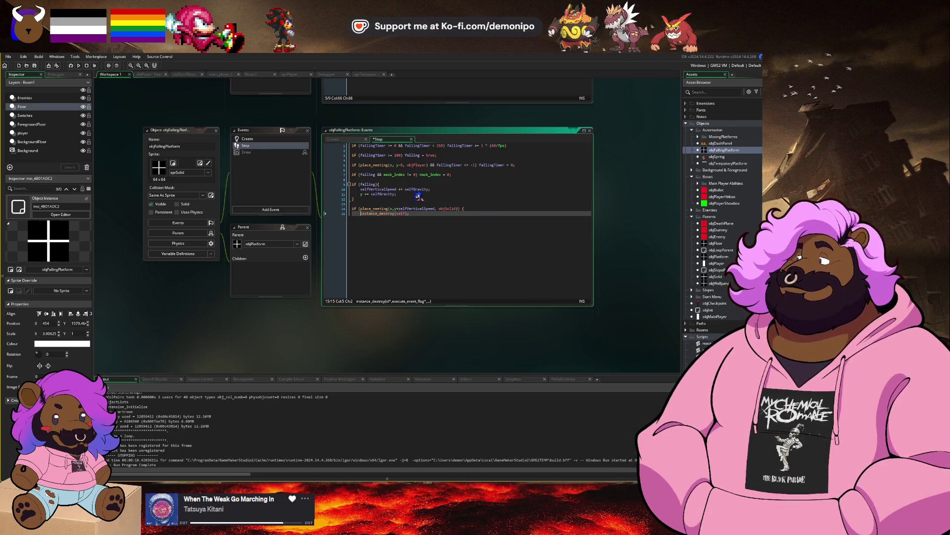
pyautogui.press('End')
pyautogui.press('Return')
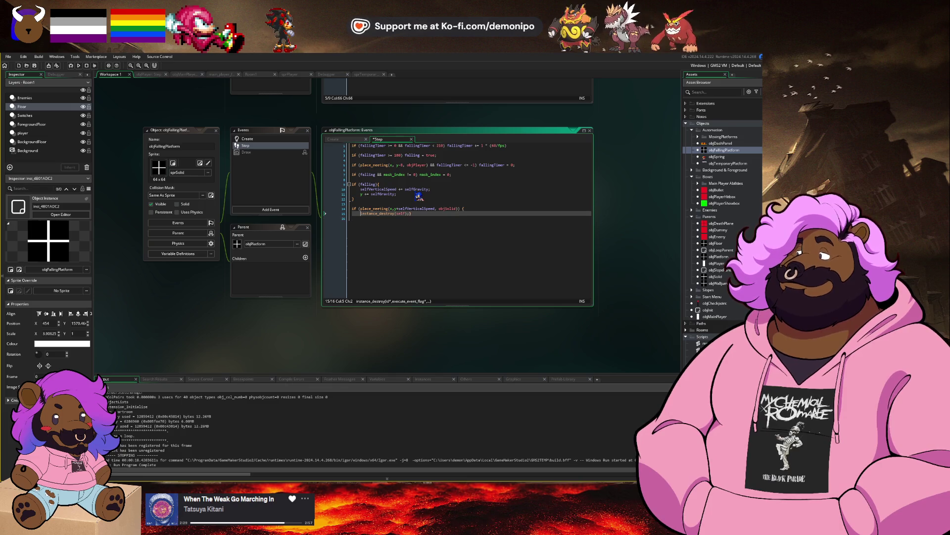
pyautogui.press('Return')
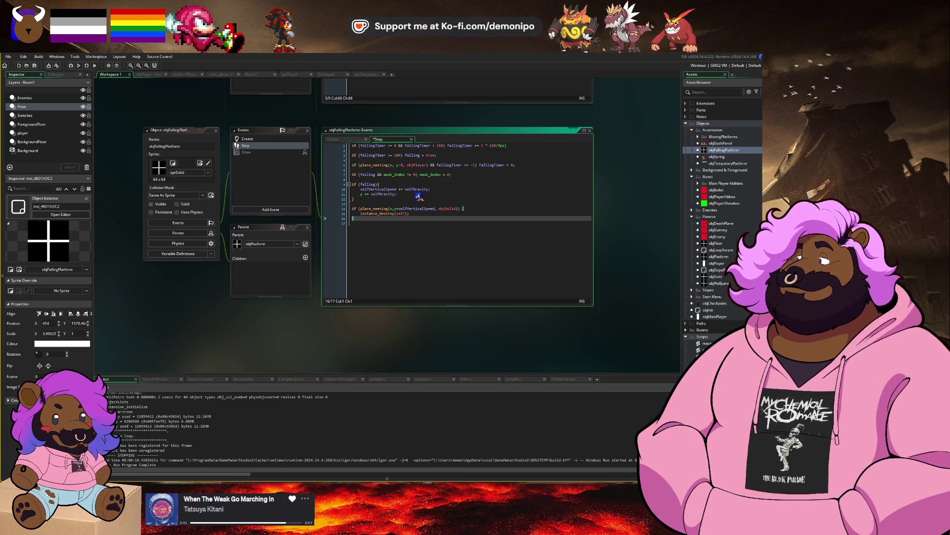
pyautogui.hotkey('ctrl', 'z')
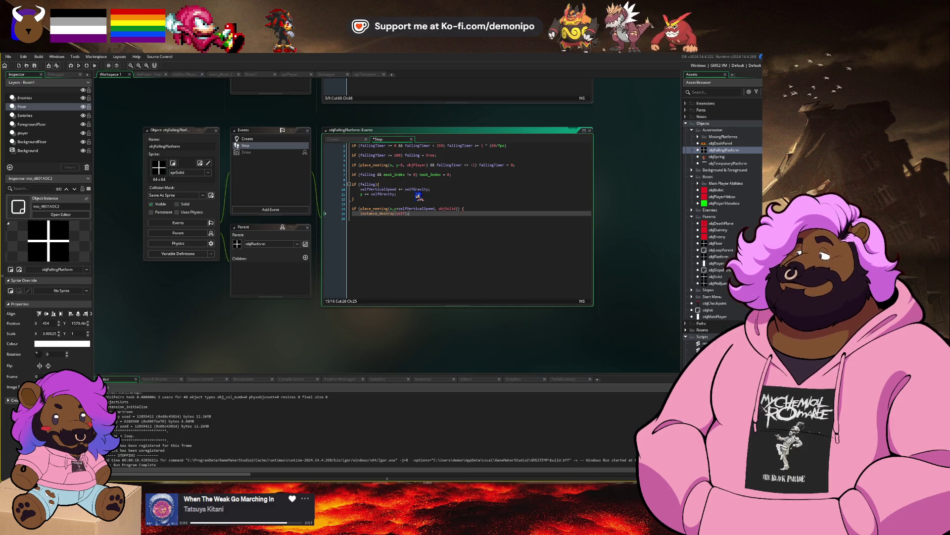
pyautogui.hotkey('ctrl', 'z')
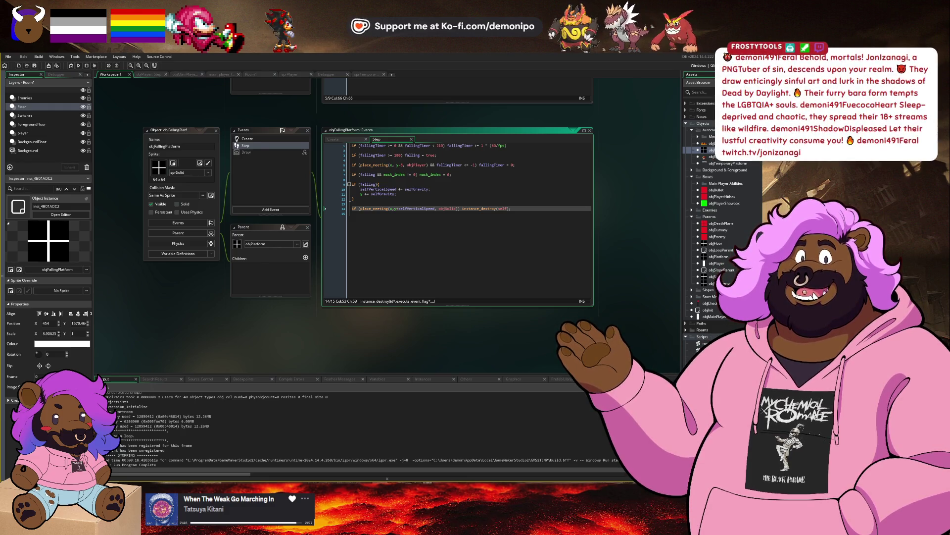
pyautogui.hotkey('alt', 'Tab')
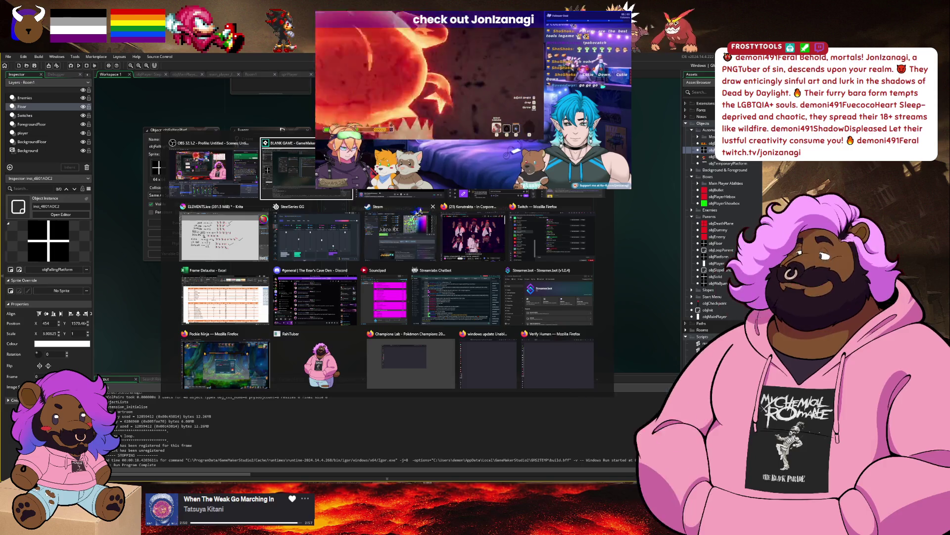
# Review the Automation Tools checklist in Firefox (6 of 11 done), then minimize the browser.
pyautogui.click(557, 364)
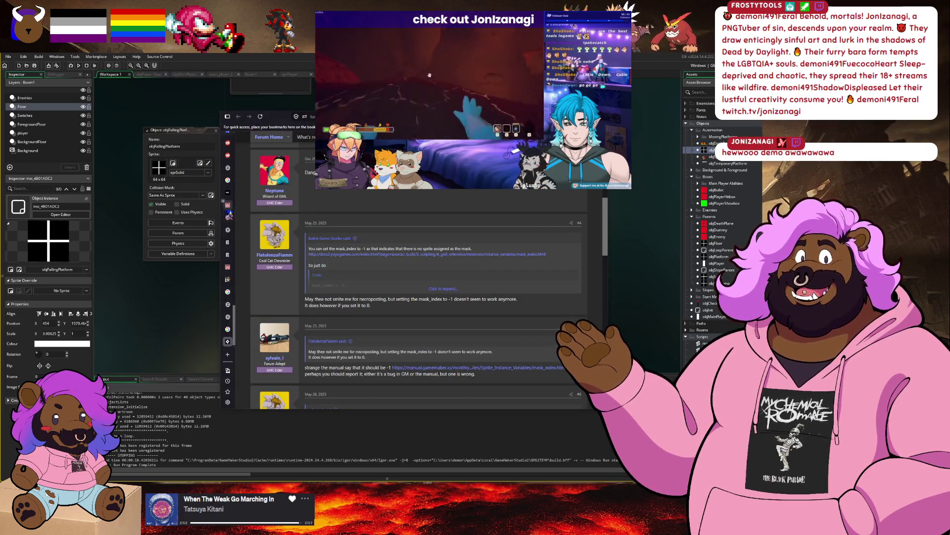
pyautogui.scroll(2, 183, 198)
pyautogui.scroll(5, 229, 198)
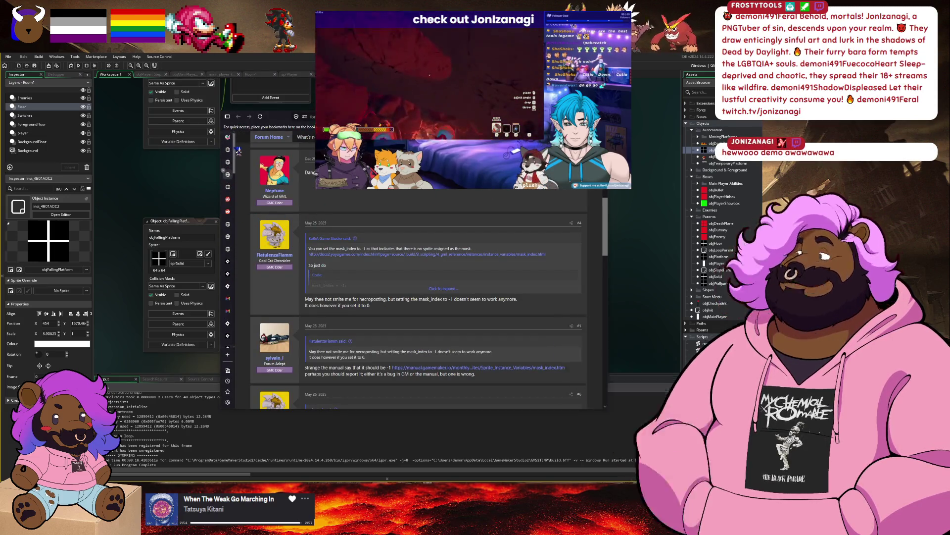
pyautogui.click(228, 137)
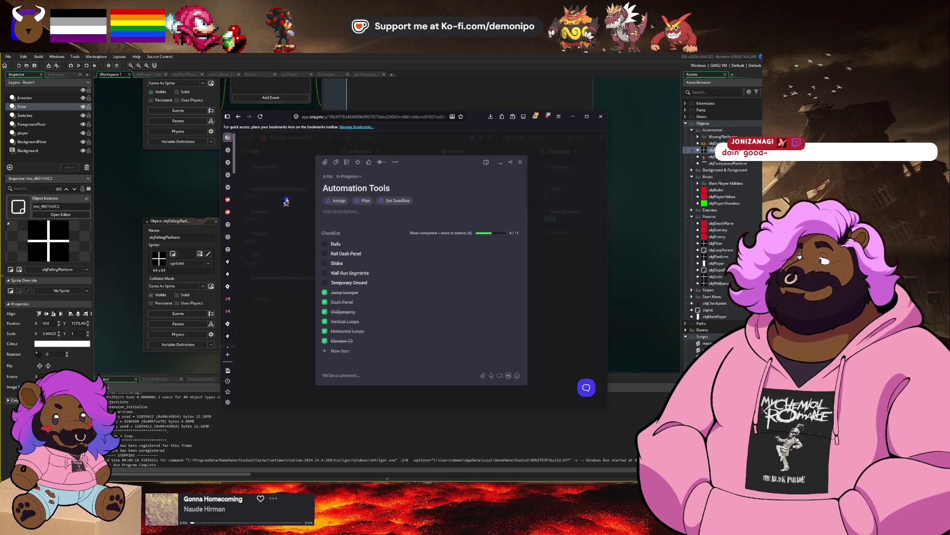
pyautogui.click(261, 79)
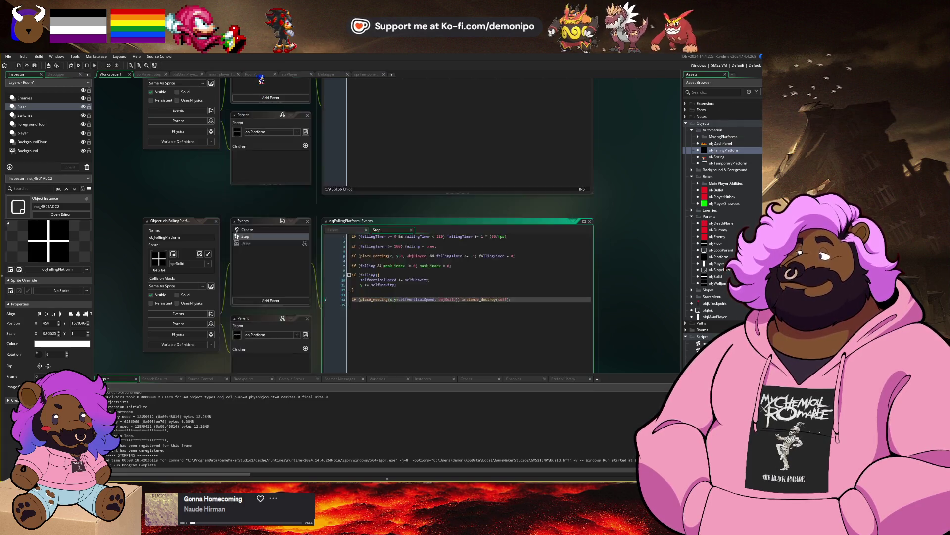
# Debug-run Room1, start the game from its intro screen, then close it.
pyautogui.click(260, 76)
pyautogui.click(71, 65)
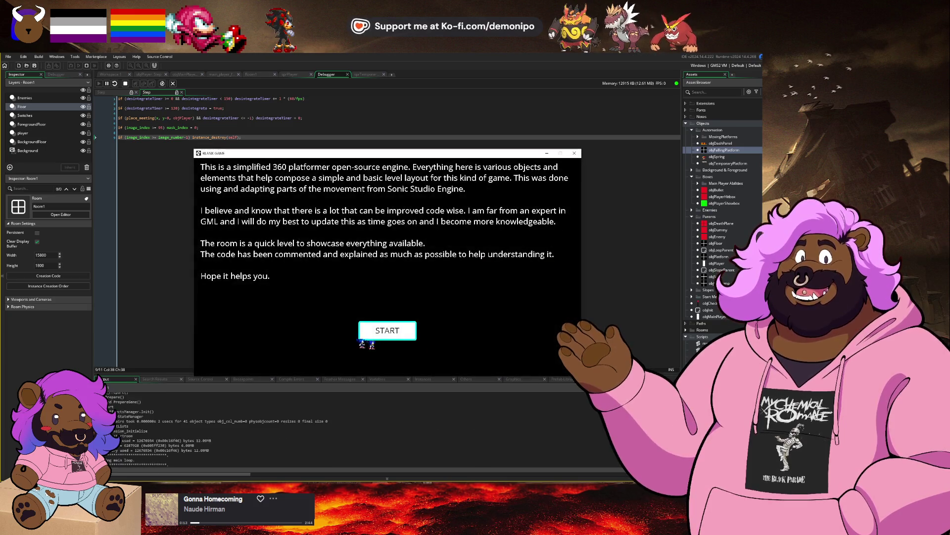
pyautogui.click(391, 331)
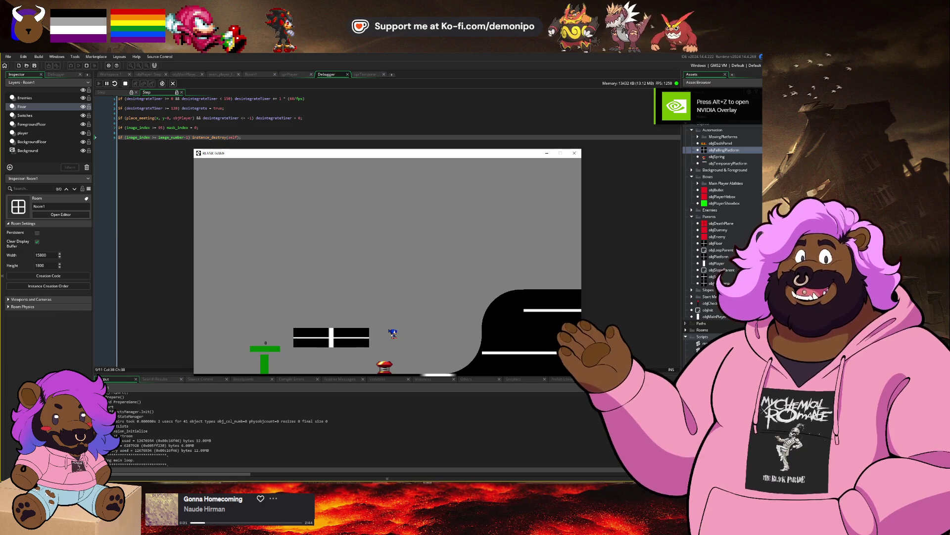
pyautogui.click(134, 85)
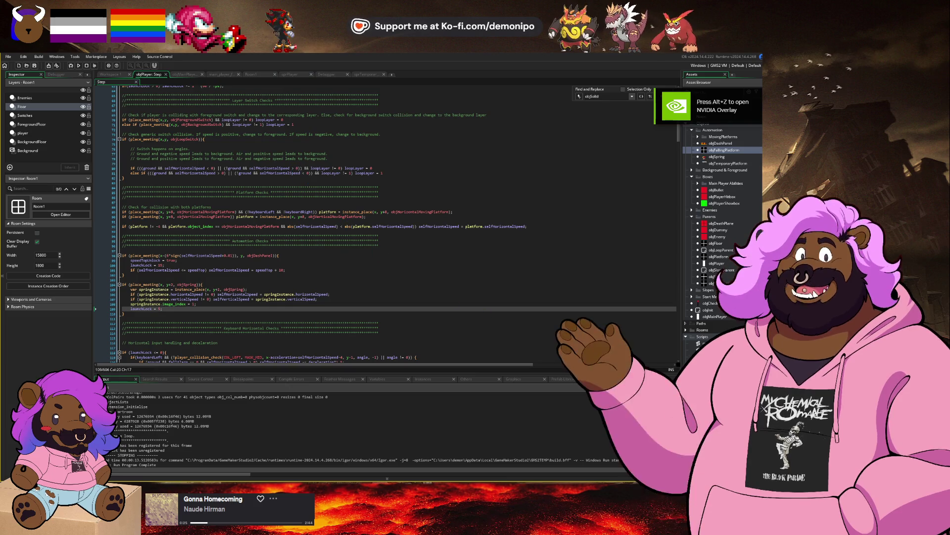
# Show objFallingPlatform's Create code with fallingTimer = -1 and falling = false.
pyautogui.click(221, 75)
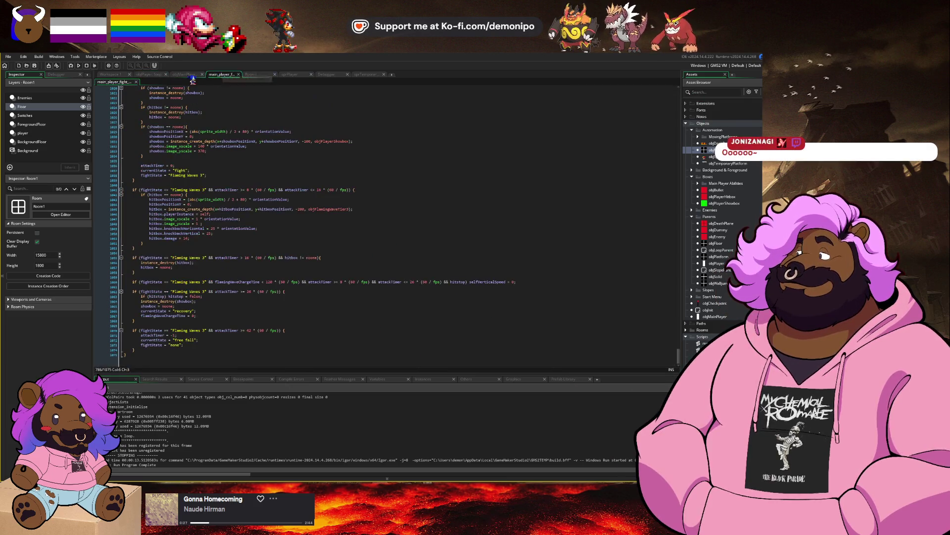
pyautogui.click(151, 75)
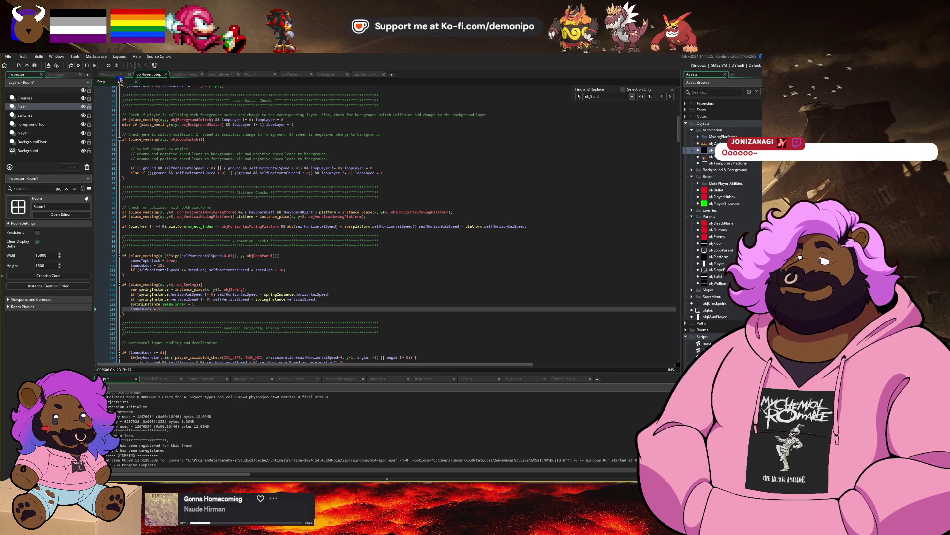
pyautogui.click(119, 75)
pyautogui.moveTo(341, 225); pyautogui.dragTo(296, 195)
pyautogui.click(308, 215)
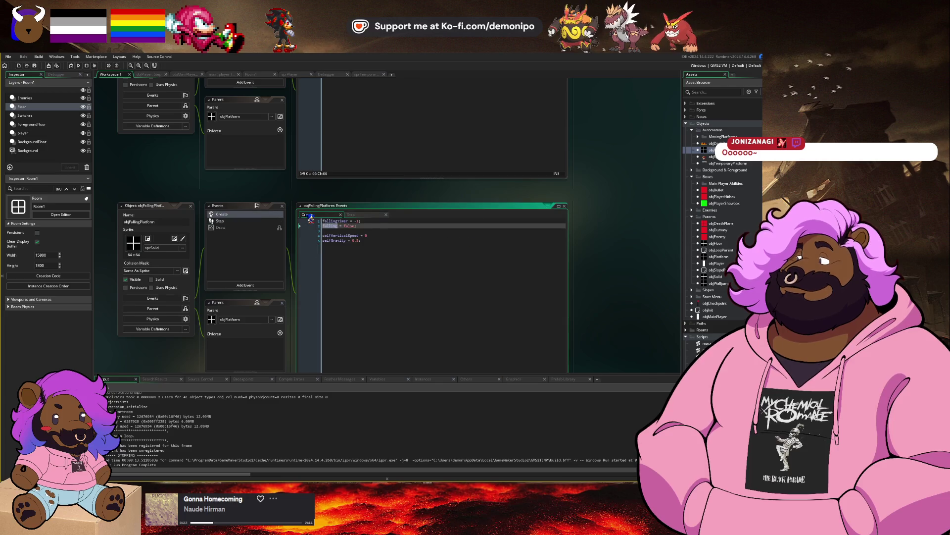
# Make the platform move y by selfVerticalSpeed instead of selfGravity, then test-run the game.
pyautogui.click(368, 218)
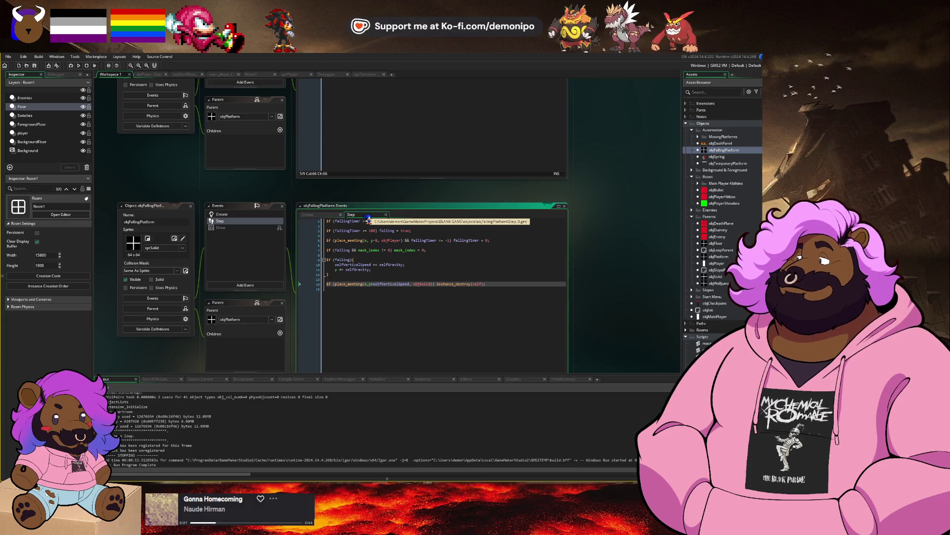
pyautogui.doubleClick(357, 269)
pyautogui.write('selfVerticalSpeed')
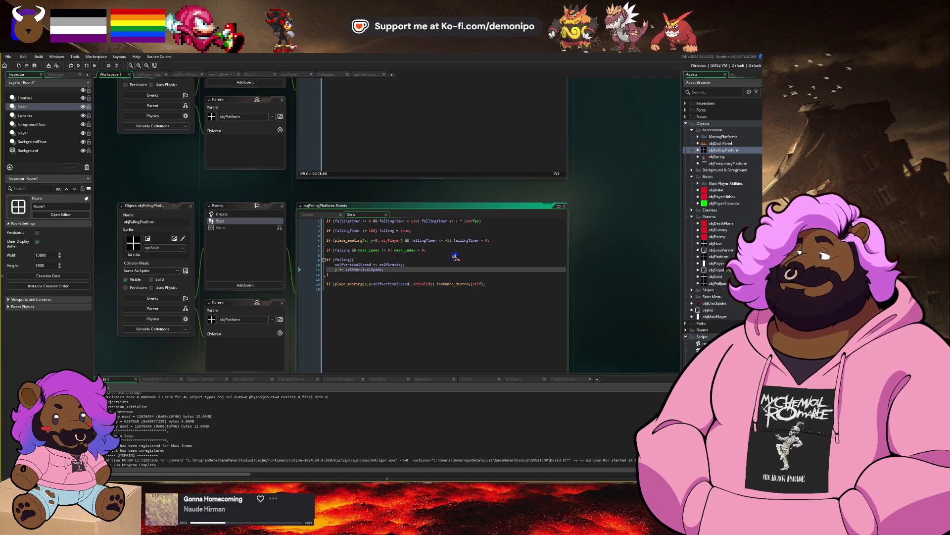
pyautogui.click(85, 69)
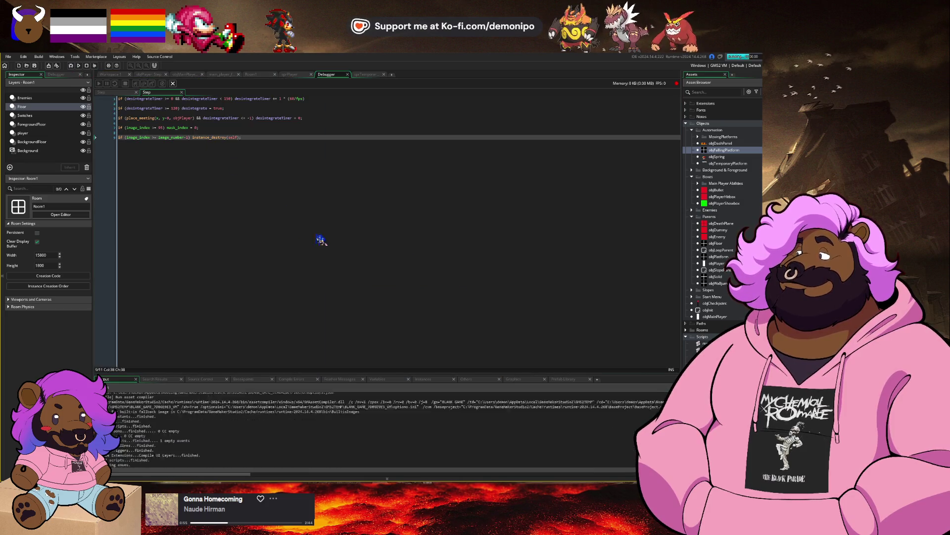
pyautogui.click(409, 329)
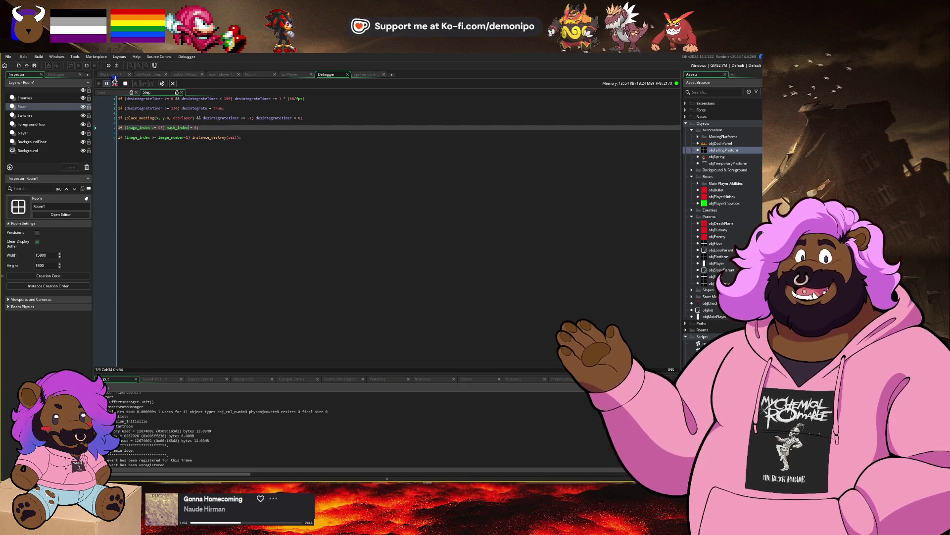
# Put a breakpoint on the if (falling) gravity line and relaunch the debug run with F6.
pyautogui.click(110, 74)
pyautogui.click(378, 250)
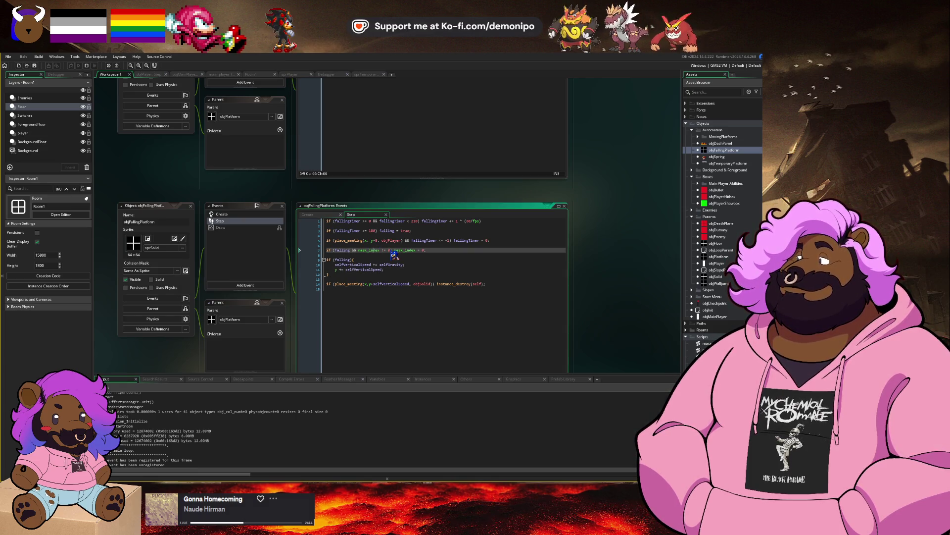
pyautogui.click(312, 264)
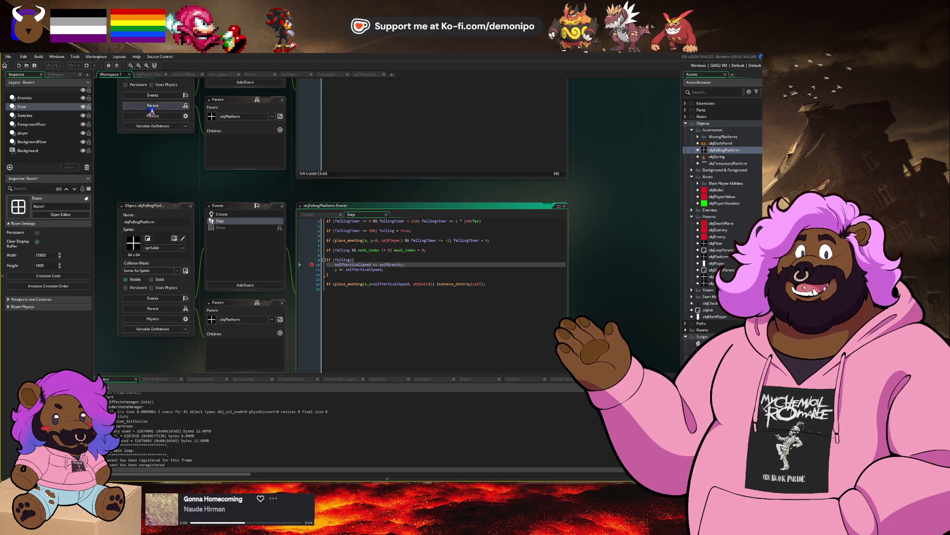
pyautogui.press('F6')
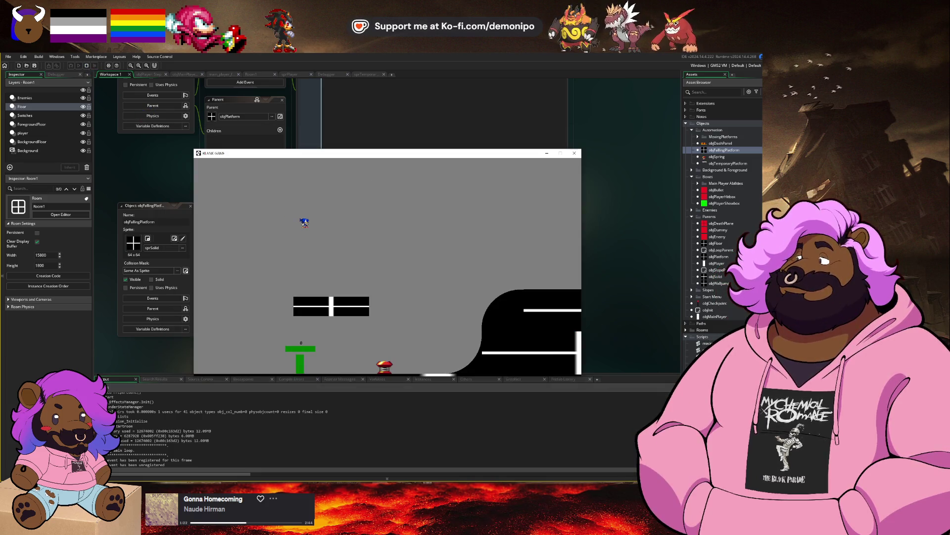
pyautogui.press('Right')
pyautogui.press('Left')
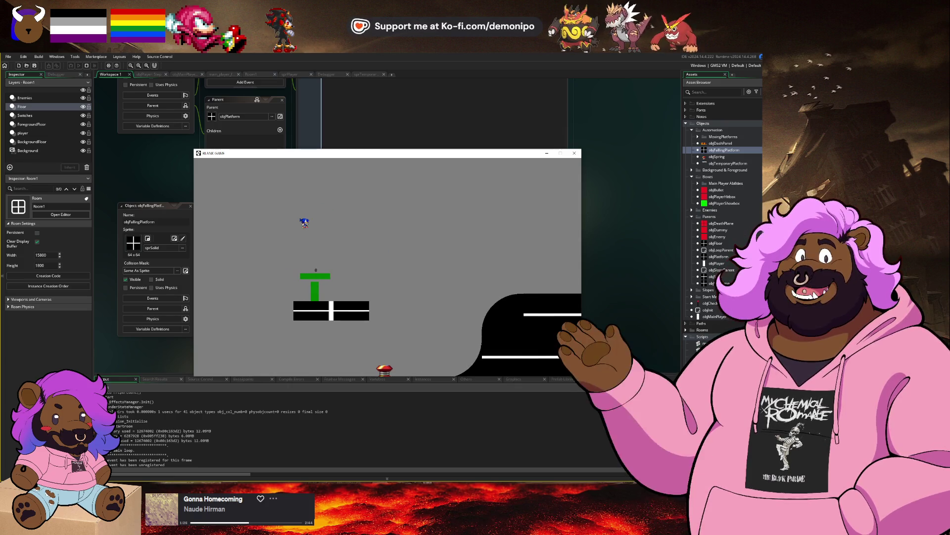
# Inspect the breakpoint values (selfVerticalSpeed 13.5, selfGravity 0.5), resume to watch the fall, then stop the game.
pyautogui.click(332, 75)
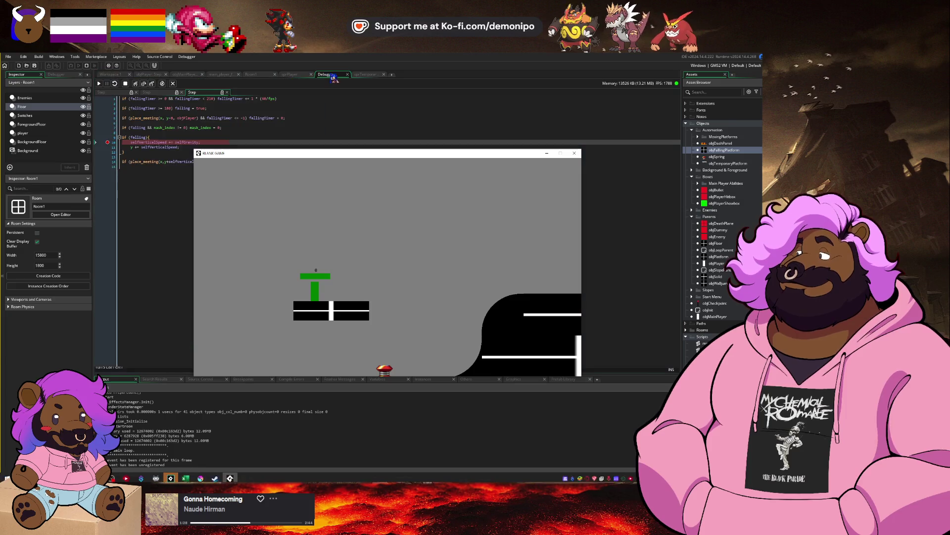
pyautogui.moveTo(165, 127)
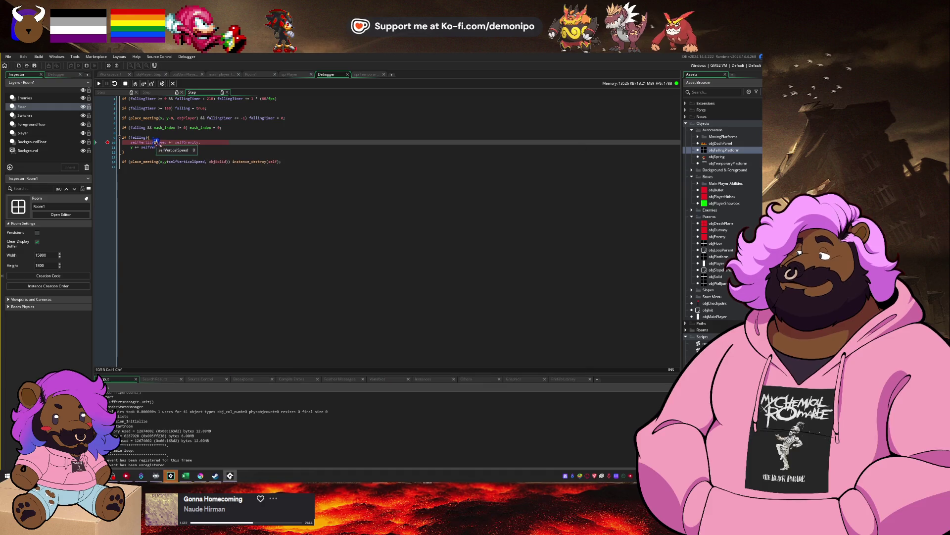
pyautogui.moveTo(203, 126)
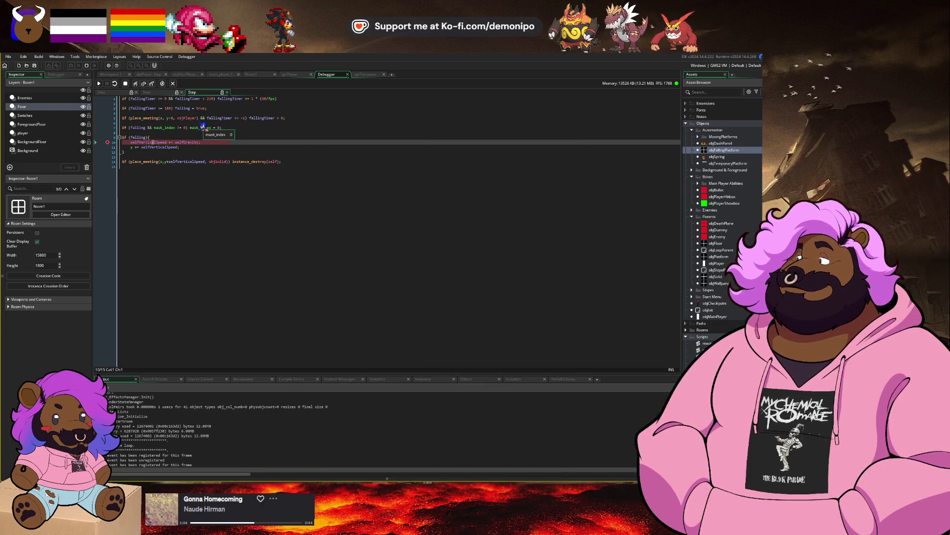
pyautogui.press('F5')
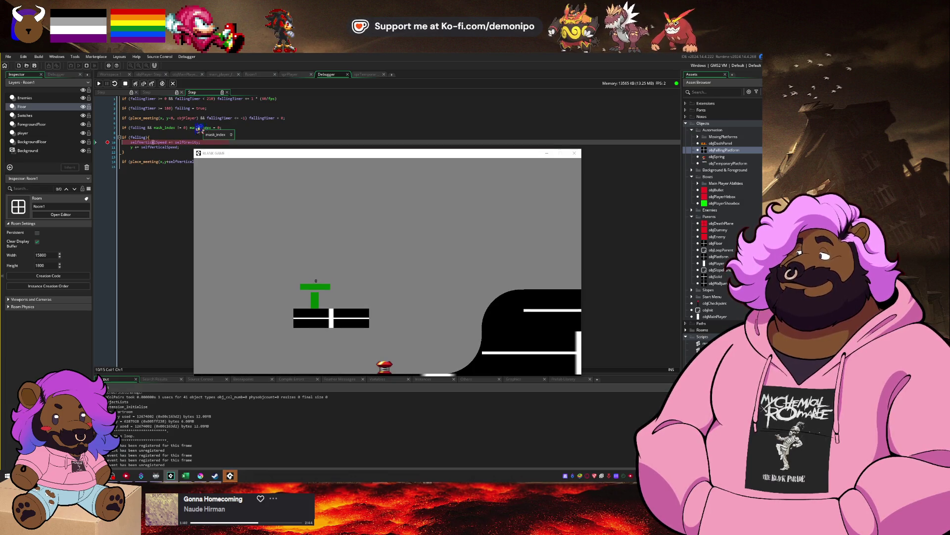
pyautogui.moveTo(237, 154); pyautogui.dragTo(235, 174)
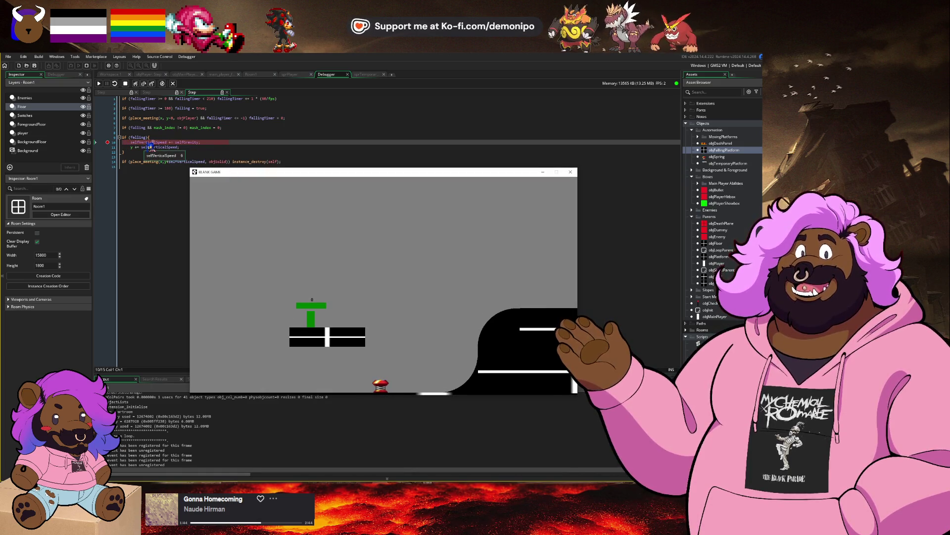
pyautogui.press('F5')
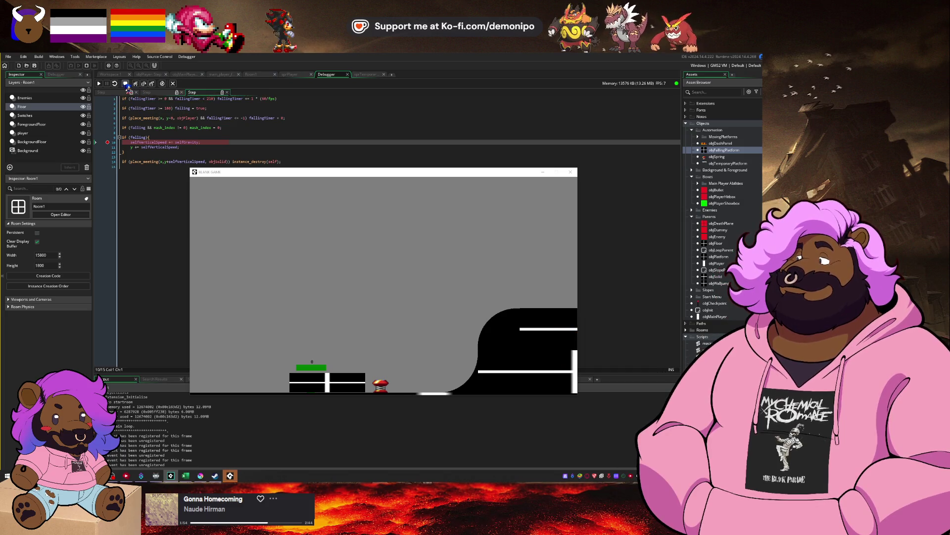
pyautogui.click(126, 85)
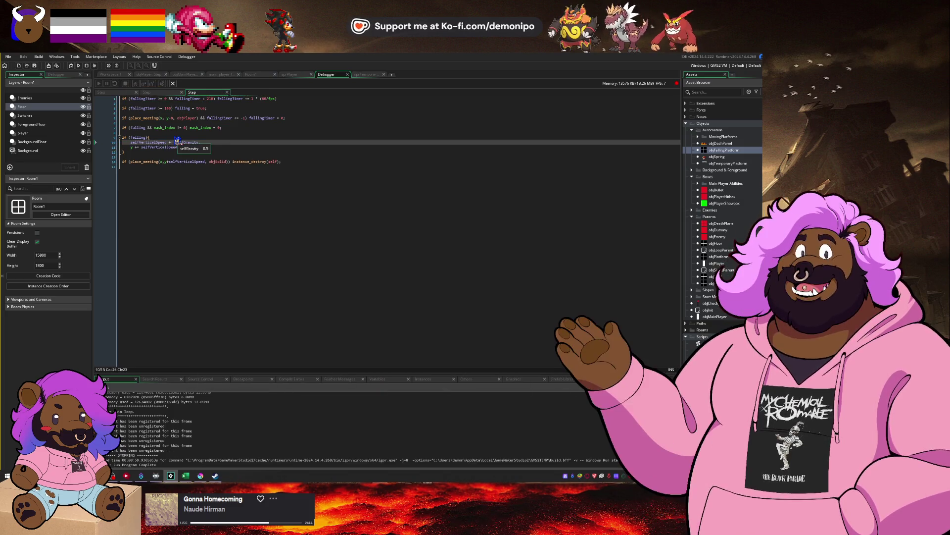
pyautogui.hotkey('alt', 'Tab')
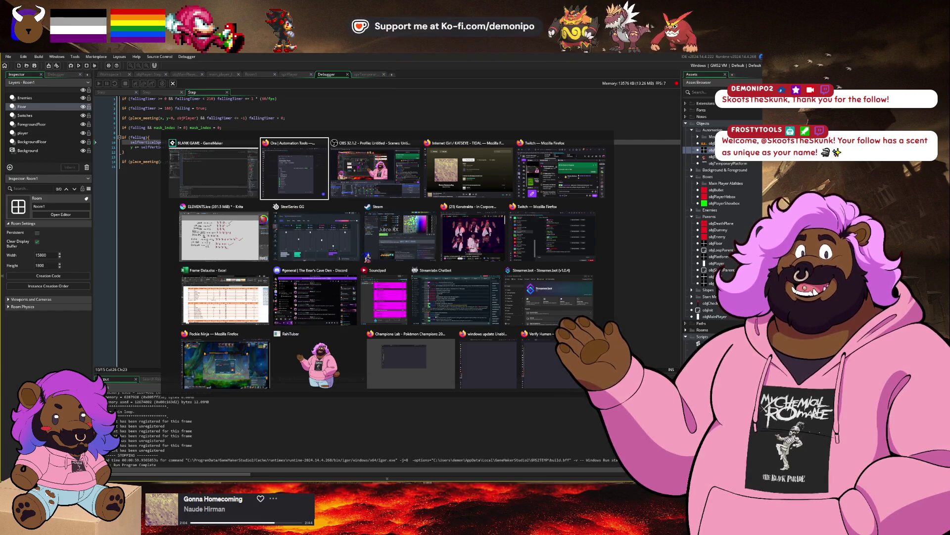
# Tick off Temporary Ground in Ora's Automation Tools checklist, reaching 7 of 11 done.
pyautogui.press('alt')
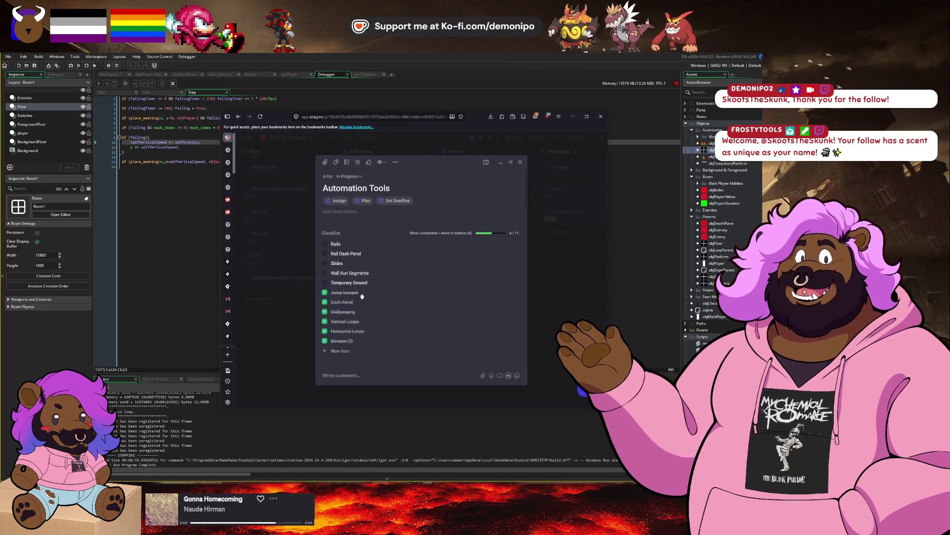
pyautogui.click(328, 284)
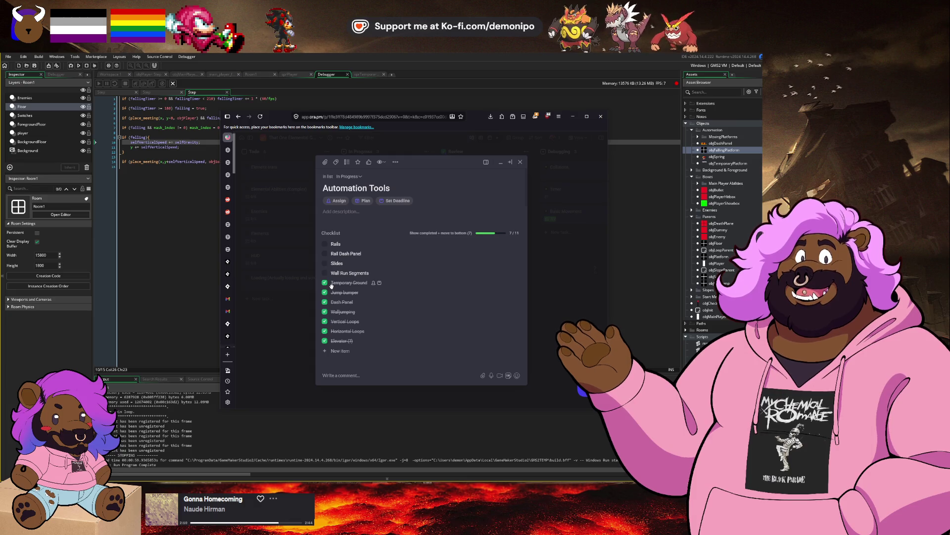
pyautogui.hotkey('alt', 'Tab')
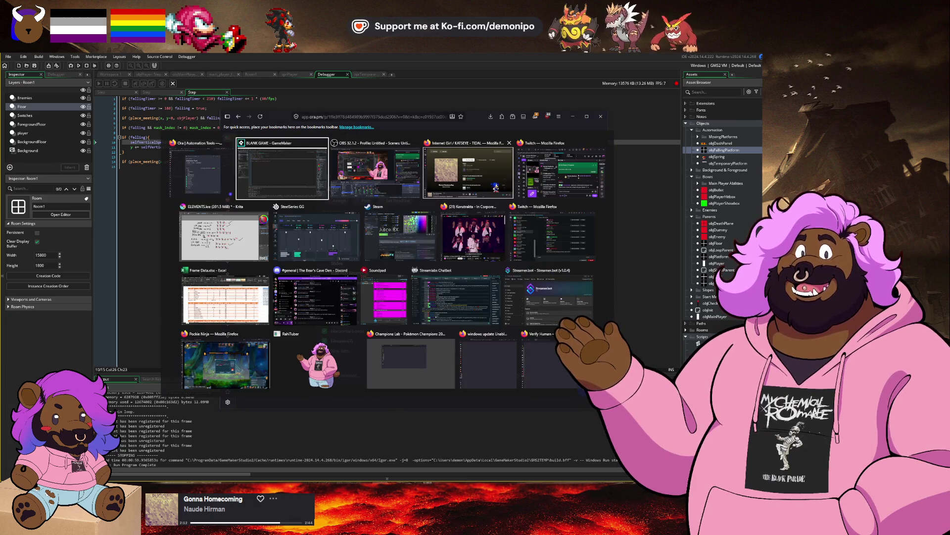
pyautogui.press('Escape')
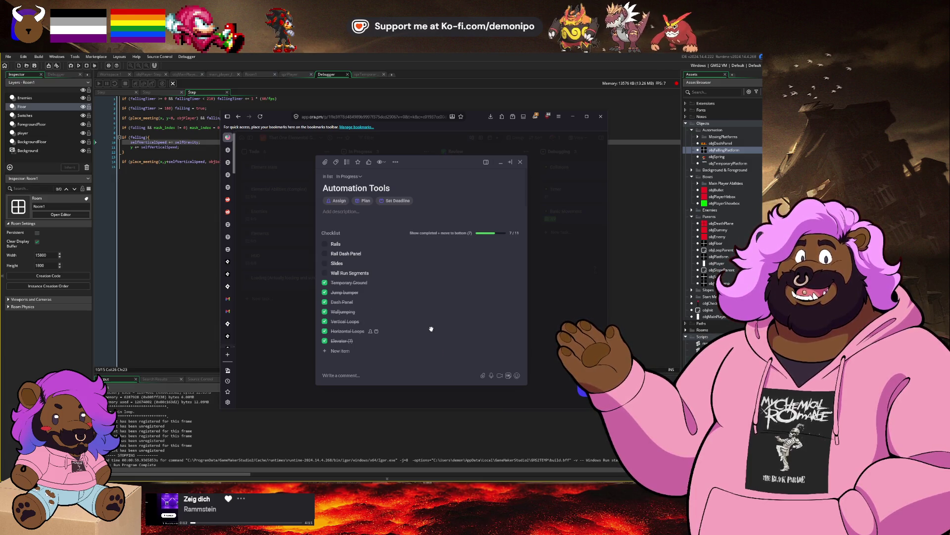
pyautogui.hotkey('alt', 'Tab')
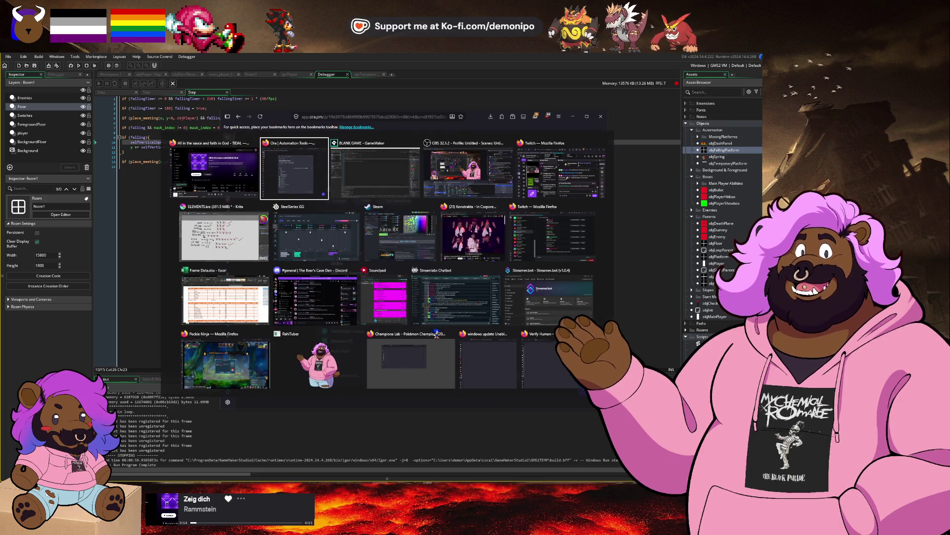
# Drag the Slides item above Rails at the top of the checklist, then return to the task.
pyautogui.press('Escape')
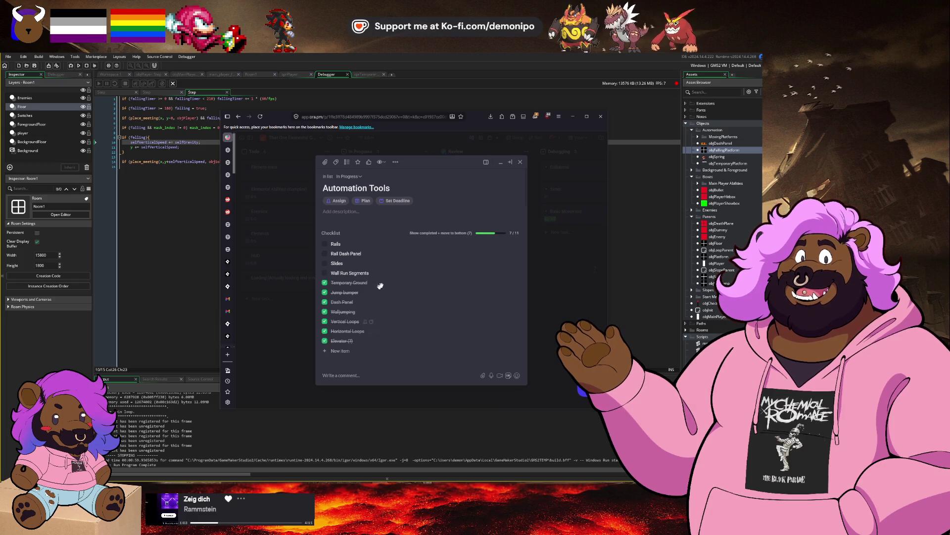
pyautogui.moveTo(342, 264); pyautogui.dragTo(339, 243)
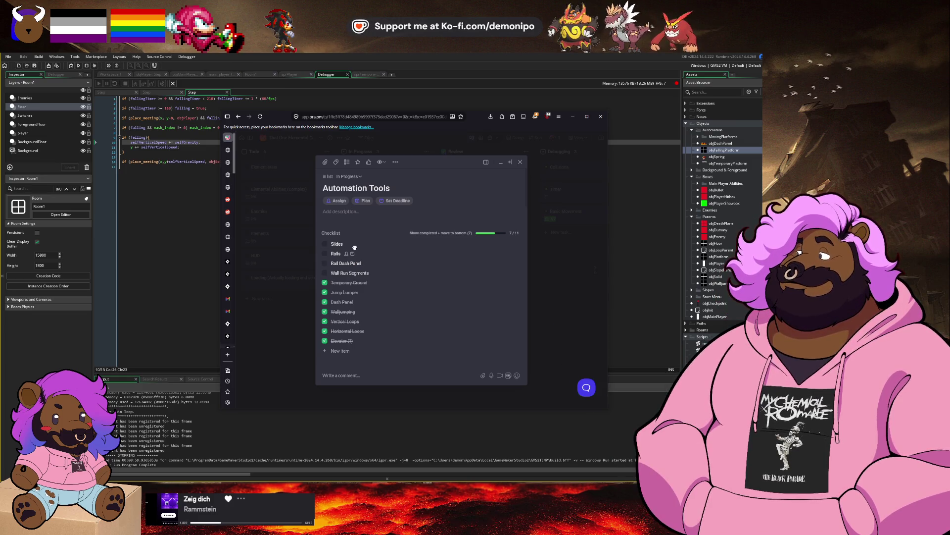
pyautogui.hotkey('alt', 'Tab')
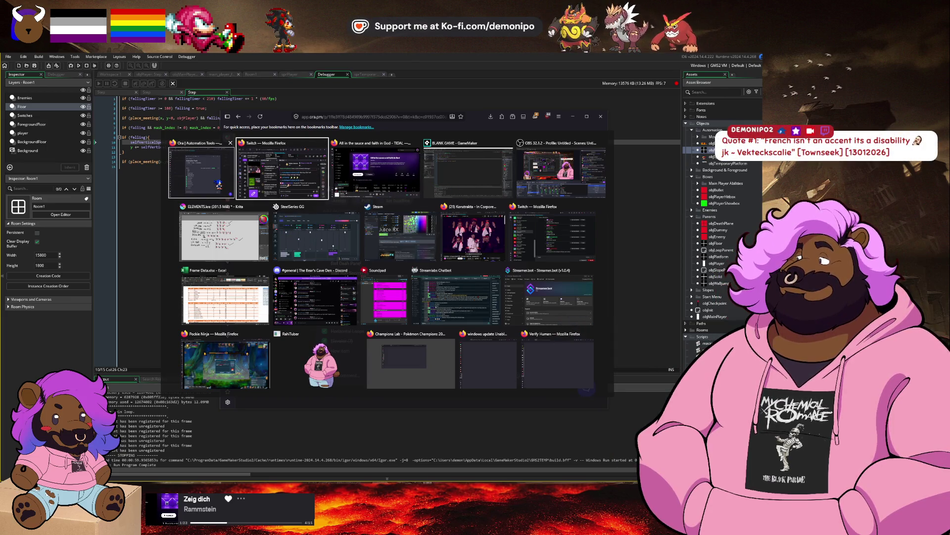
pyautogui.click(219, 185)
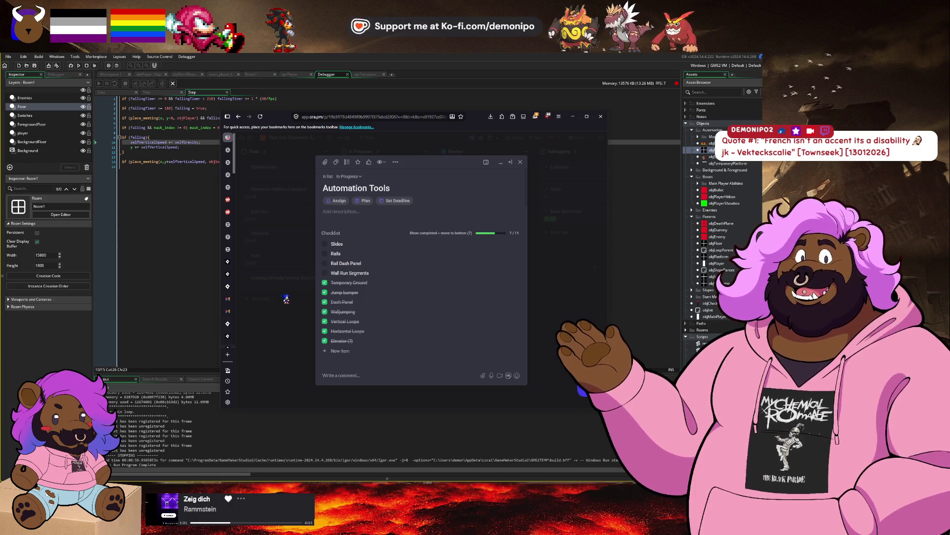
pyautogui.scroll(-5, 231, 294)
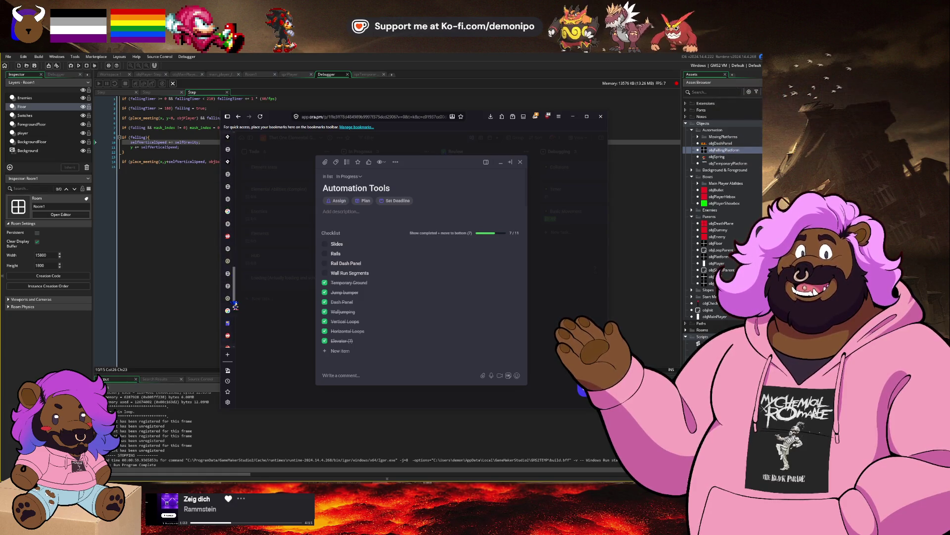
# Browse the Sonic Advance 2 Leaf Forest Objects sheet, then go back twice to the GBA list.
pyautogui.click(235, 341)
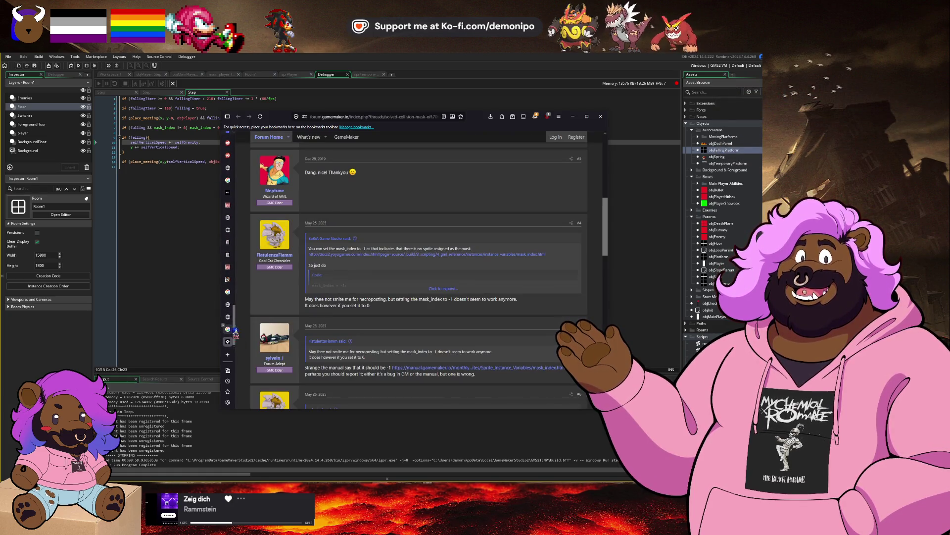
pyautogui.click(228, 267)
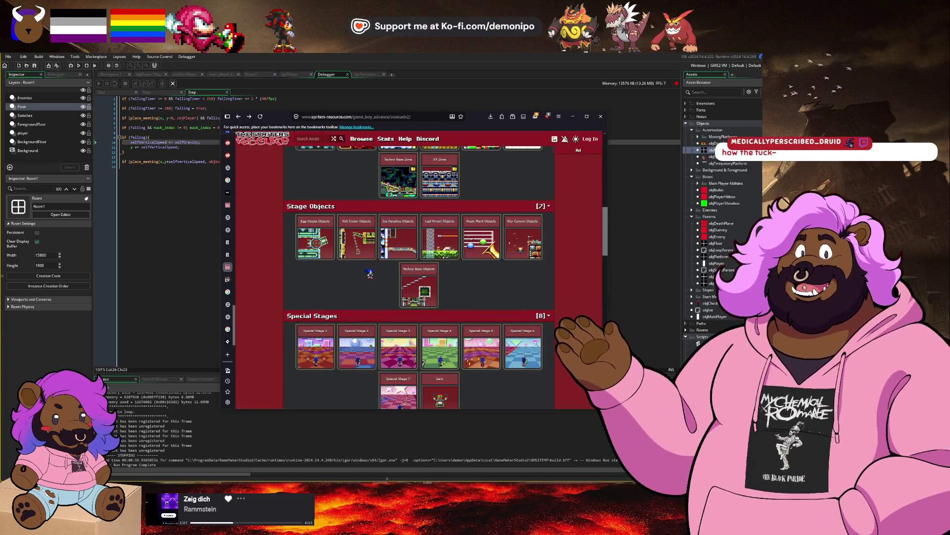
pyautogui.scroll(2, 374, 277)
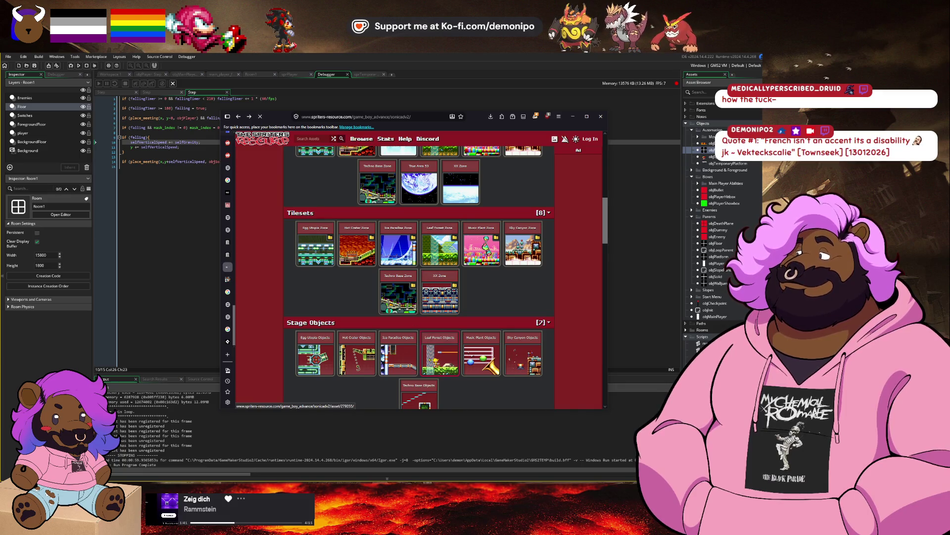
pyautogui.click(429, 359)
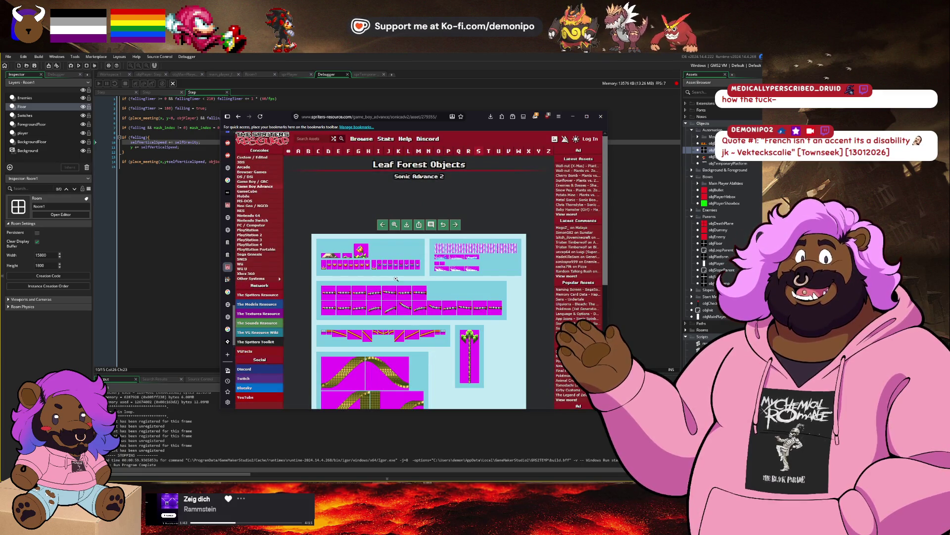
pyautogui.scroll(-1, 368, 278)
pyautogui.scroll(-1, 397, 274)
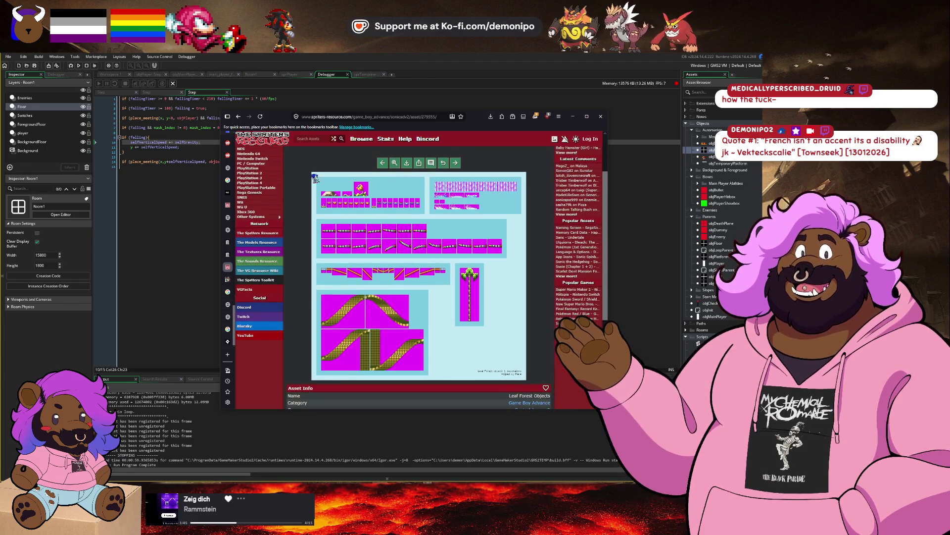
pyautogui.click(239, 117)
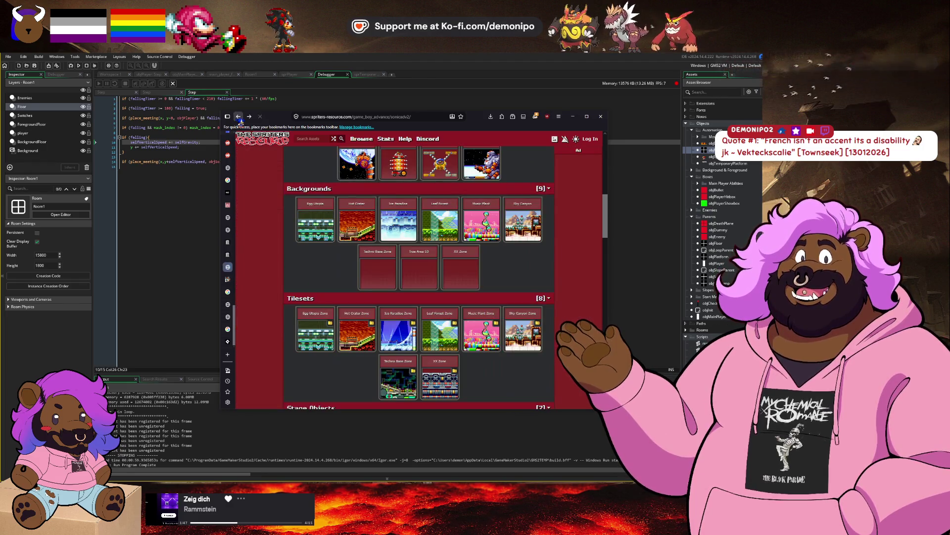
pyautogui.click(239, 116)
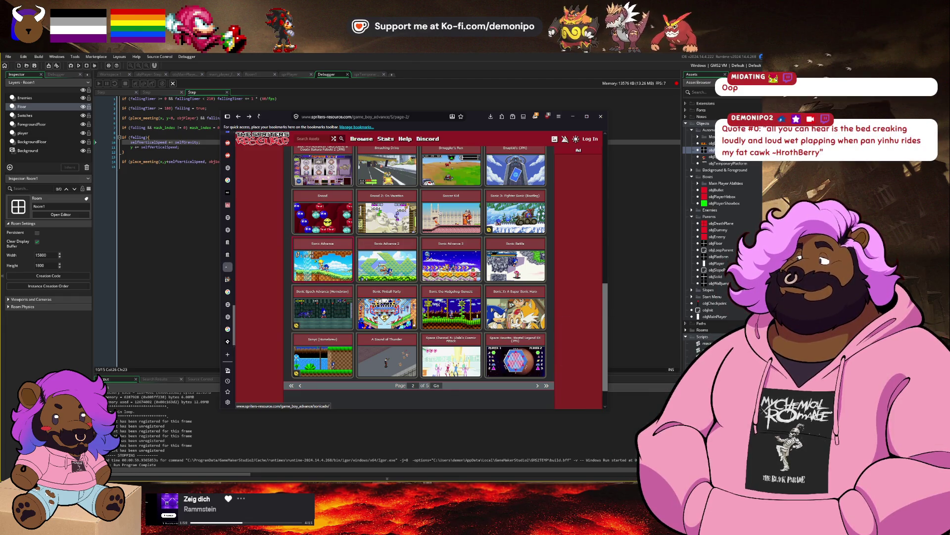
# Open the Sonic Advance game page and scroll to its Stage Objects sprite sheets.
pyautogui.click(319, 264)
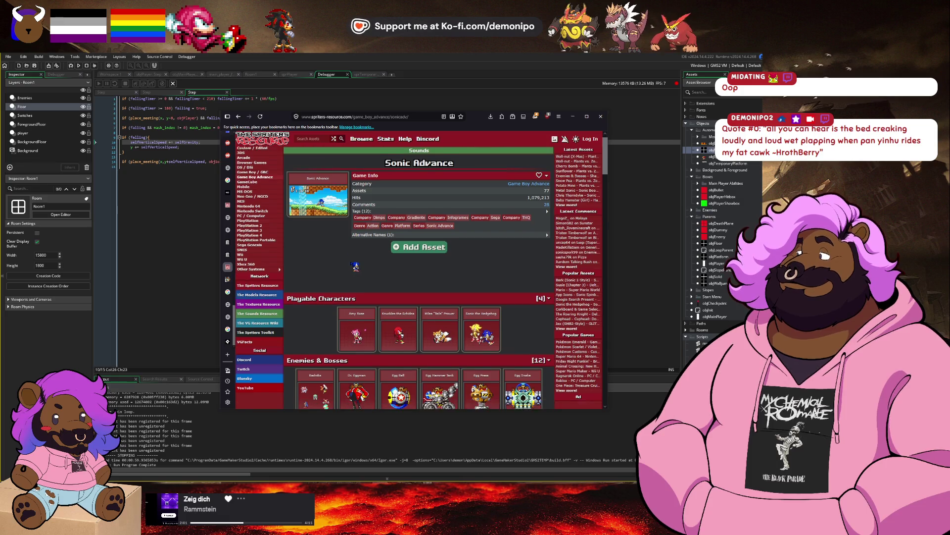
pyautogui.scroll(-3, 355, 266)
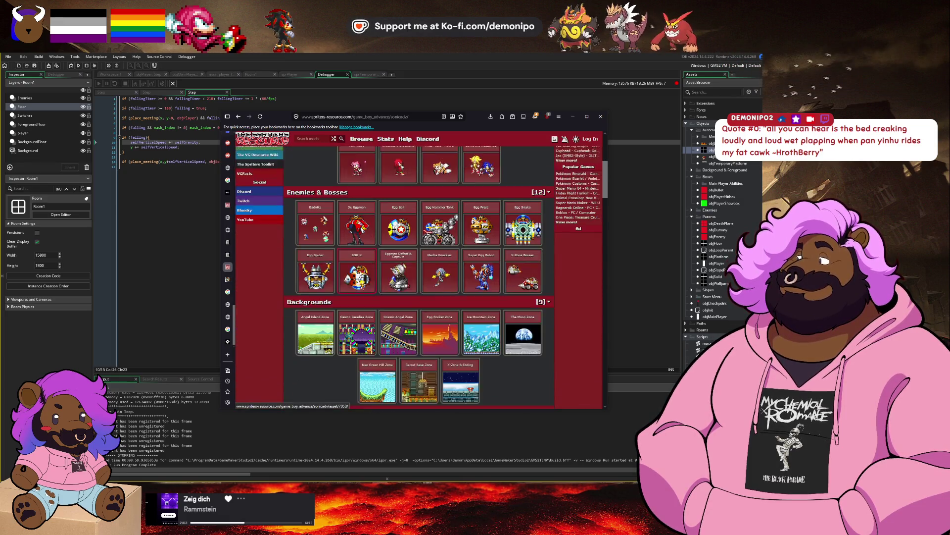
pyautogui.scroll(-4, 357, 279)
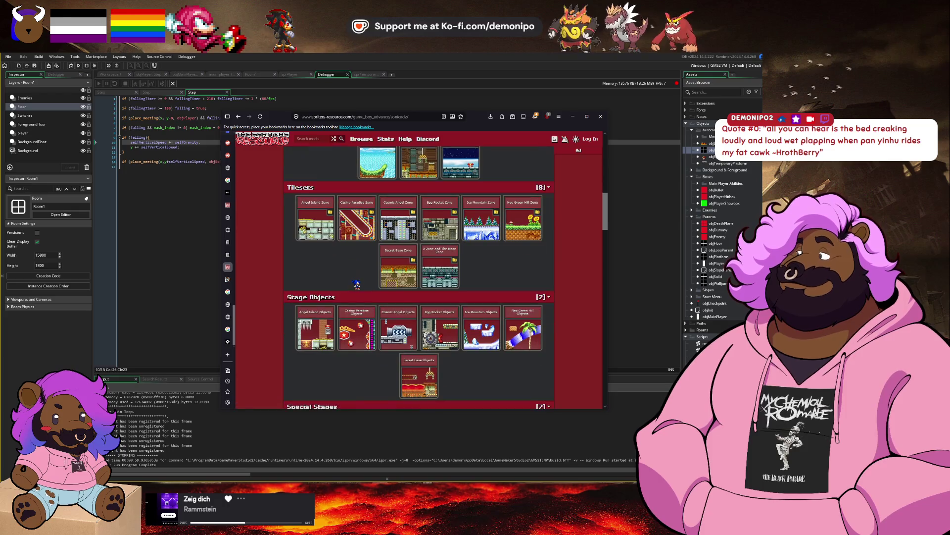
pyautogui.scroll(2, 356, 284)
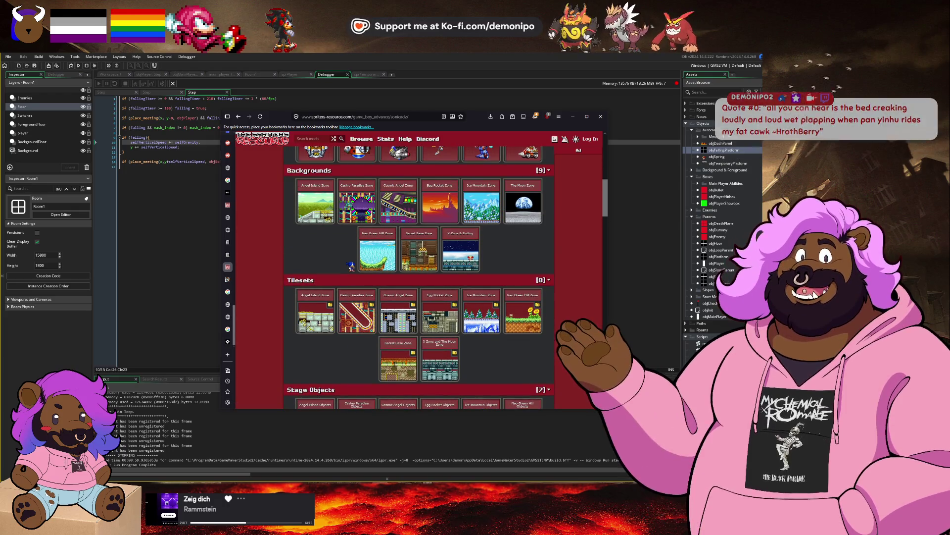
pyautogui.scroll(-3, 354, 277)
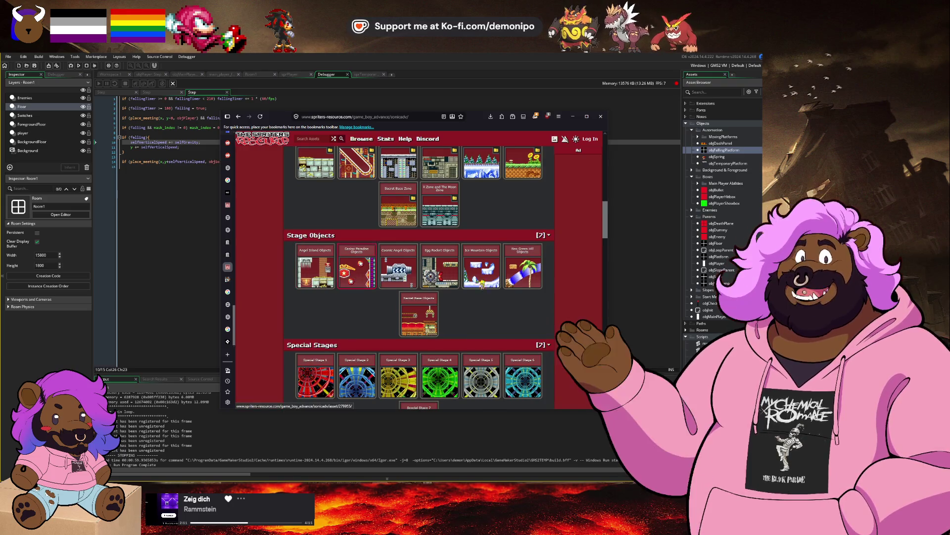
# Open the Neo Green Hill Objects sheet and look through its curved platform tiles.
pyautogui.click(525, 277)
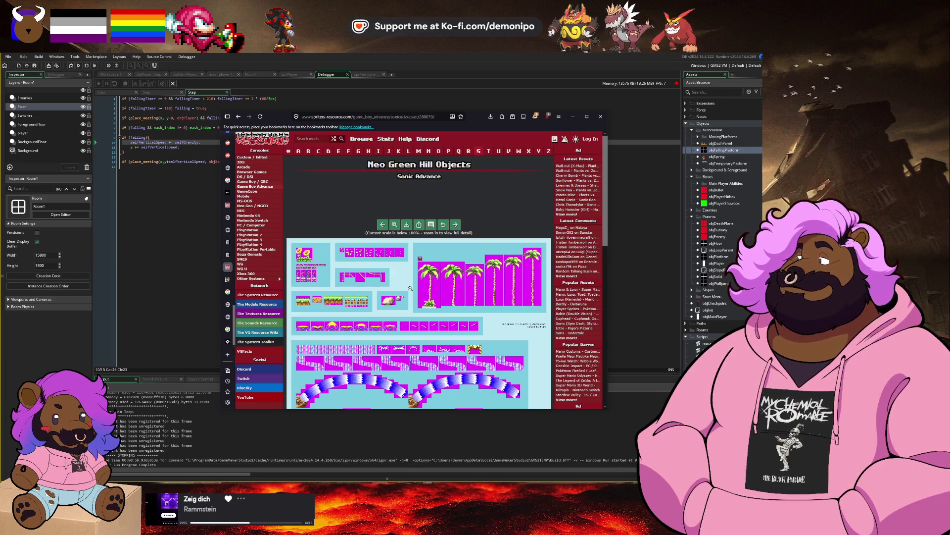
pyautogui.scroll(-4, 410, 288)
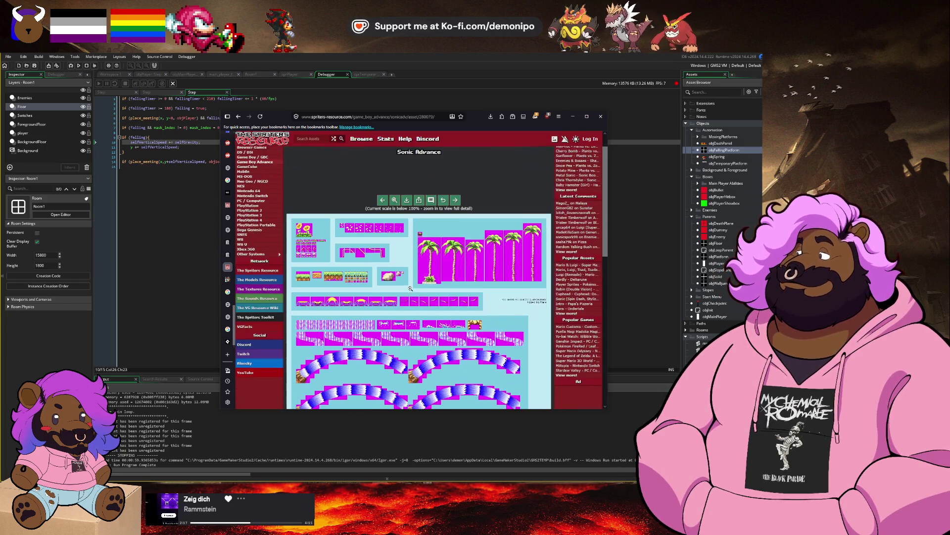
pyautogui.scroll(-3, 411, 288)
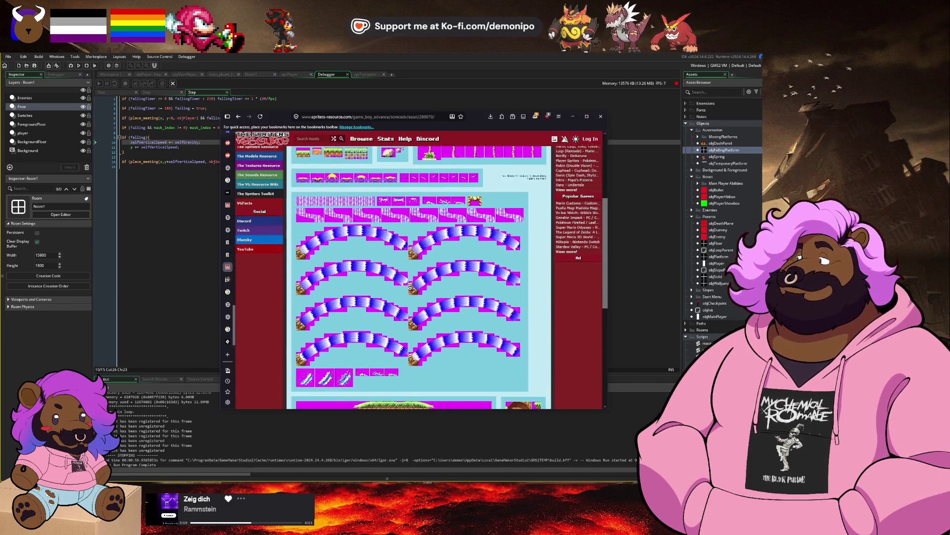
pyautogui.scroll(-2, 410, 288)
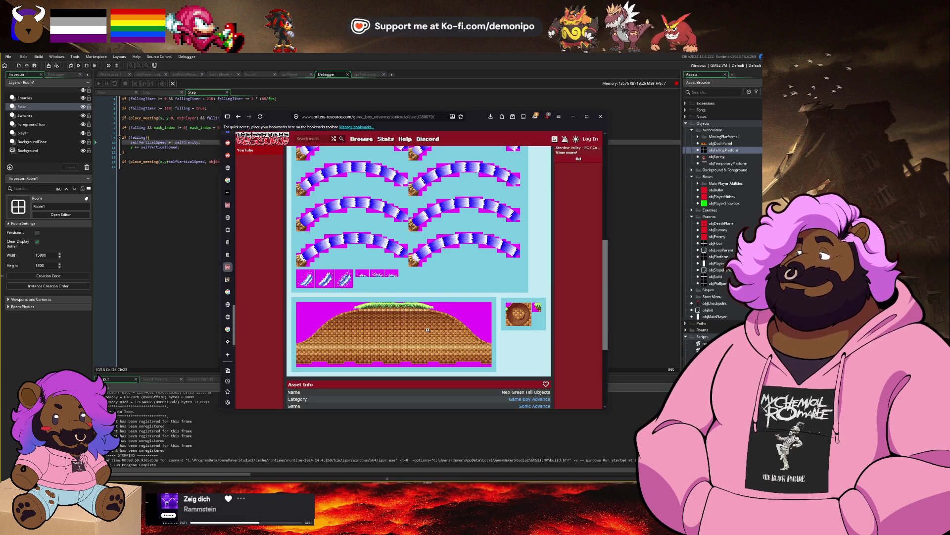
pyautogui.scroll(2, 427, 330)
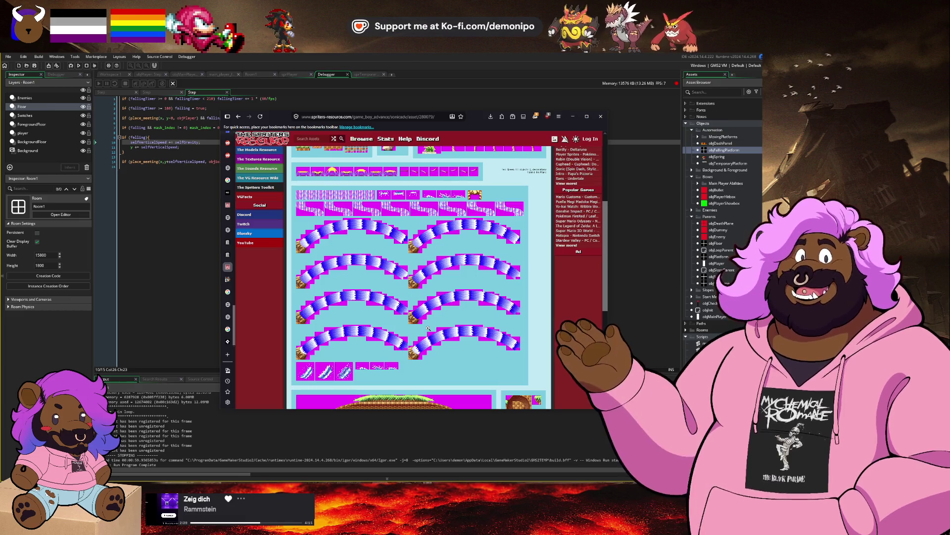
pyautogui.scroll(2, 428, 328)
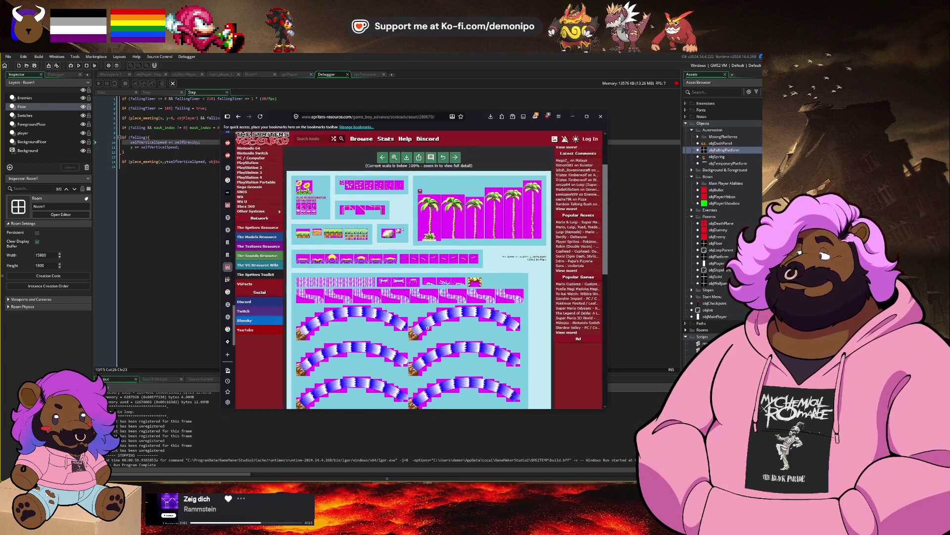
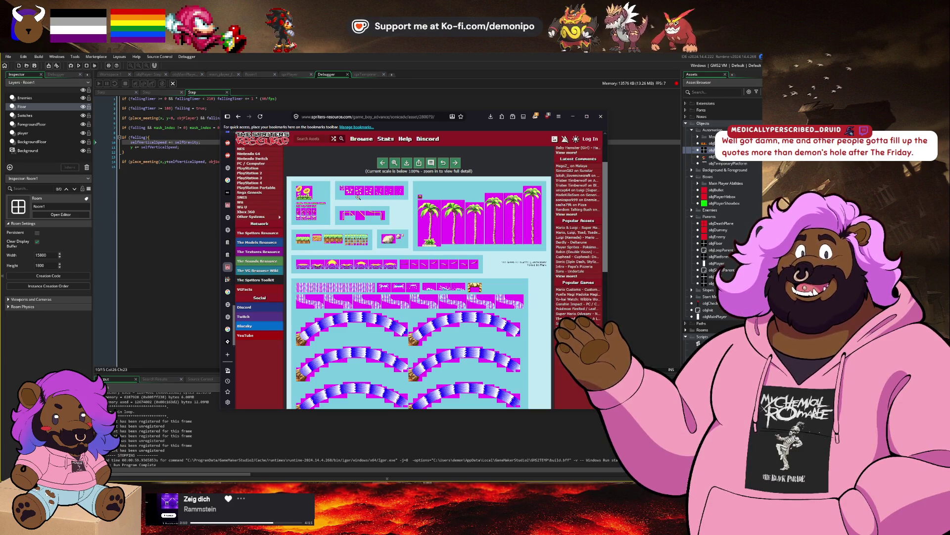
# Open the Sonic Advance Miscellaneous Objects sprite sheet from the game page.
pyautogui.click(238, 116)
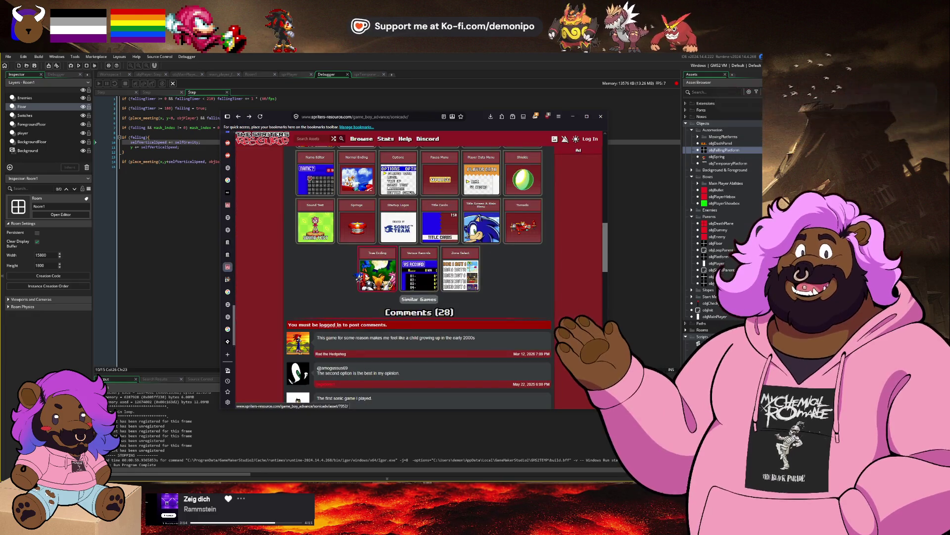
pyautogui.scroll(5, 419, 278)
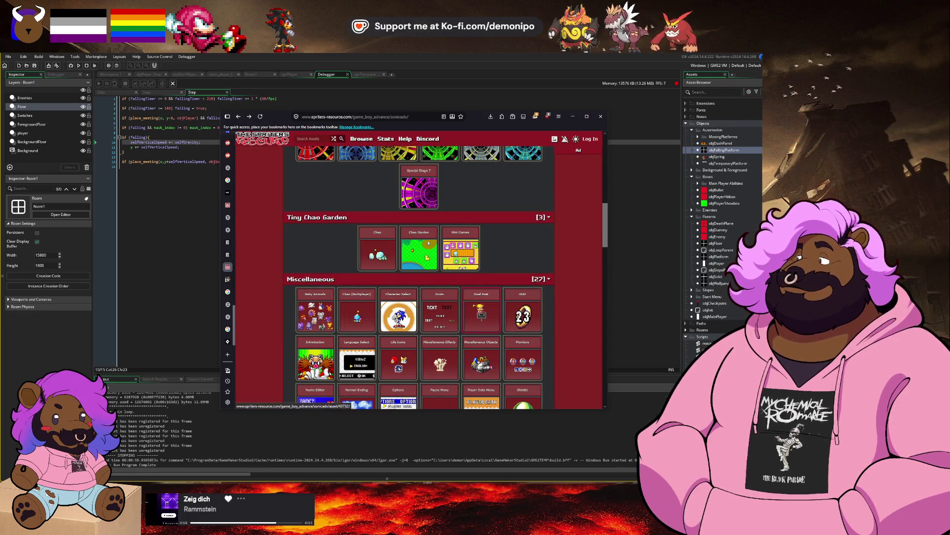
pyautogui.click(488, 362)
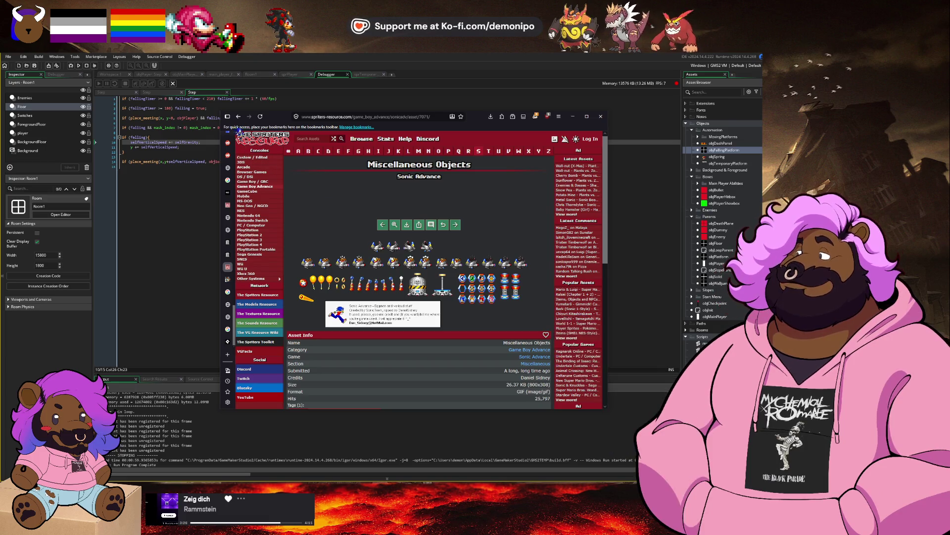
# Go back past the Sonic Advance game page to page 2 of the GBA games list.
pyautogui.click(238, 116)
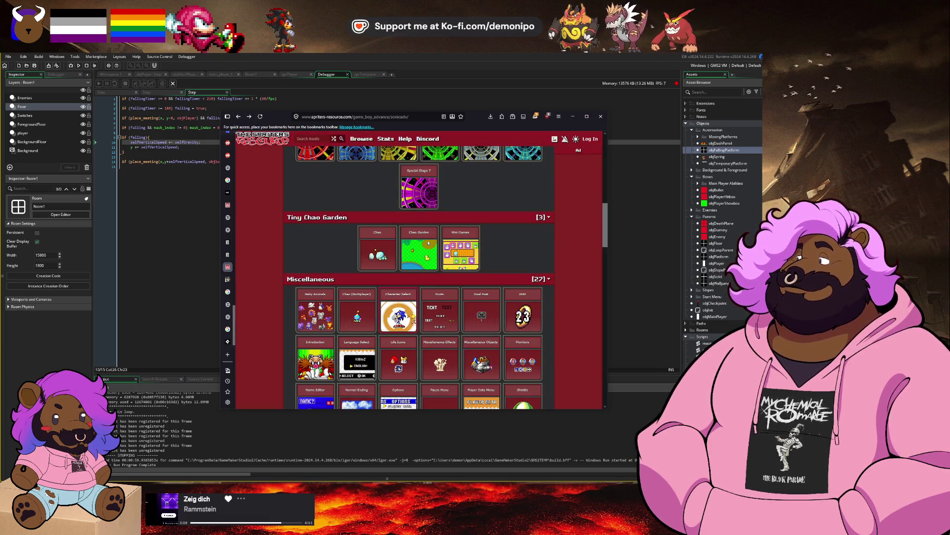
pyautogui.scroll(-1, 415, 322)
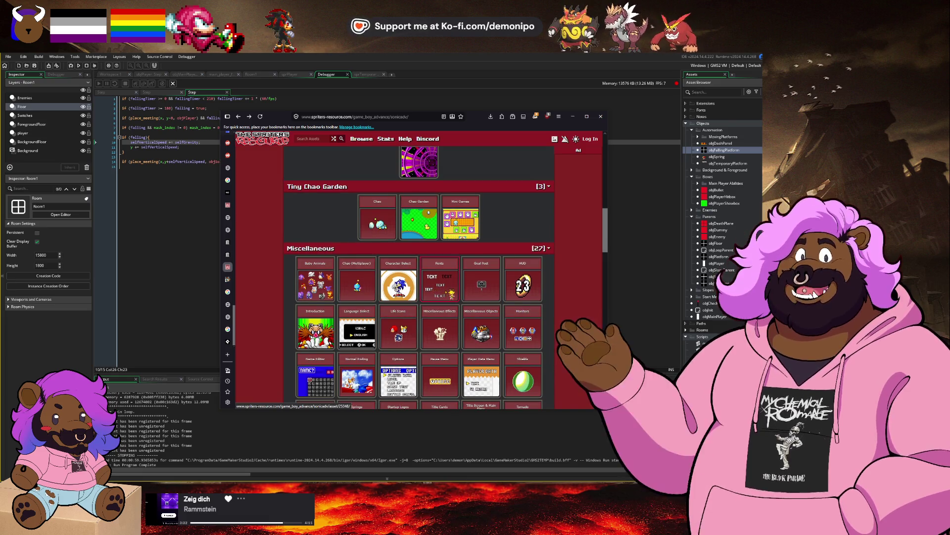
pyautogui.scroll(-1, 451, 293)
pyautogui.scroll(-1, 451, 293)
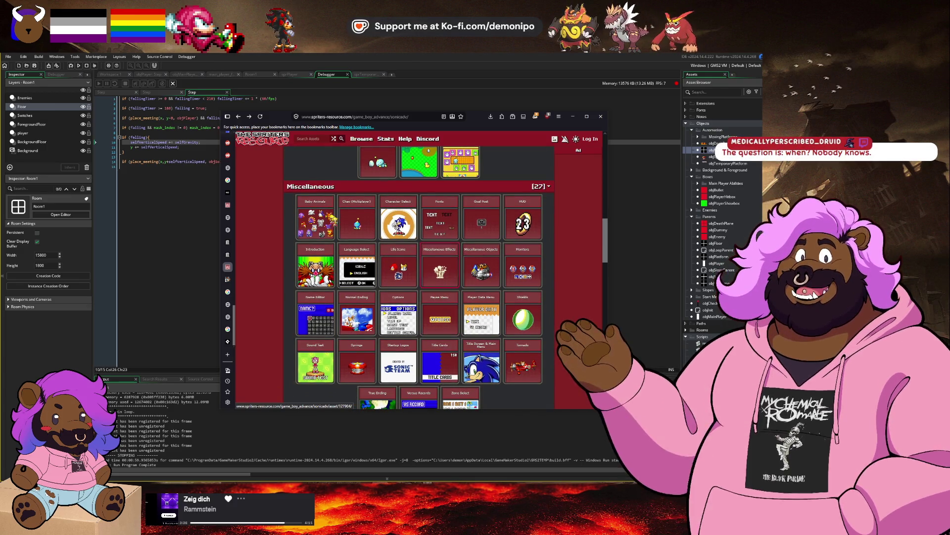
pyautogui.click(239, 118)
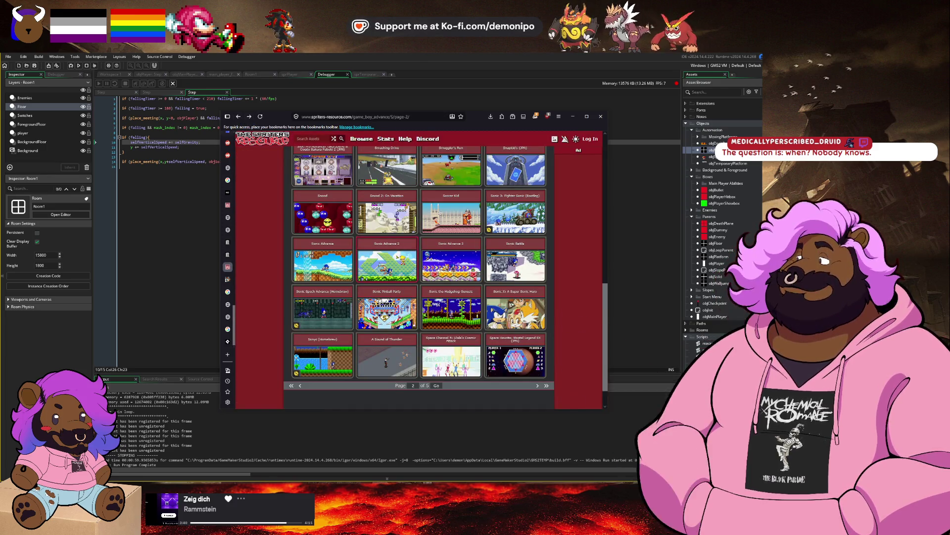
pyautogui.click(402, 258)
pyautogui.scroll(-5, 411, 262)
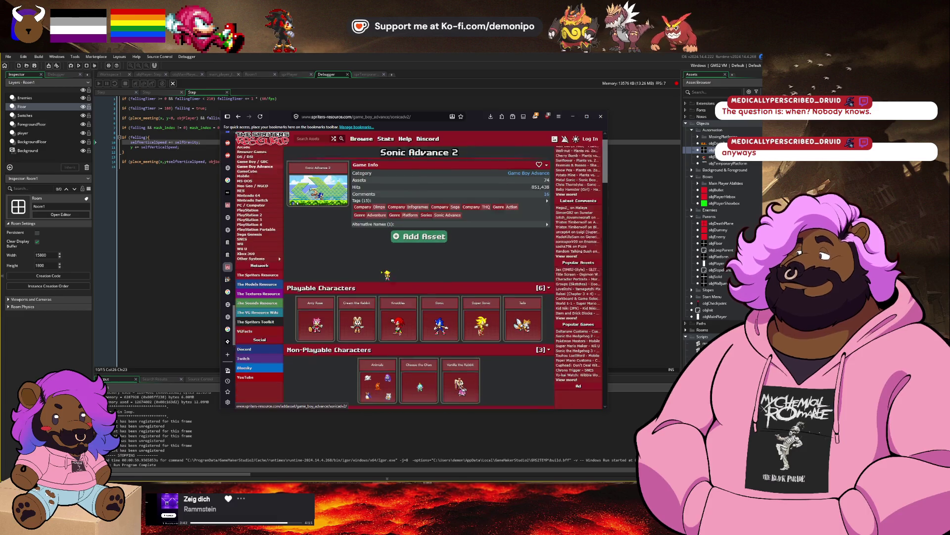
pyautogui.scroll(-5, 410, 262)
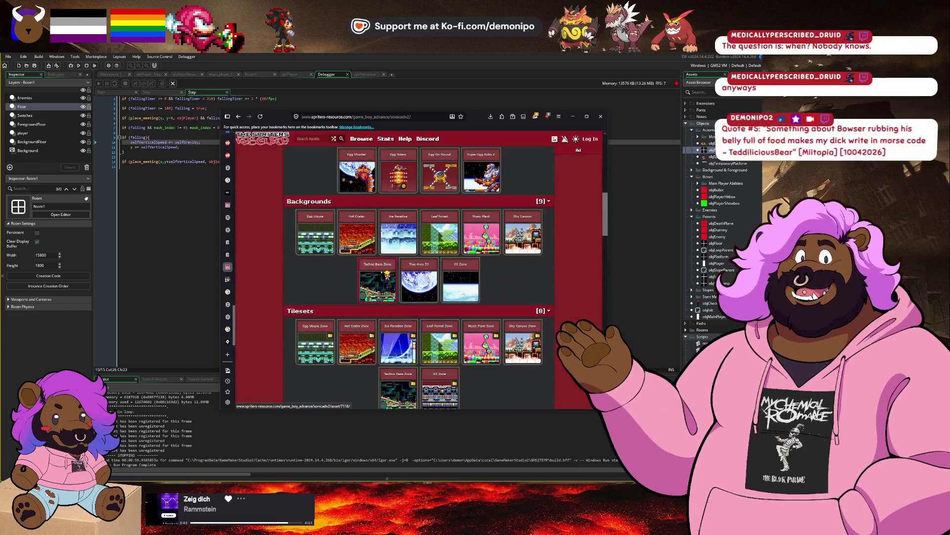
pyautogui.scroll(-3, 398, 273)
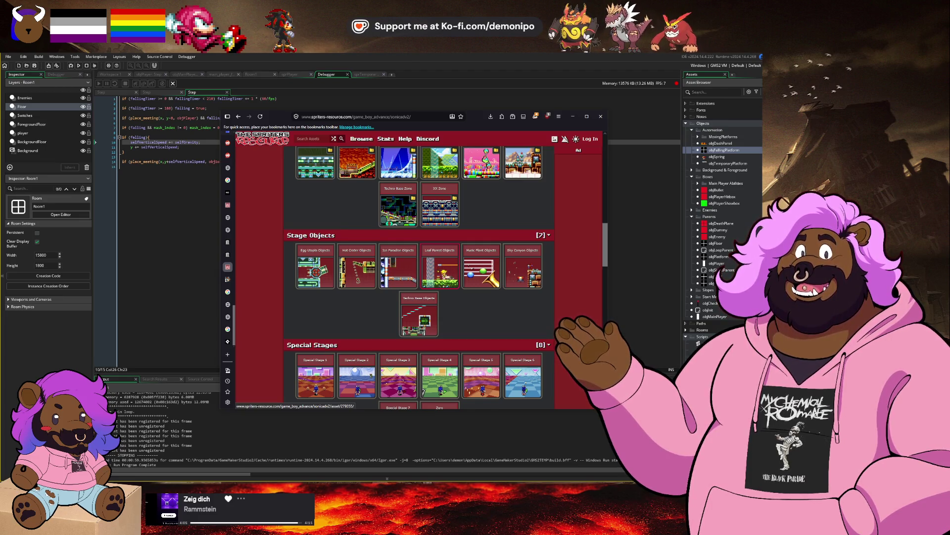
pyautogui.scroll(-3, 442, 272)
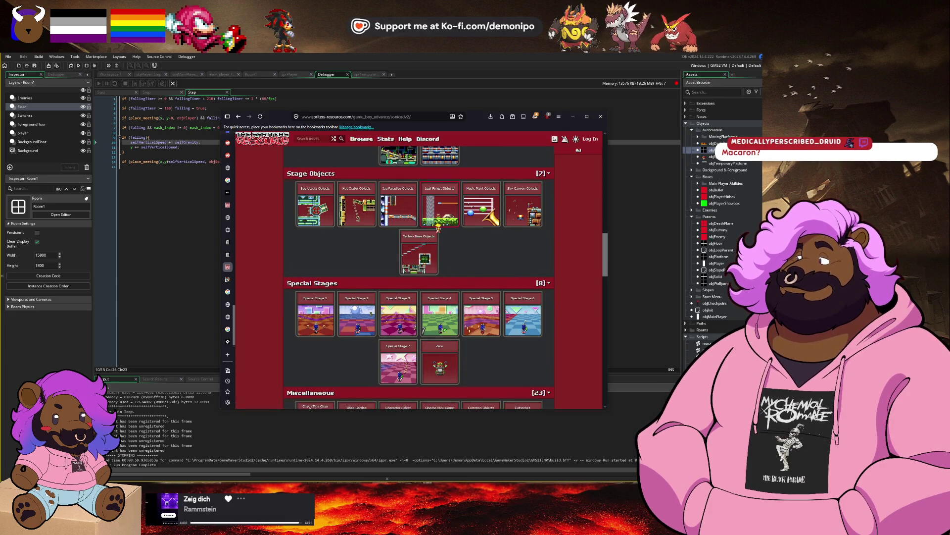
pyautogui.click(438, 211)
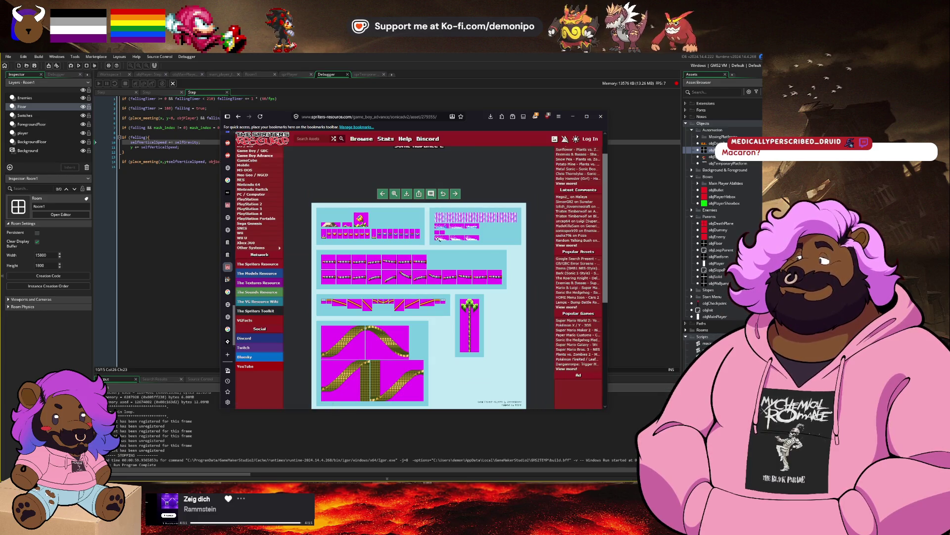
pyautogui.scroll(-3, 435, 239)
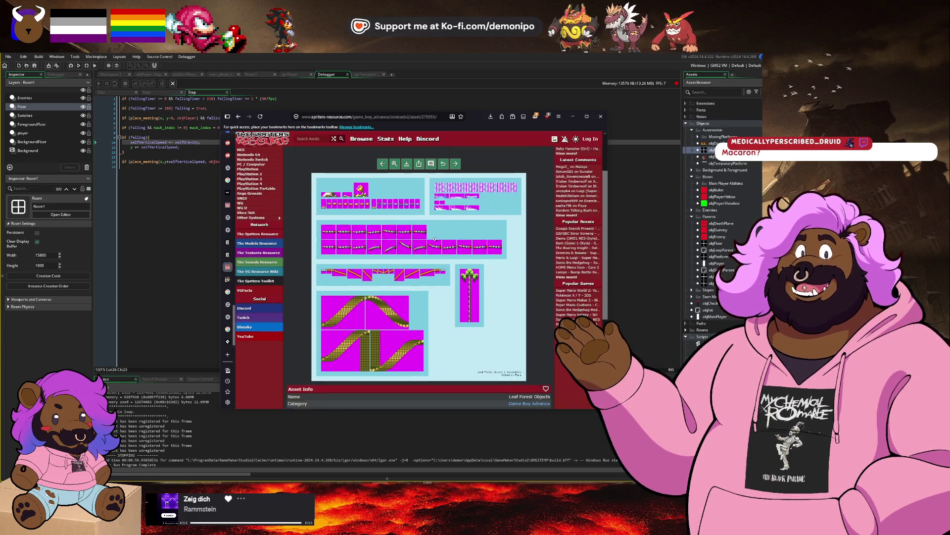
pyautogui.scroll(3, 435, 238)
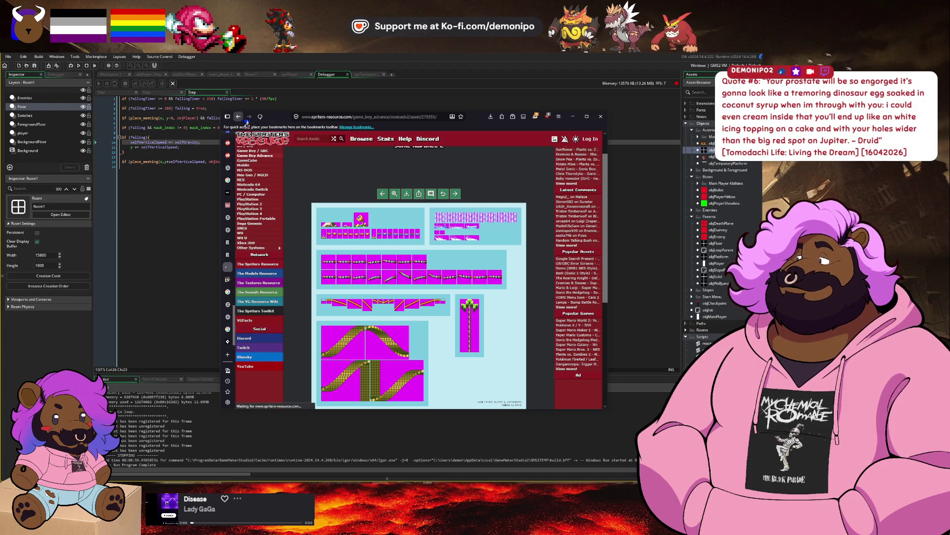
pyautogui.click(241, 119)
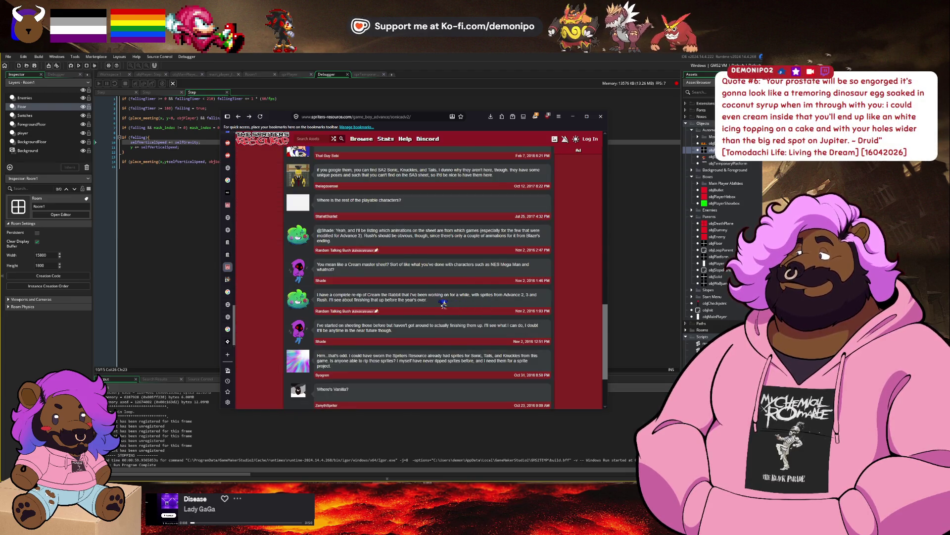
pyautogui.scroll(10, 439, 303)
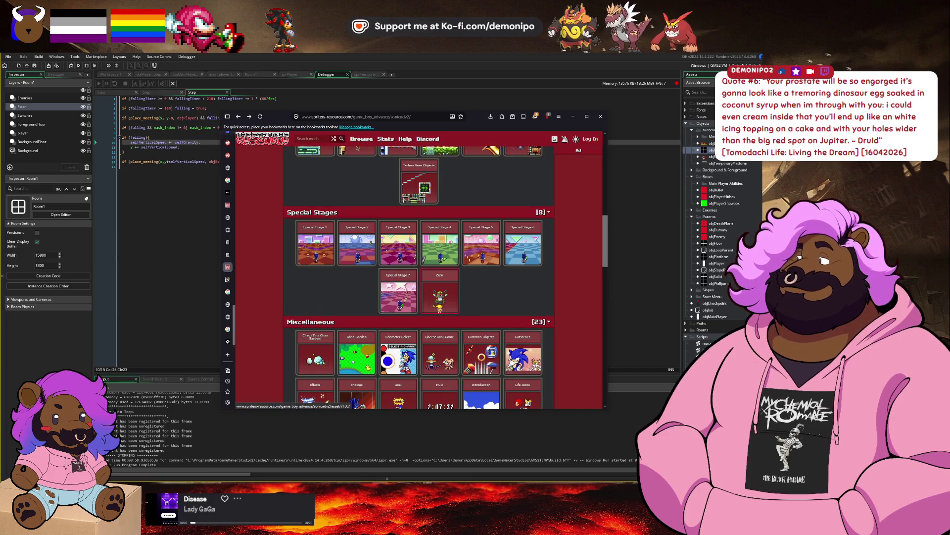
pyautogui.scroll(-2, 438, 303)
pyautogui.scroll(1, 439, 300)
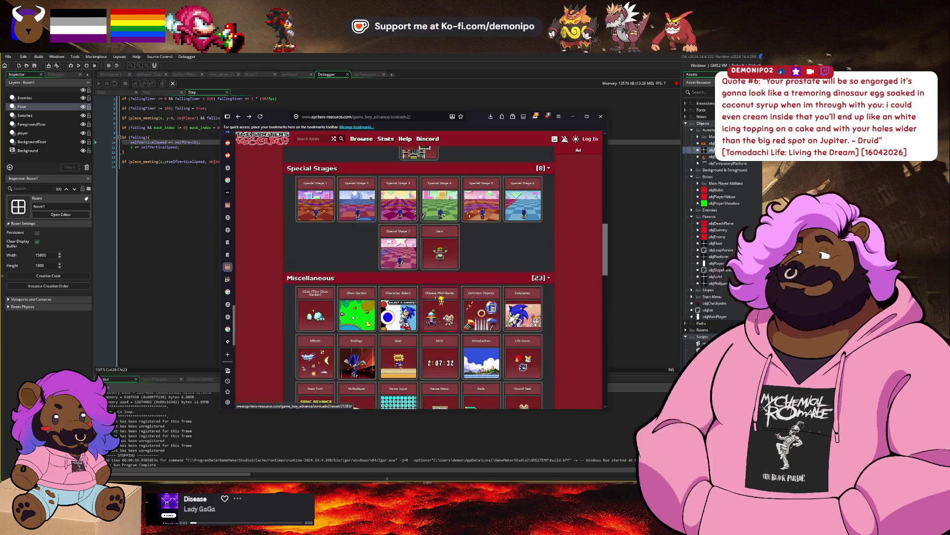
pyautogui.scroll(5, 439, 300)
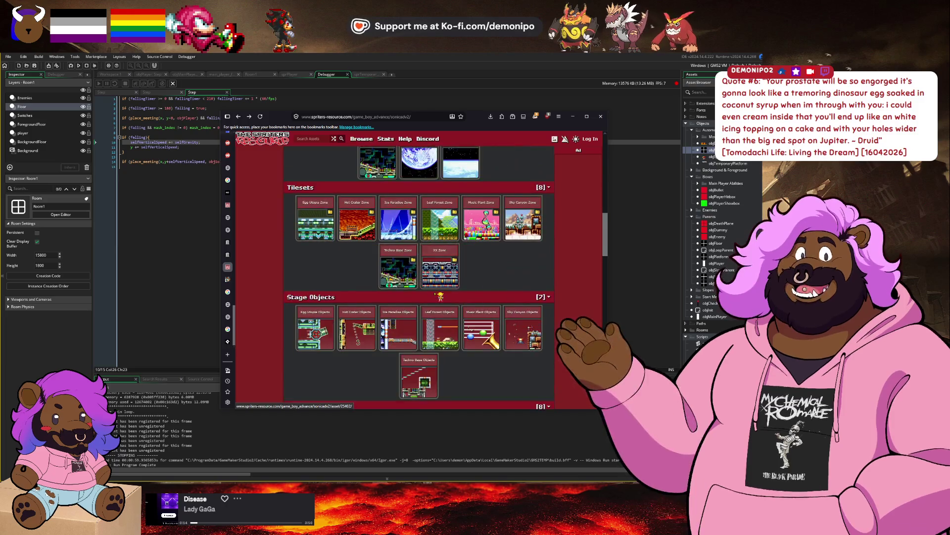
pyautogui.scroll(-5, 439, 296)
pyautogui.click(489, 338)
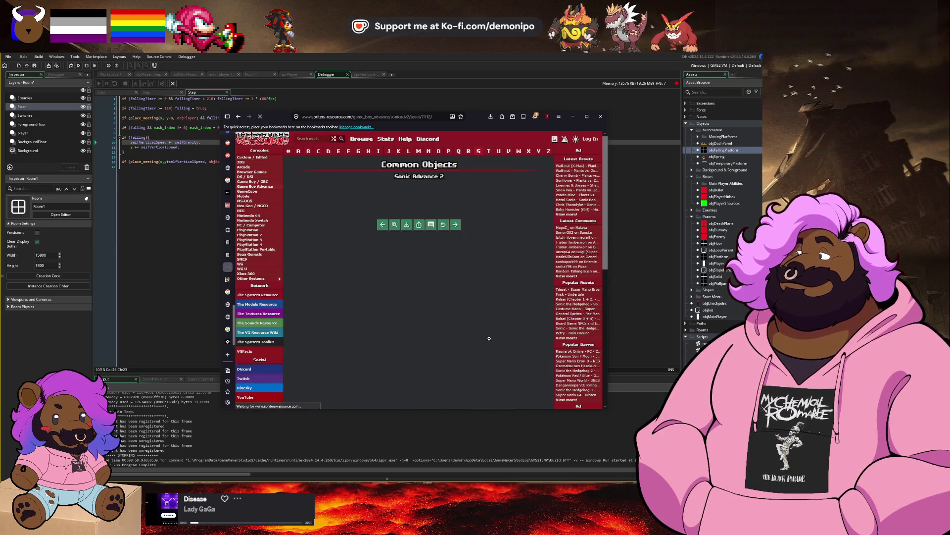
pyautogui.scroll(-4, 432, 318)
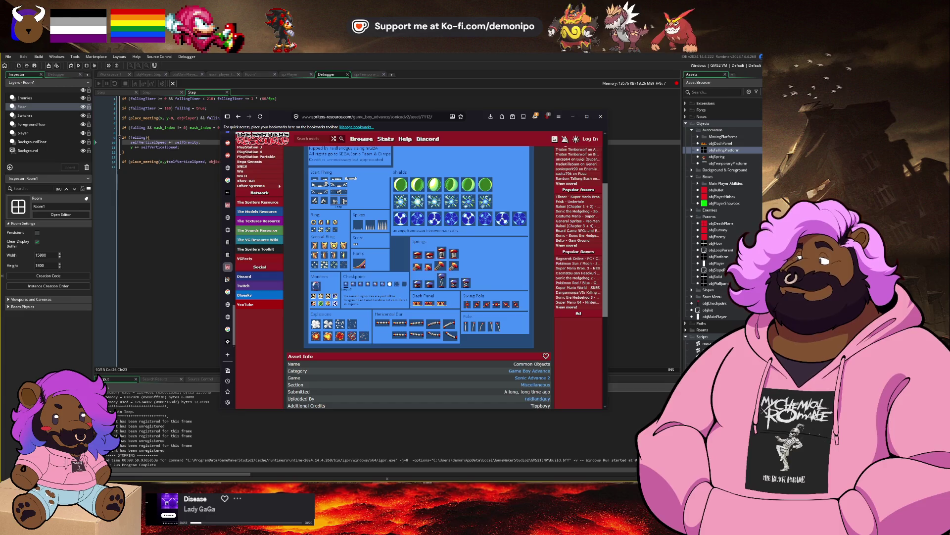
pyautogui.click(242, 118)
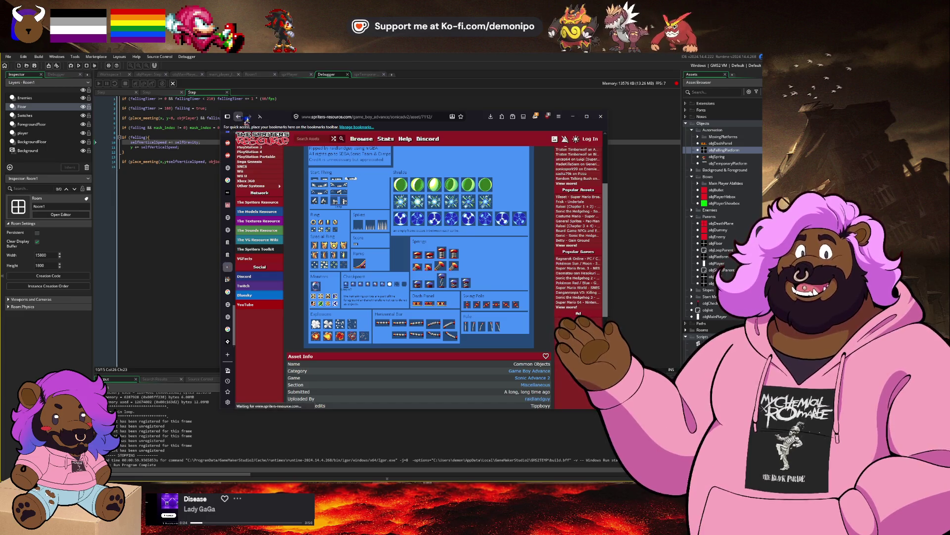
pyautogui.scroll(10, 444, 284)
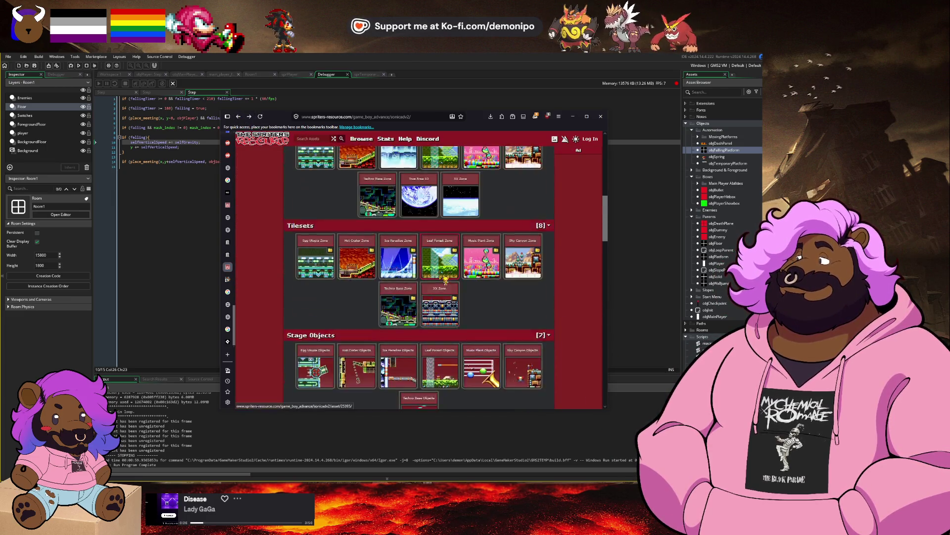
pyautogui.scroll(-1, 445, 283)
pyautogui.scroll(-2, 445, 280)
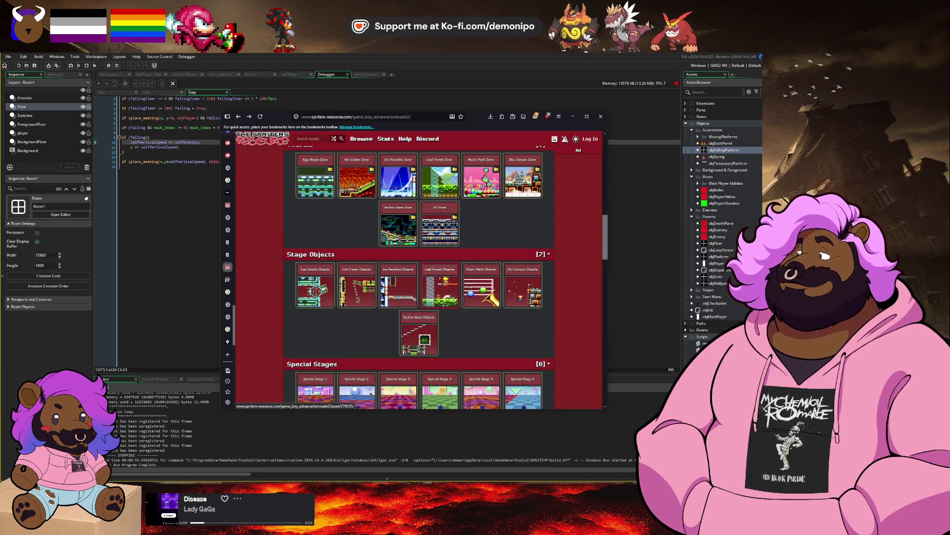
pyautogui.scroll(-1, 444, 281)
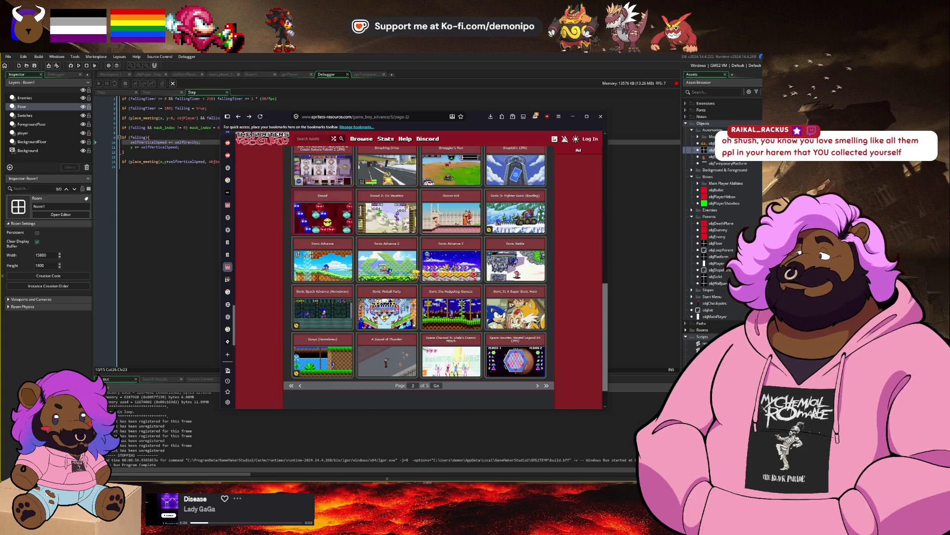
# Browse Sonic Advance 3's assets, view the Ocean Base Objects sheet, then return to the list.
pyautogui.click(454, 268)
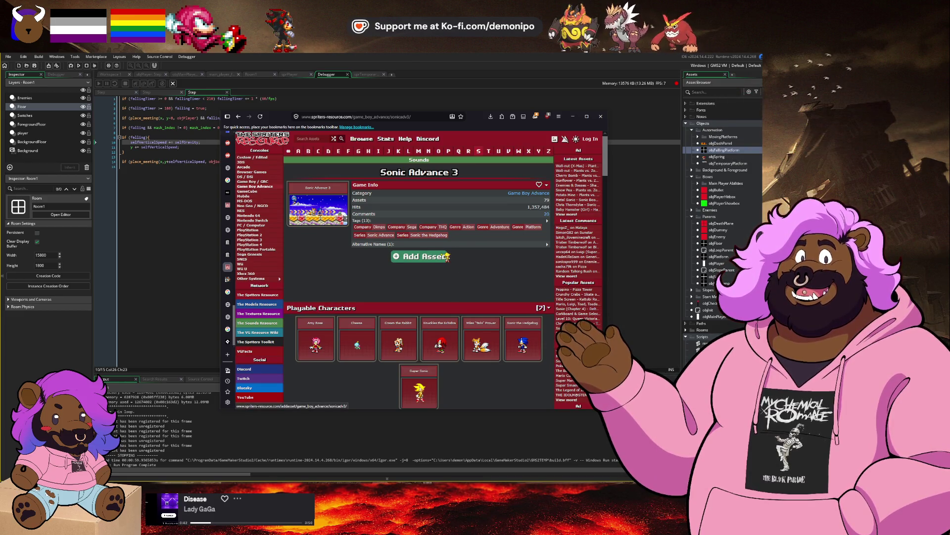
pyautogui.scroll(-5, 451, 281)
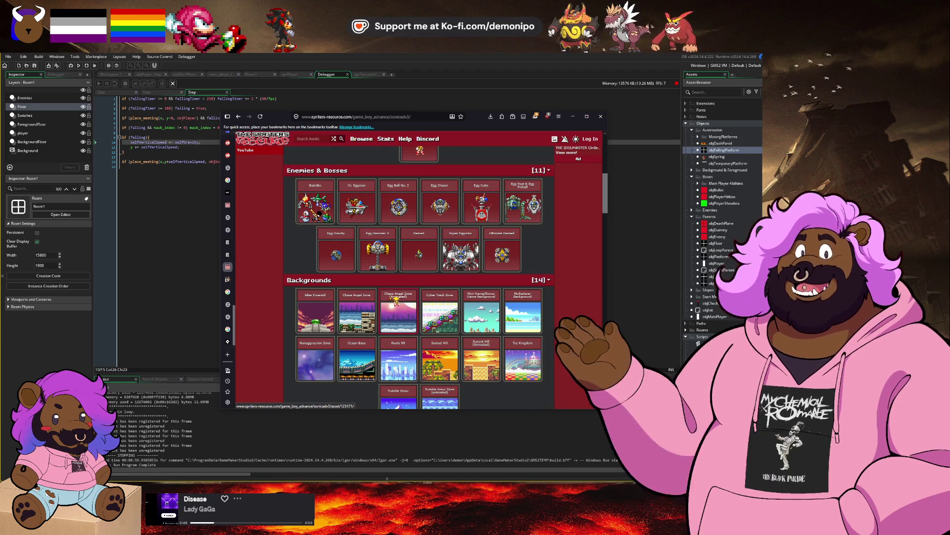
pyautogui.scroll(-1, 396, 299)
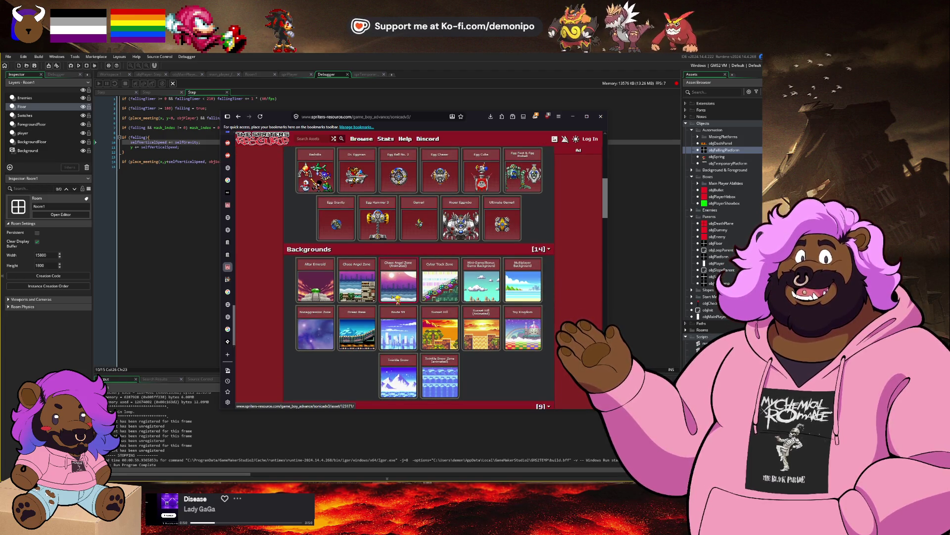
pyautogui.scroll(-6, 399, 300)
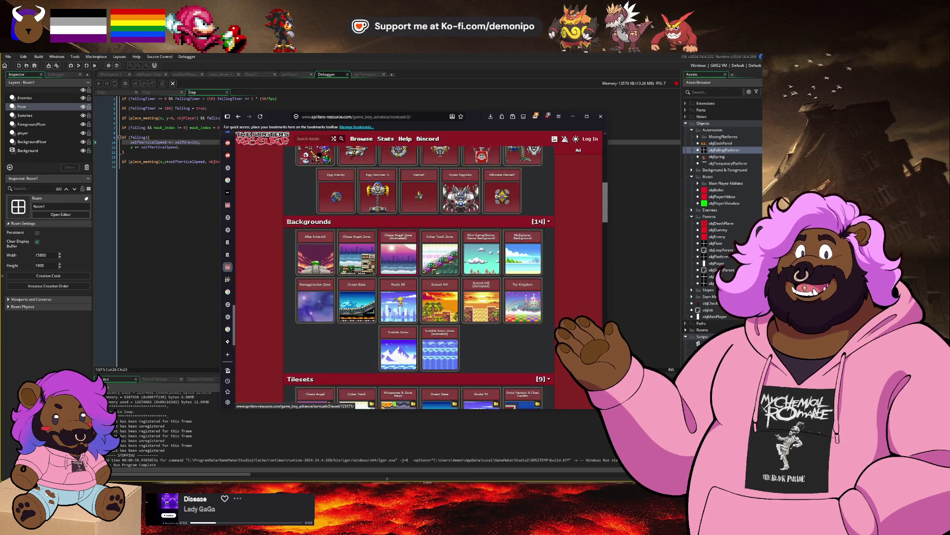
pyautogui.scroll(-1, 400, 299)
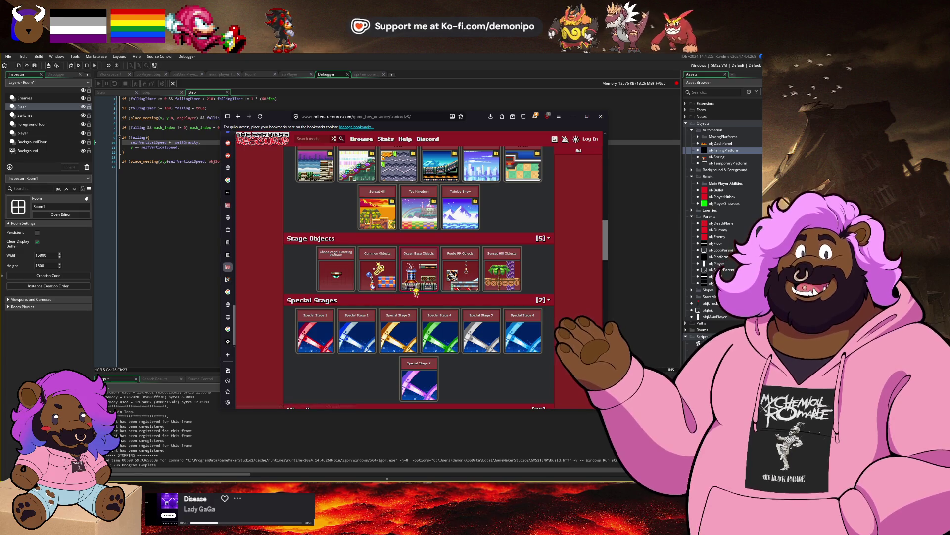
pyautogui.click(418, 272)
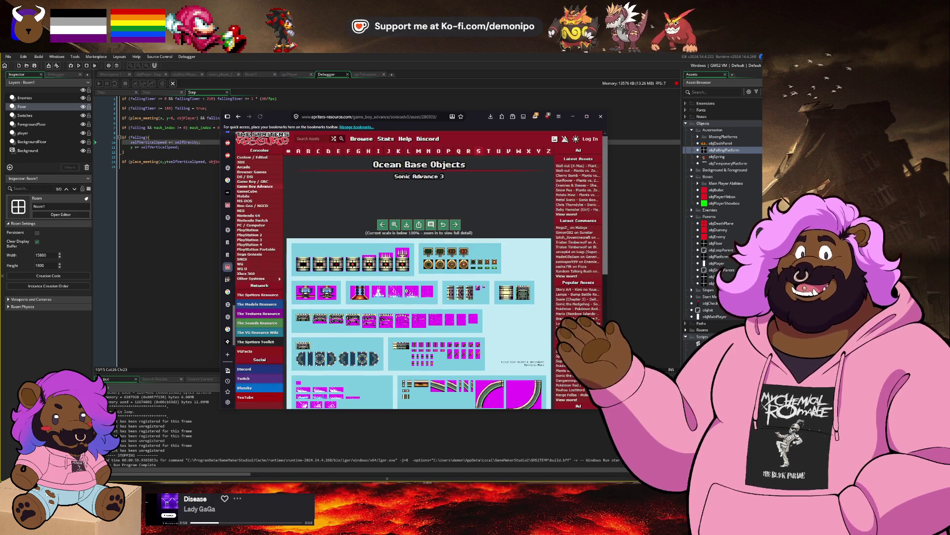
pyautogui.scroll(-3, 392, 306)
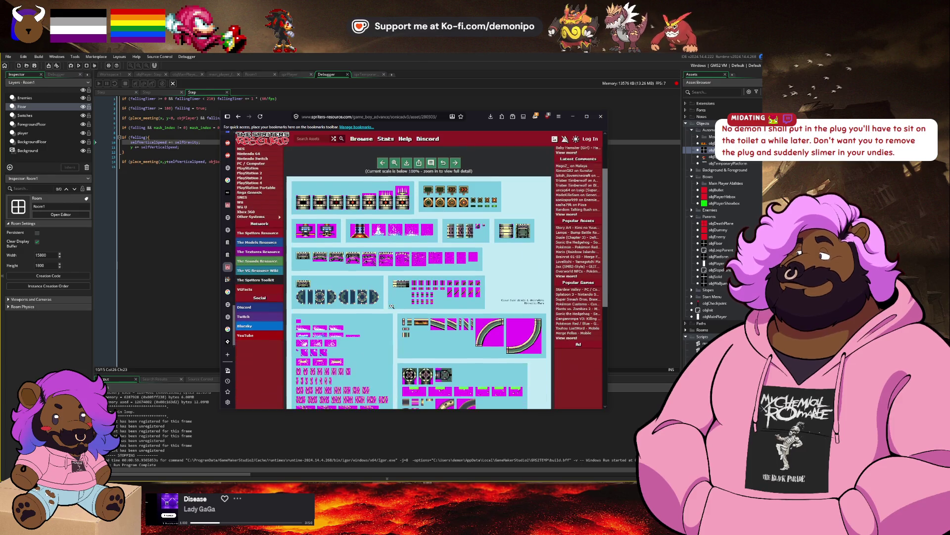
pyautogui.scroll(-1, 391, 306)
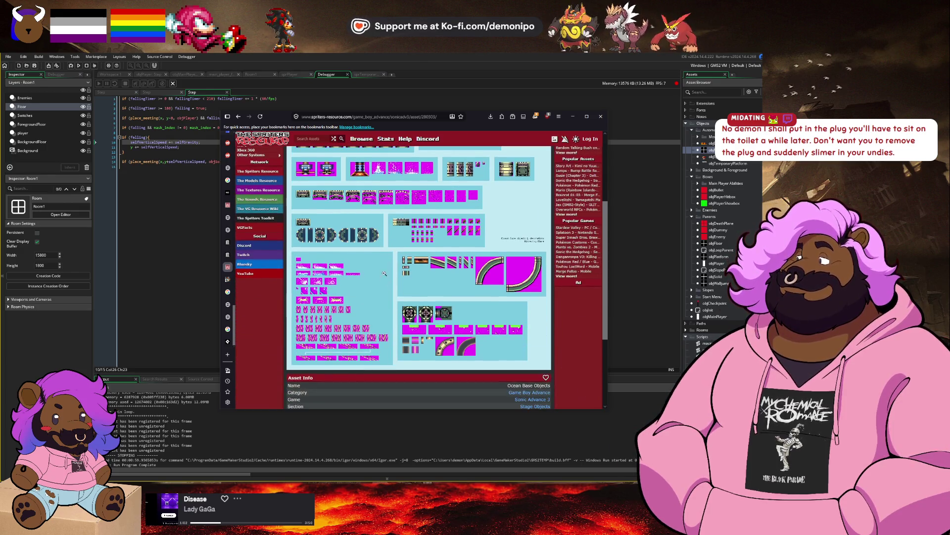
pyautogui.click(240, 118)
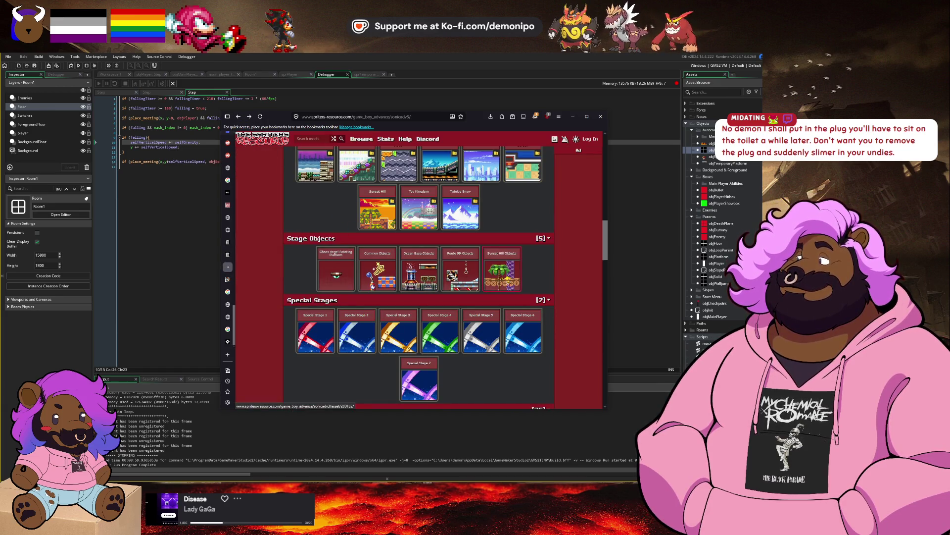
# Copy the Sunset Hill Objects sheet image and return to GameMaker.
pyautogui.click(502, 271)
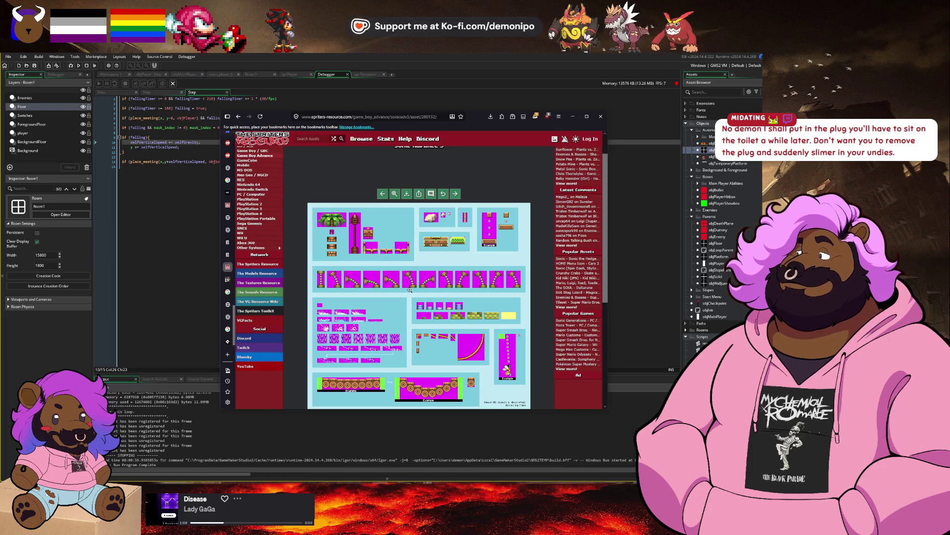
pyautogui.scroll(-1, 384, 285)
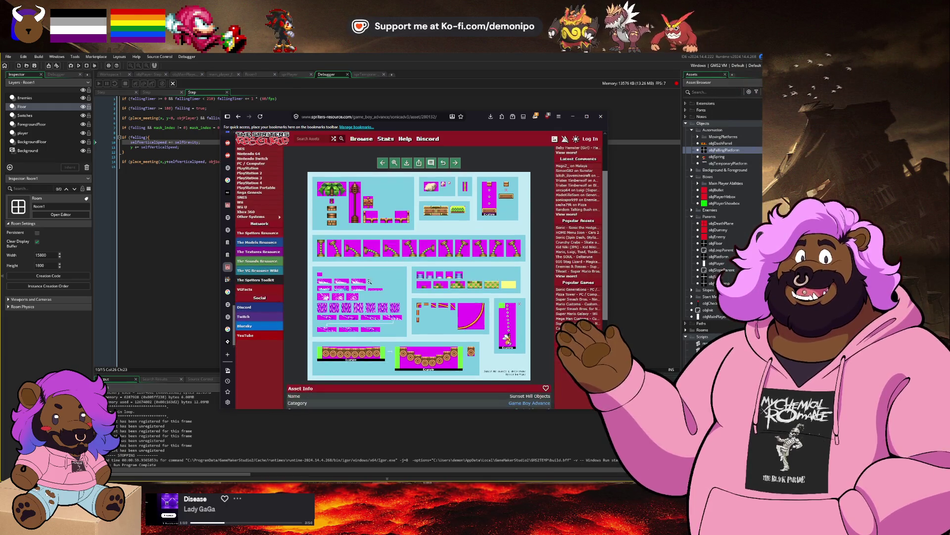
pyautogui.scroll(-1, 359, 294)
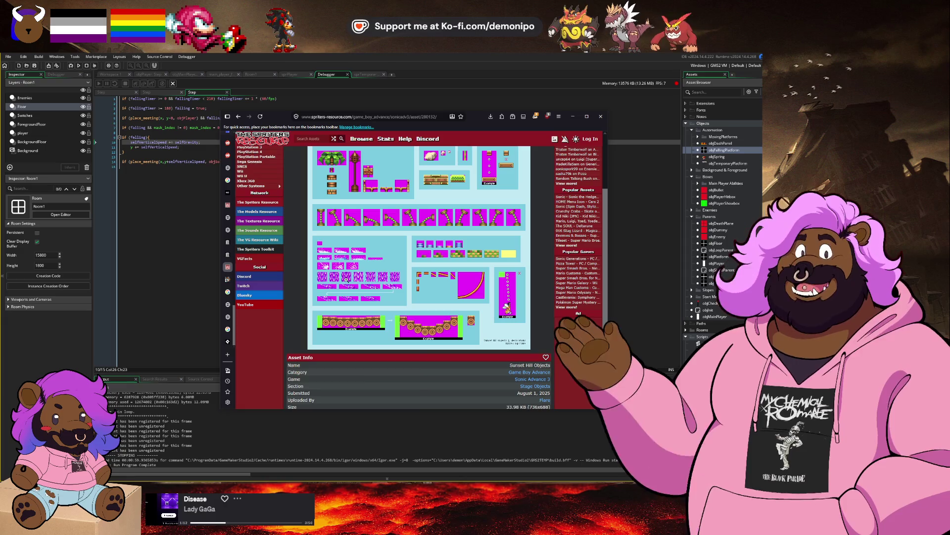
pyautogui.rightClick(346, 279)
pyautogui.click(391, 309)
pyautogui.click(163, 166)
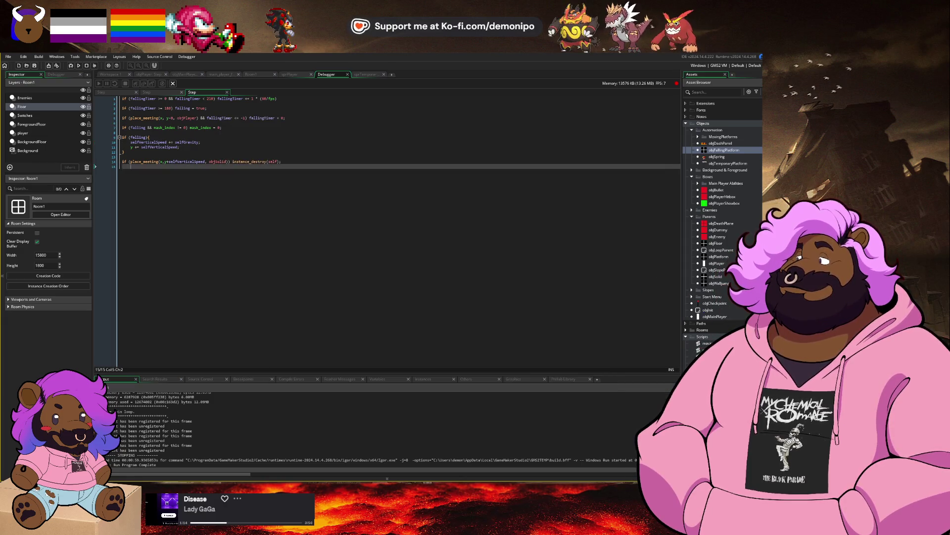
# Name the new sprite sprWaterSlide and paste the copied sheet into its image editor.
pyautogui.scroll(-5, 723, 208)
pyautogui.write('sprWave')
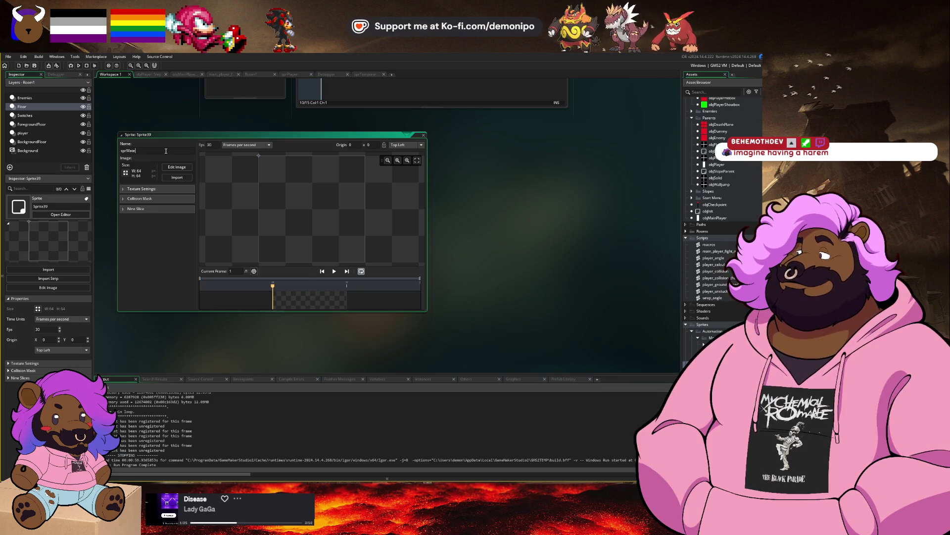
pyautogui.write('rSlide')
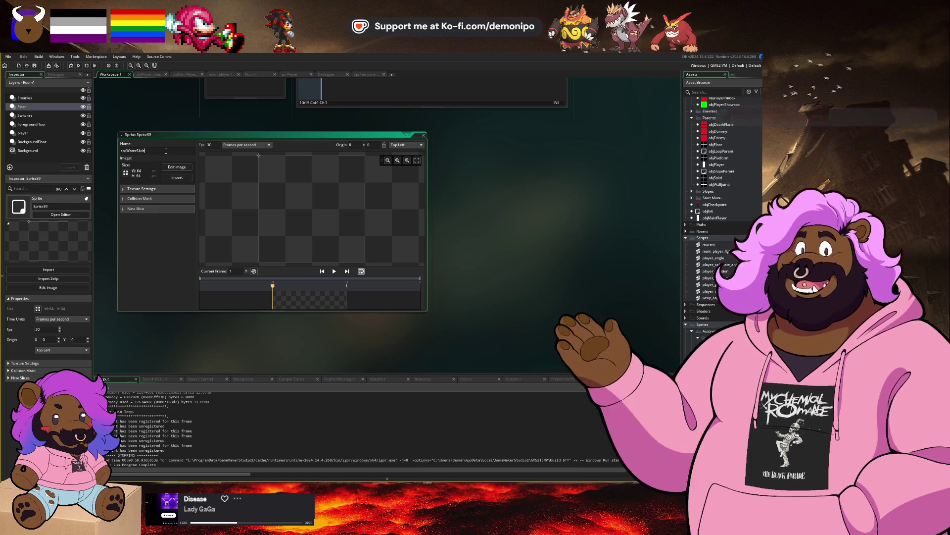
pyautogui.click(177, 167)
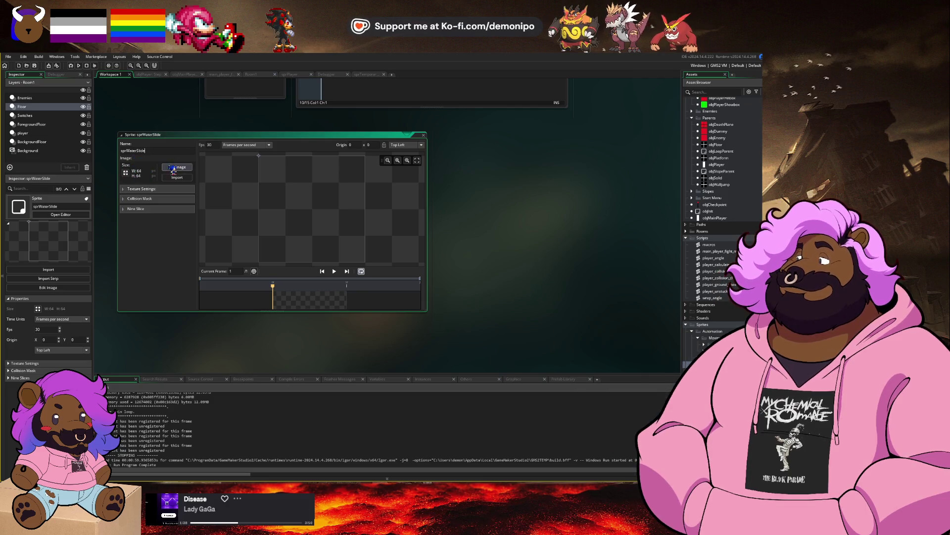
pyautogui.hotkey('ctrl', 'v')
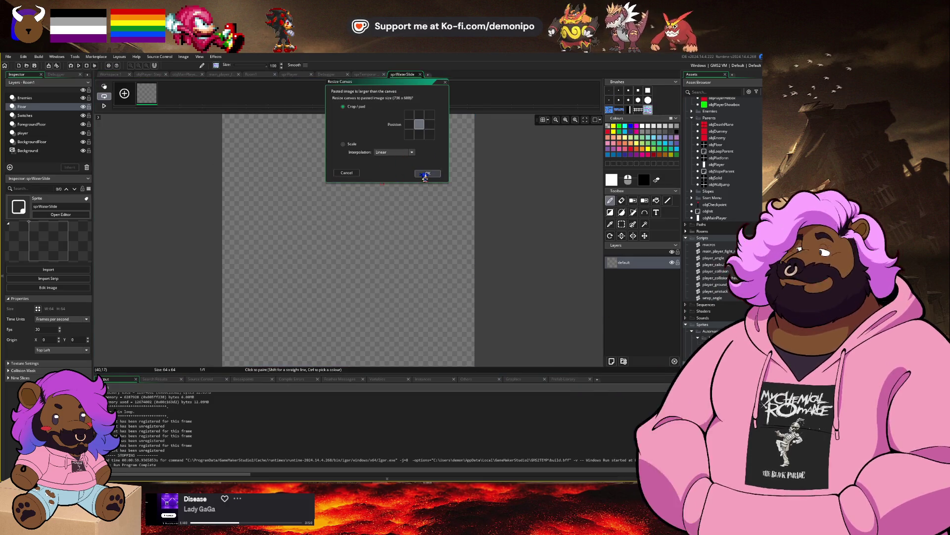
# Accept the Crop/pad canvas resize, then rectangle-select the diagonal water-slide tile rows.
pyautogui.click(425, 174)
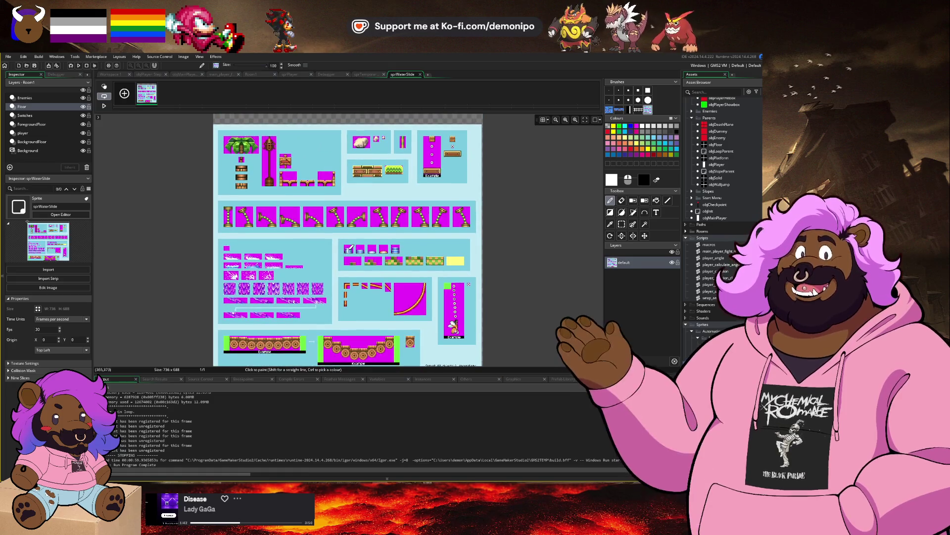
pyautogui.scroll(-5, 349, 246)
pyautogui.press('s')
pyautogui.scroll(2, 245, 220)
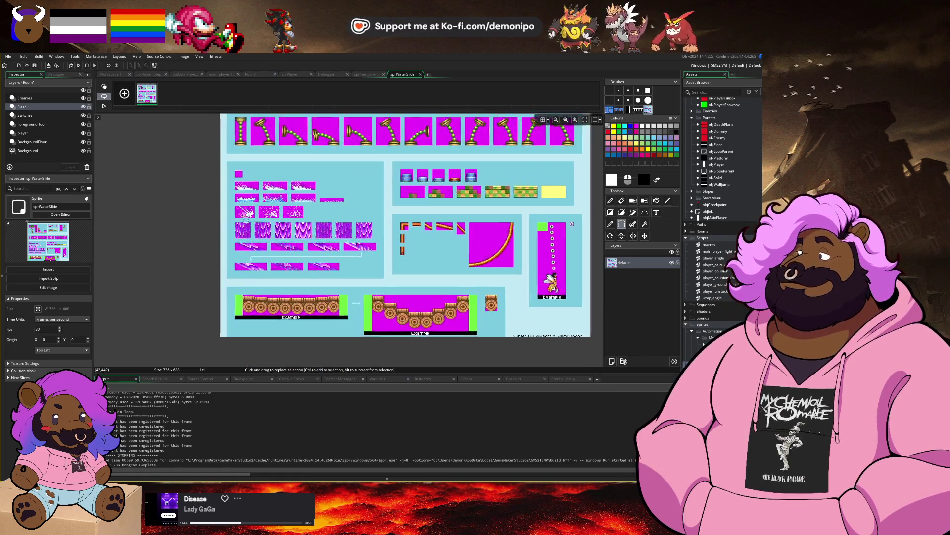
pyautogui.scroll(2, 246, 219)
pyautogui.scroll(-2, 245, 233)
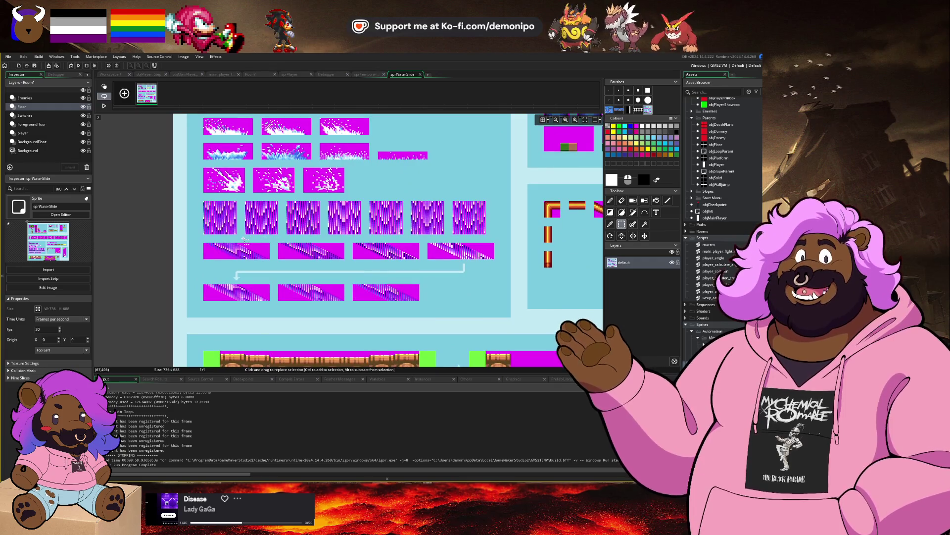
pyautogui.moveTo(196, 239)
pyautogui.mouseDown()
pyautogui.moveTo(233, 279)
pyautogui.moveTo(496, 305)
pyautogui.mouseUp()
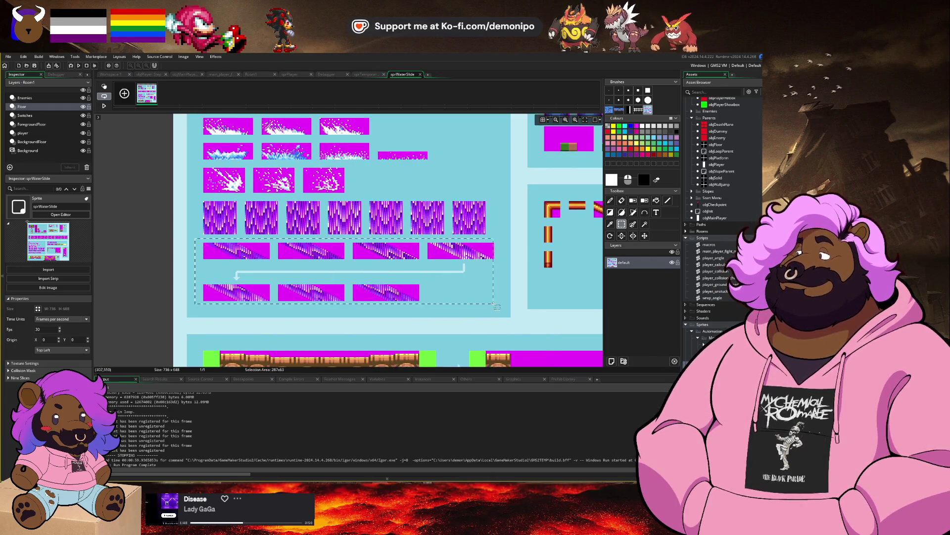
# Undo a stray tile move and delete the extra empty second frame.
pyautogui.moveTo(350, 266)
pyautogui.mouseDown()
pyautogui.moveTo(493, 295)
pyautogui.moveTo(457, 273)
pyautogui.mouseUp()
pyautogui.press('p')
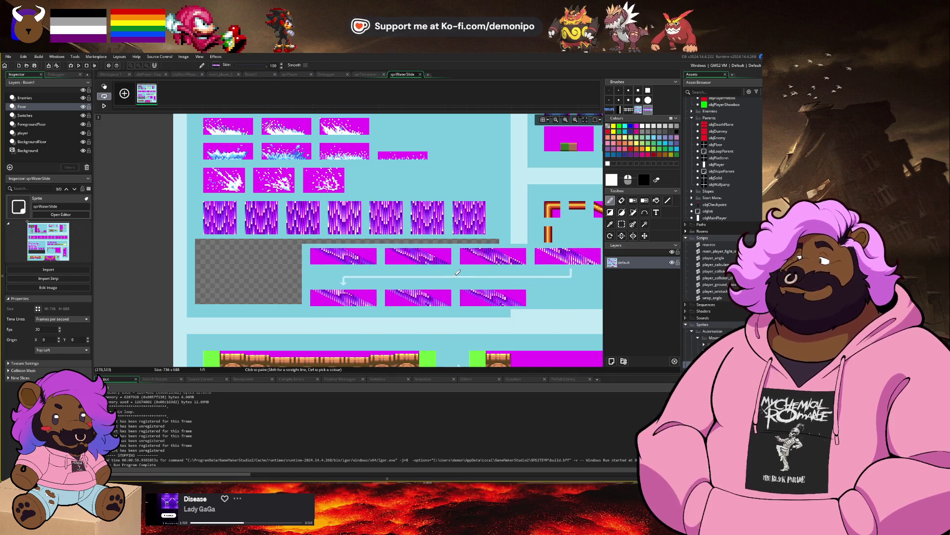
pyautogui.scroll(-4, 296, 210)
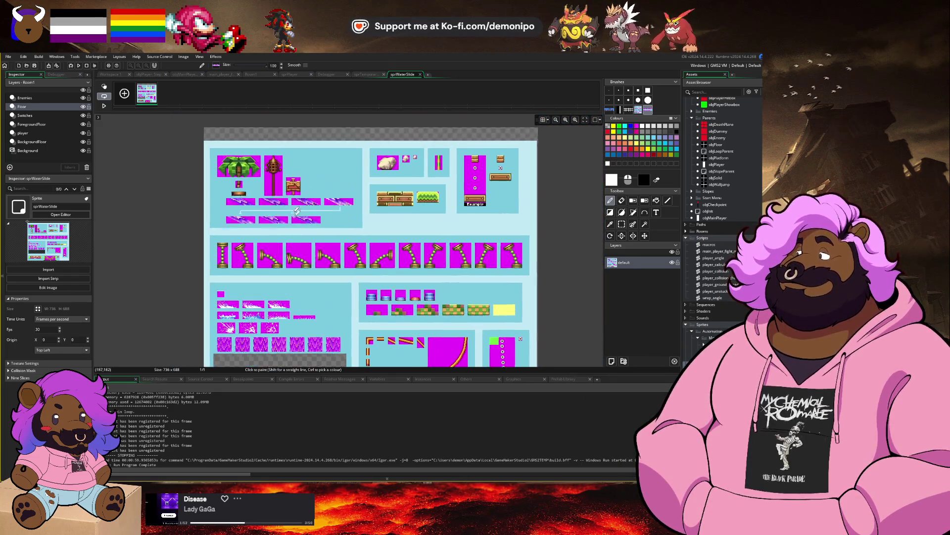
pyautogui.hotkey('ctrl', 'z')
pyautogui.click(124, 93)
pyautogui.press('Delete')
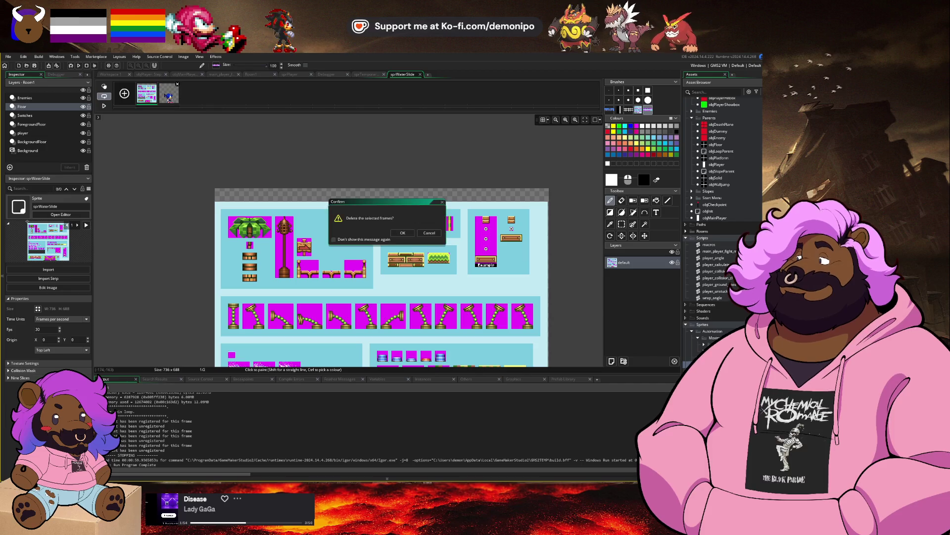
pyautogui.click(168, 95)
pyautogui.click(400, 233)
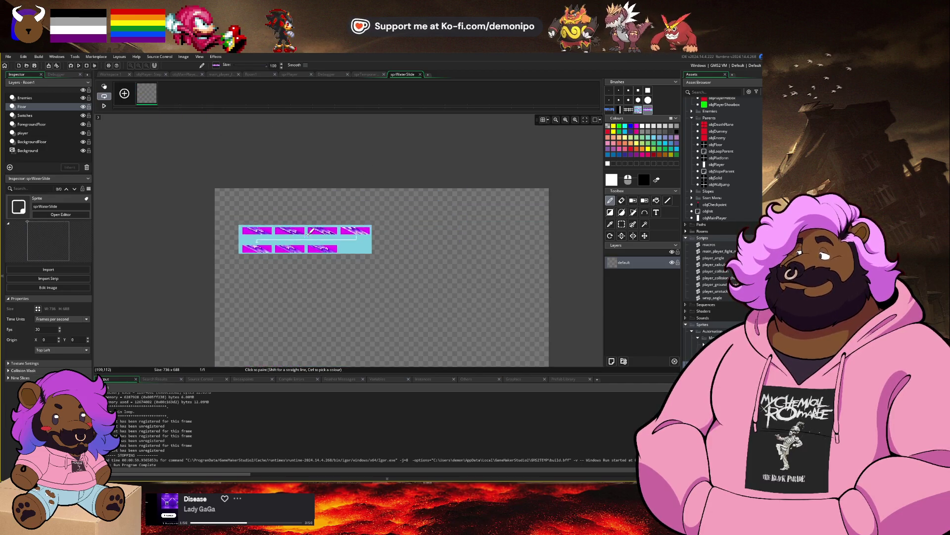
# Clear the cyan background around the tiles to transparent with the magic wand.
pyautogui.scroll(5, 225, 218)
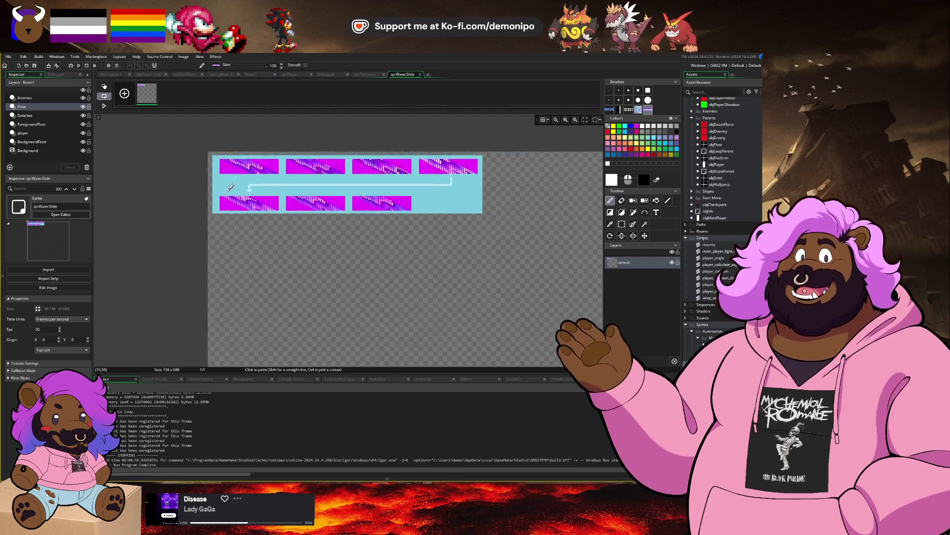
pyautogui.press('s')
pyautogui.press('w')
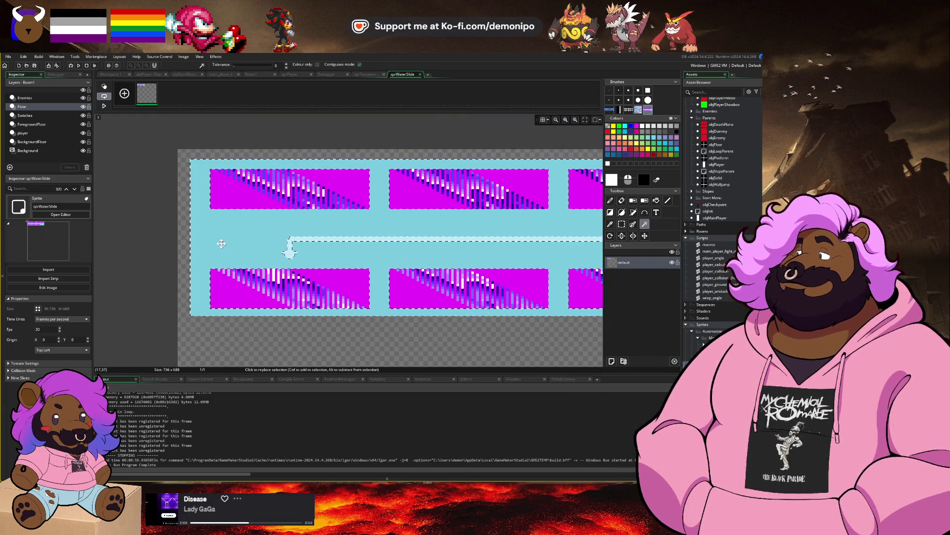
pyautogui.click(222, 243)
pyautogui.press('Delete')
pyautogui.hscroll(5, 321, 248)
pyautogui.scroll(-3, 321, 247)
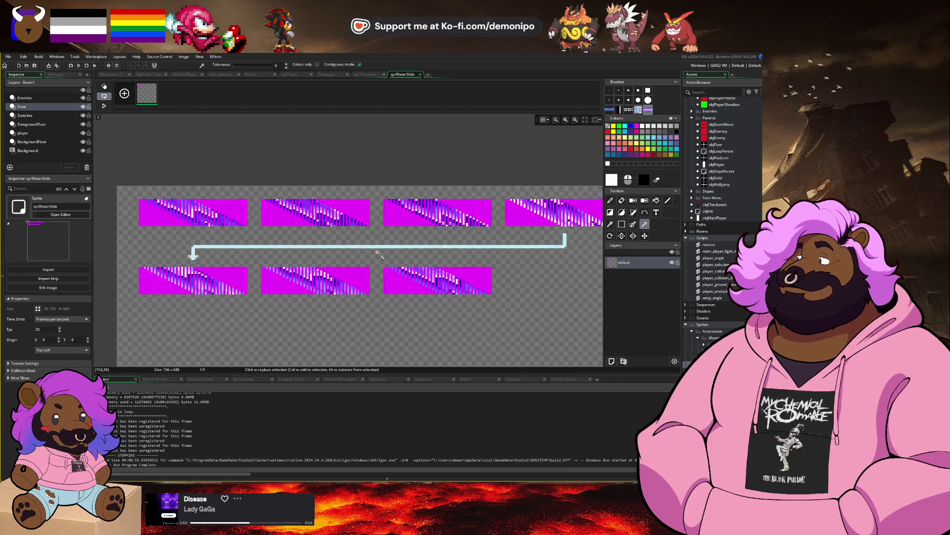
# Move the lower row of slide tiles onto the end of the top row.
pyautogui.press('s')
pyautogui.moveTo(203, 263)
pyautogui.mouseDown()
pyautogui.moveTo(368, 301)
pyautogui.moveTo(475, 307)
pyautogui.mouseUp()
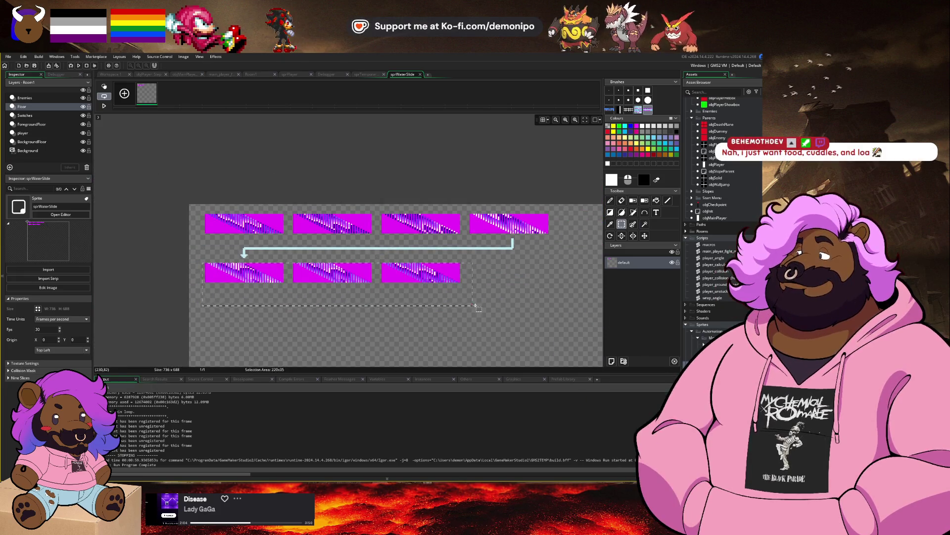
pyautogui.hscroll(3, 414, 282)
pyautogui.moveTo(263, 280)
pyautogui.mouseDown()
pyautogui.moveTo(572, 263)
pyautogui.moveTo(610, 238)
pyautogui.mouseUp()
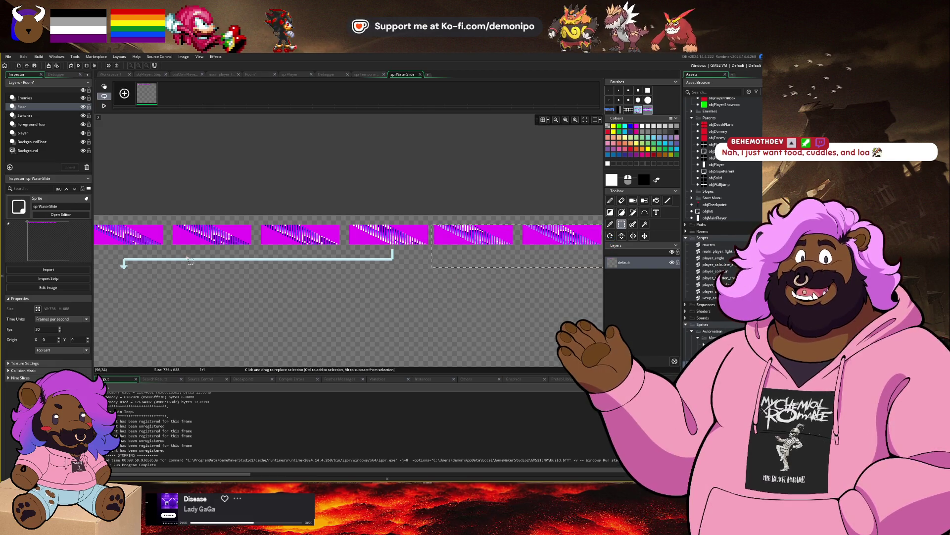
# Erase the blue guide arrow line from the tiles.
pyautogui.press('w')
pyautogui.click(217, 258)
pyautogui.press('Delete')
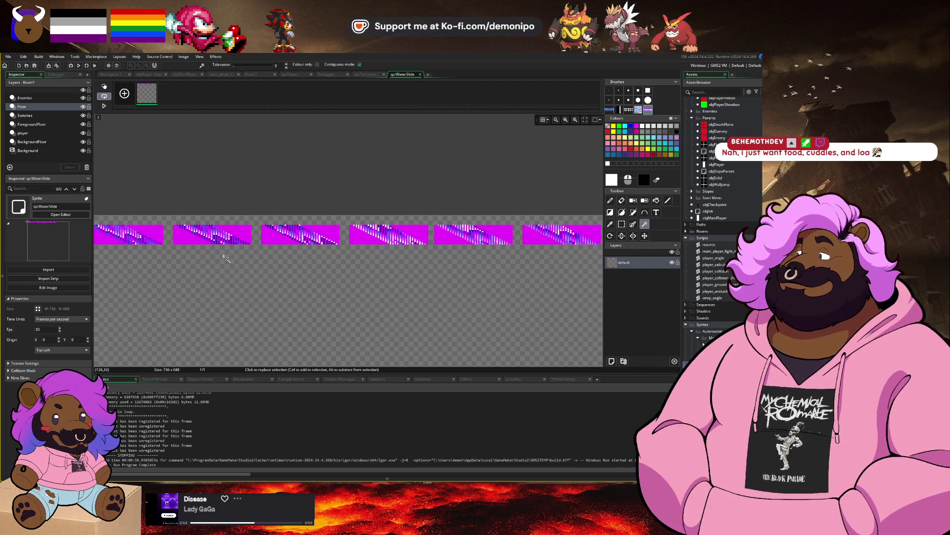
pyautogui.press('s')
pyautogui.scroll(1, 259, 265)
pyautogui.scroll(-3, 255, 265)
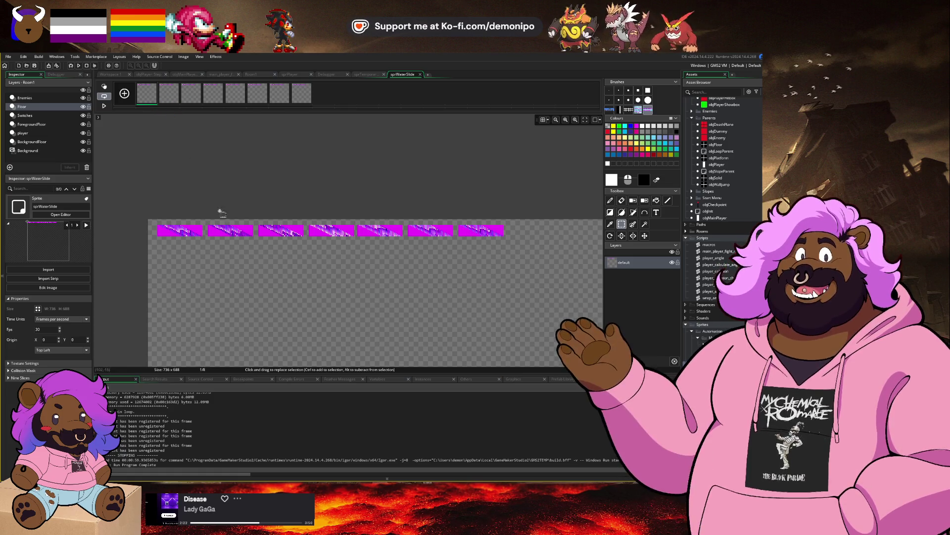
# Keep only the first tile on frame 1 and erase the first tile from frame 2.
pyautogui.moveTo(208, 220)
pyautogui.mouseDown()
pyautogui.moveTo(488, 269)
pyautogui.moveTo(567, 262)
pyautogui.mouseUp()
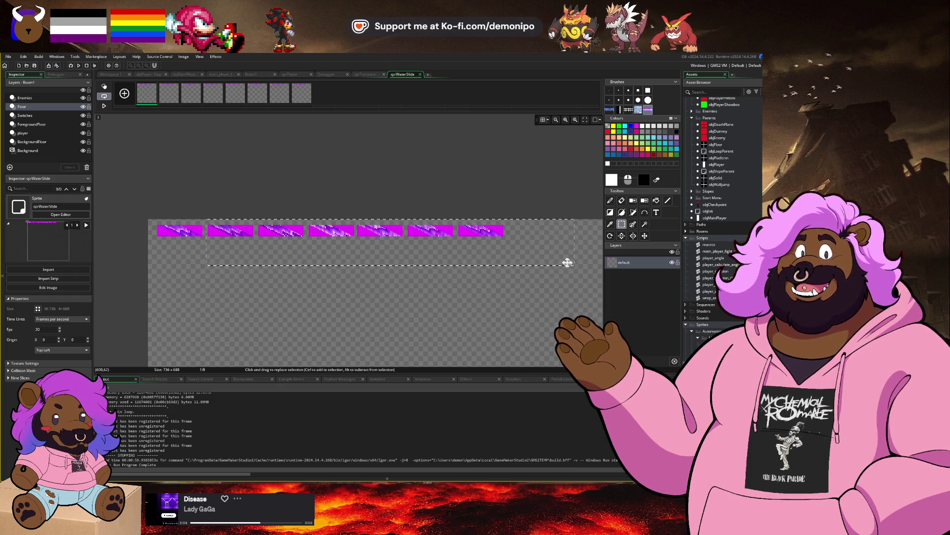
pyautogui.press('Delete')
pyautogui.click(170, 94)
pyautogui.moveTo(151, 227)
pyautogui.mouseDown()
pyautogui.moveTo(197, 261)
pyautogui.moveTo(181, 272)
pyautogui.mouseUp()
pyautogui.moveTo(155, 208); pyautogui.dragTo(204, 238)
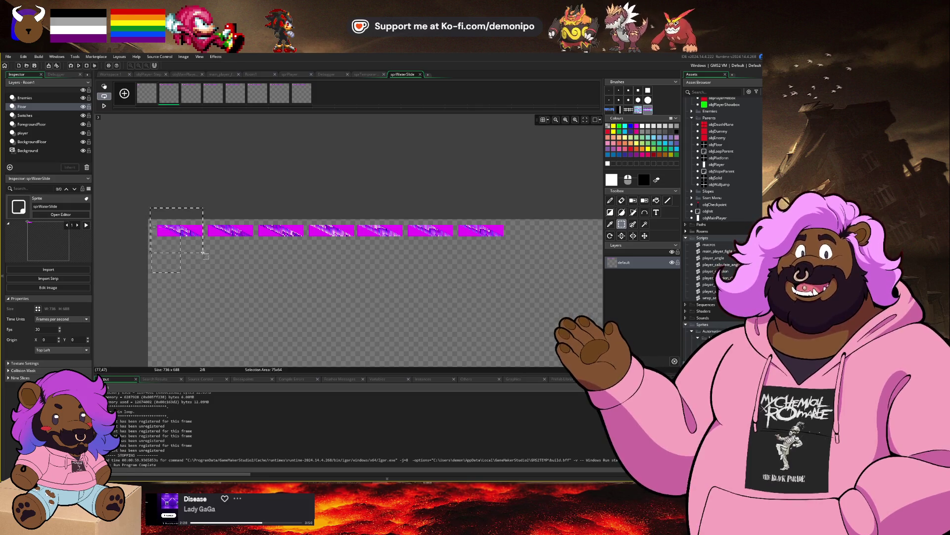
pyautogui.press('Delete')
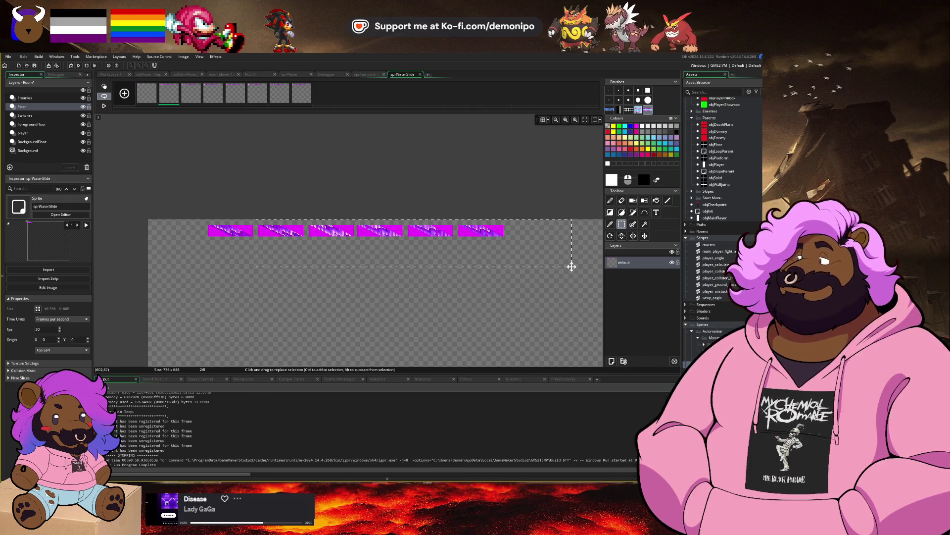
# Erase the surrounding tiles on frames 3 and 4, leaving one tile each.
pyautogui.click(193, 97)
pyautogui.moveTo(144, 222)
pyautogui.mouseDown()
pyautogui.moveTo(254, 262)
pyautogui.moveTo(265, 257)
pyautogui.mouseUp()
pyautogui.press('Delete')
pyautogui.moveTo(309, 212)
pyautogui.mouseDown()
pyautogui.moveTo(403, 248)
pyautogui.moveTo(521, 276)
pyautogui.mouseUp()
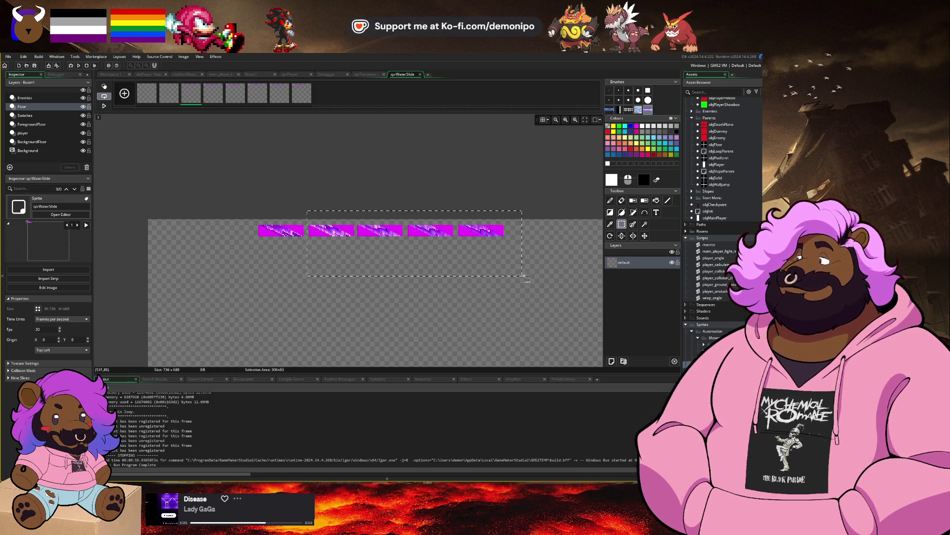
pyautogui.press('Delete')
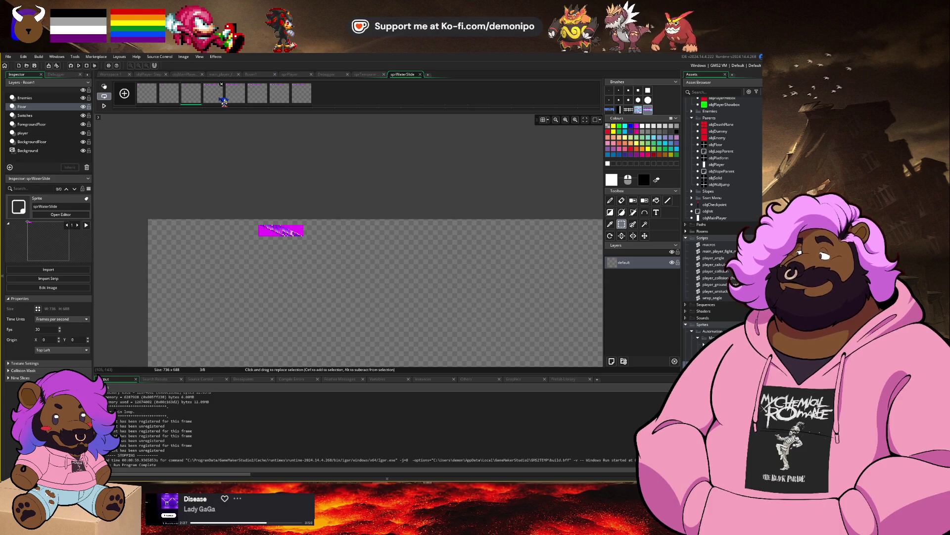
pyautogui.click(222, 99)
pyautogui.moveTo(308, 218)
pyautogui.mouseDown()
pyautogui.moveTo(202, 261)
pyautogui.moveTo(148, 262)
pyautogui.mouseUp()
pyautogui.press('Delete')
pyautogui.moveTo(356, 218)
pyautogui.mouseDown()
pyautogui.moveTo(435, 267)
pyautogui.moveTo(511, 274)
pyautogui.mouseUp()
pyautogui.press('Delete')
# Clear frame 5 down to a single tile, comparing its position with frames 3 and 4.
pyautogui.click(242, 102)
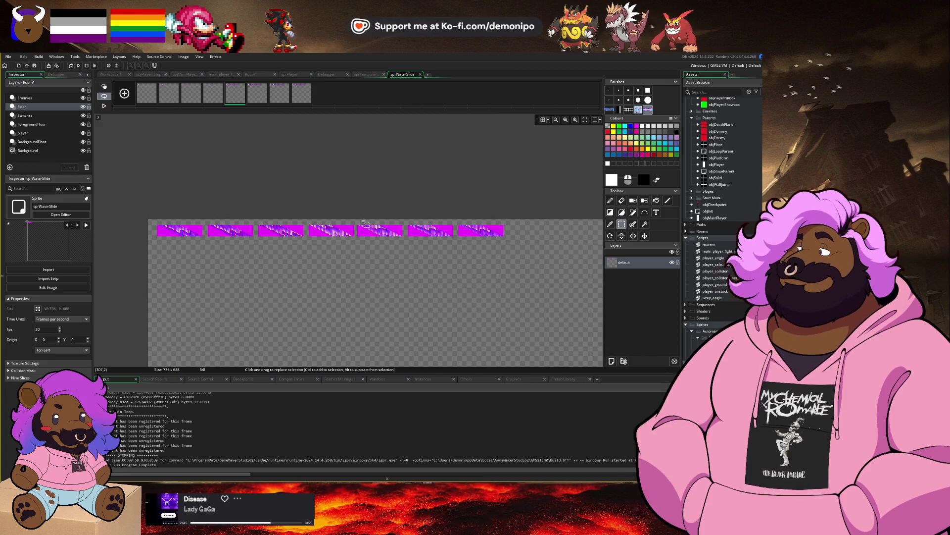
pyautogui.moveTo(356, 216); pyautogui.dragTo(346, 243)
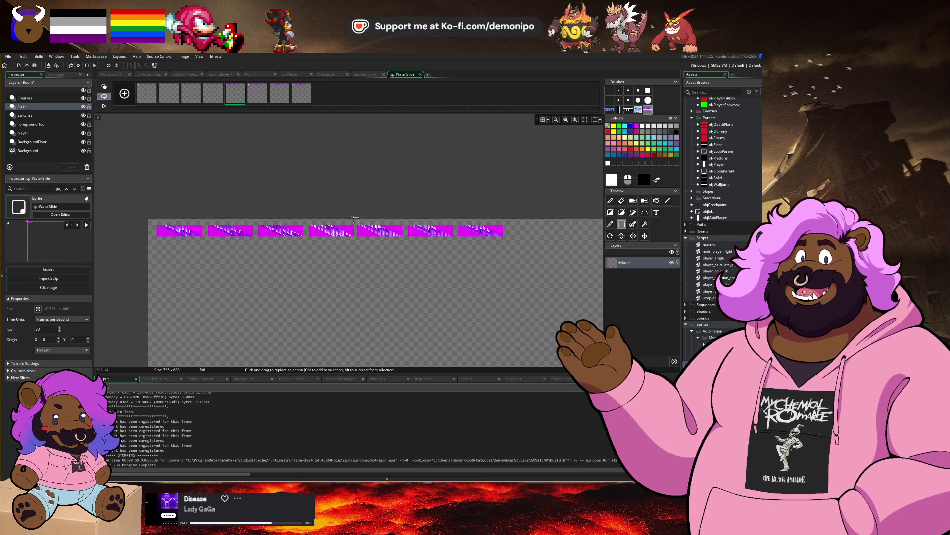
pyautogui.moveTo(135, 201)
pyautogui.mouseDown()
pyautogui.moveTo(343, 293)
pyautogui.moveTo(384, 292)
pyautogui.moveTo(354, 297)
pyautogui.mouseUp()
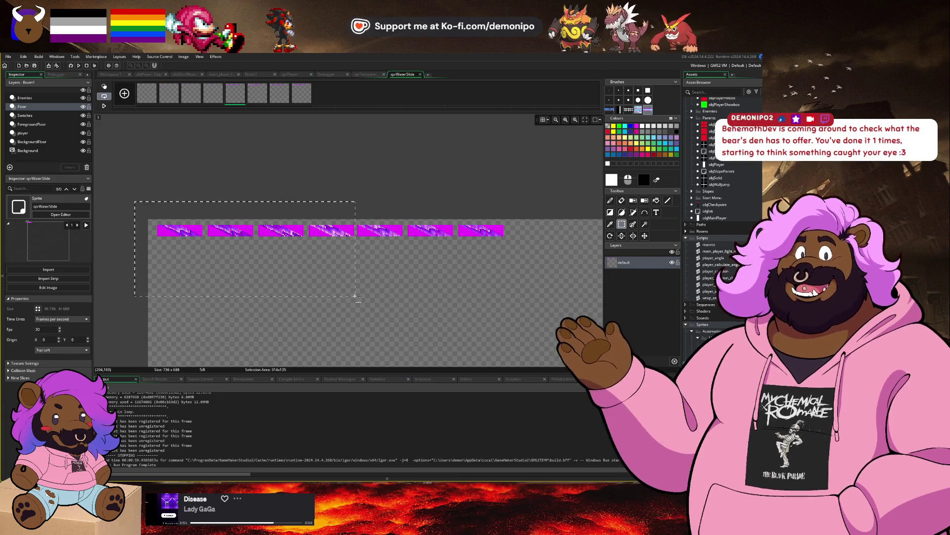
pyautogui.press('Delete')
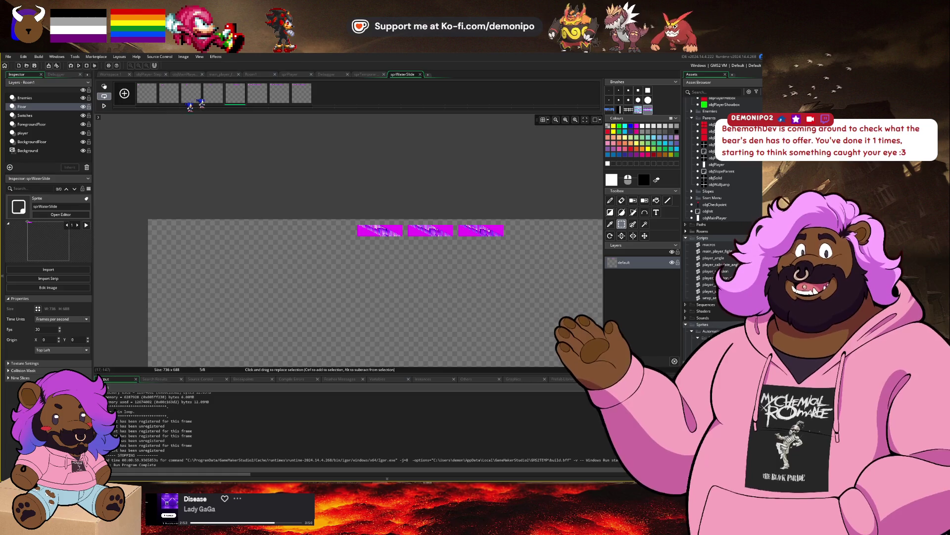
pyautogui.click(257, 100)
pyautogui.click(197, 96)
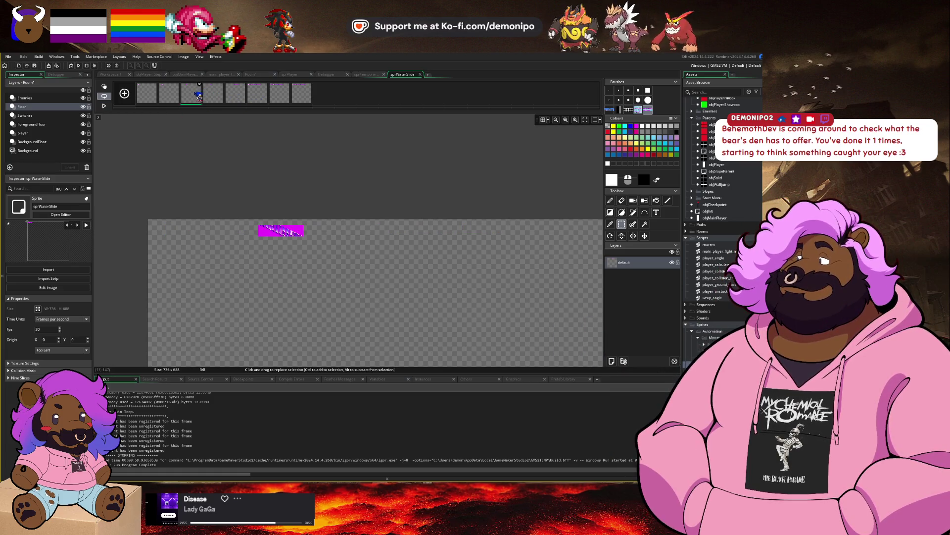
pyautogui.click(213, 94)
pyautogui.click(235, 94)
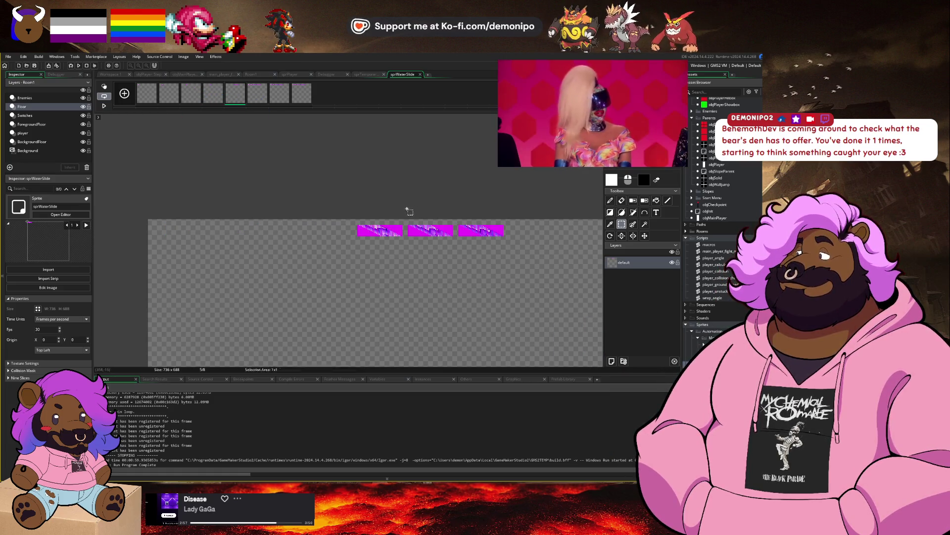
pyautogui.moveTo(407, 208); pyautogui.dragTo(497, 250)
pyautogui.press('Delete')
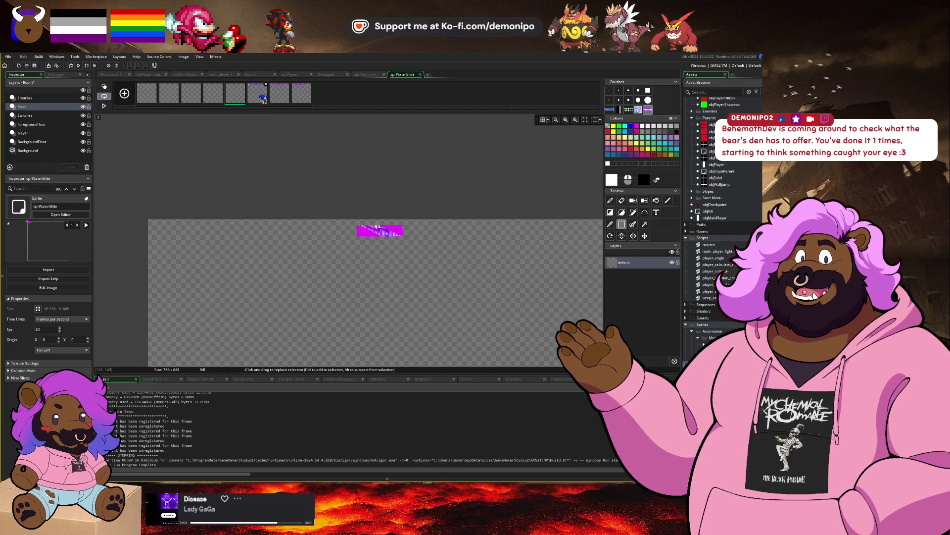
pyautogui.click(222, 99)
pyautogui.click(174, 99)
pyautogui.click(196, 100)
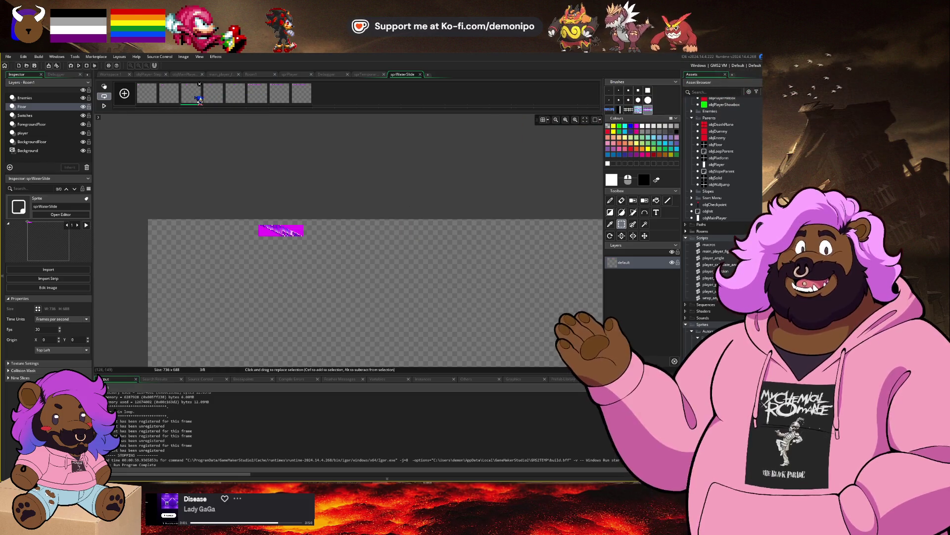
pyautogui.click(214, 99)
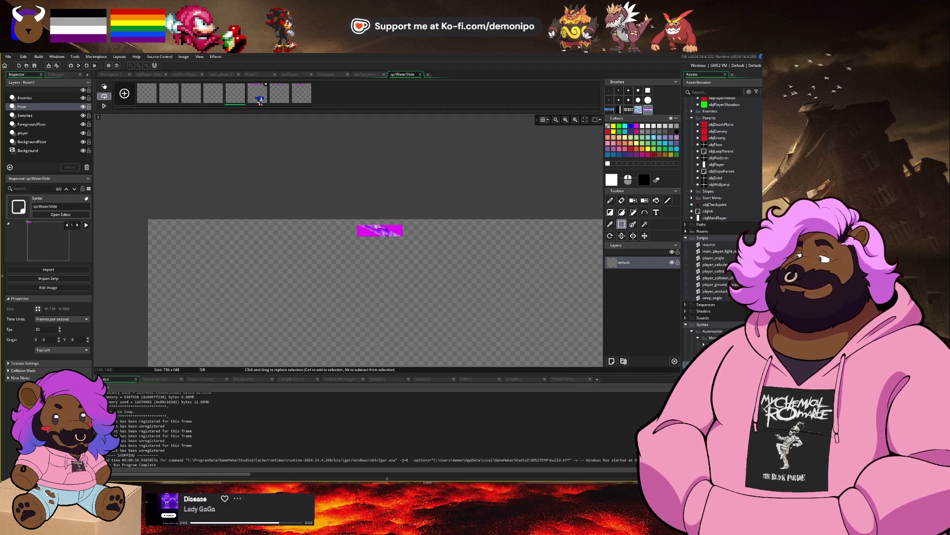
# Erase the extra strips on frame 6, keeping just one.
pyautogui.click(262, 100)
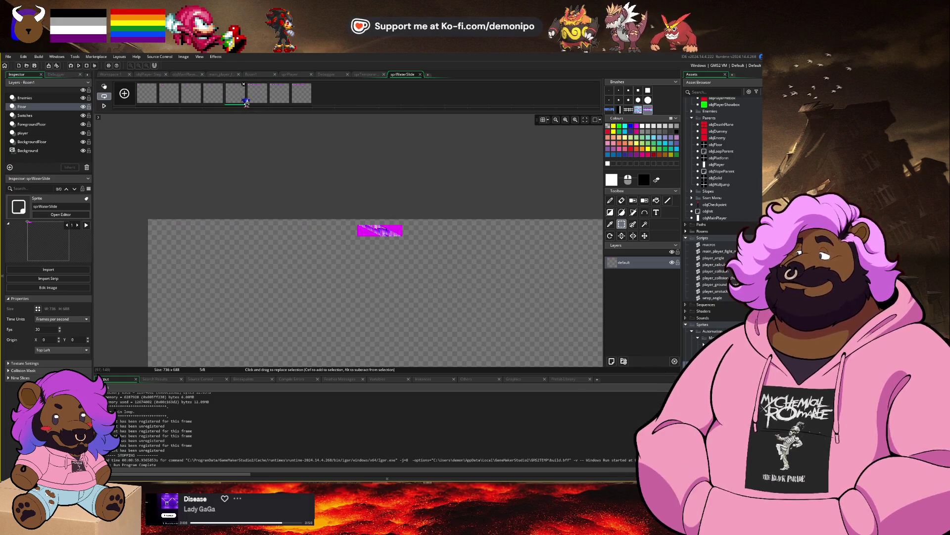
pyautogui.moveTo(403, 218)
pyautogui.mouseDown()
pyautogui.moveTo(322, 258)
pyautogui.moveTo(151, 248)
pyautogui.mouseUp()
pyautogui.press('Delete')
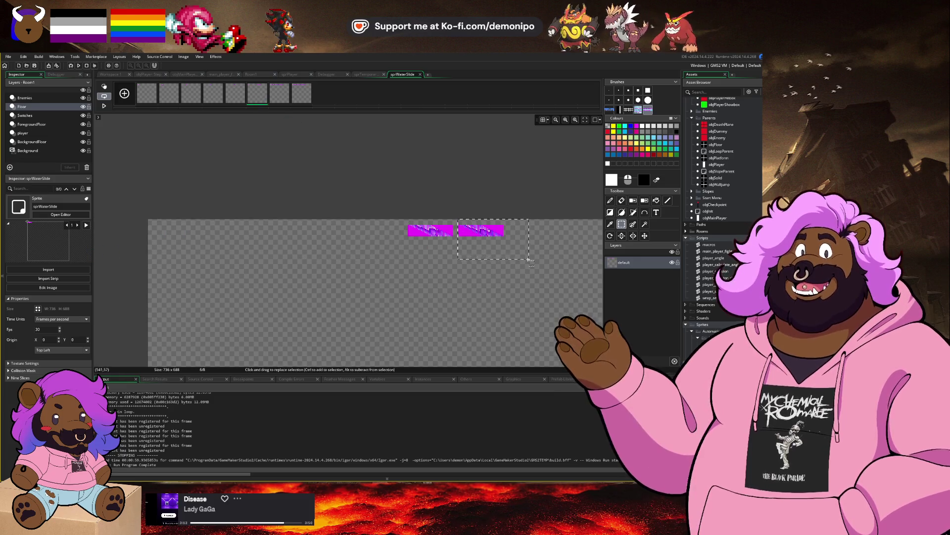
pyautogui.moveTo(526, 257); pyautogui.dragTo(455, 217)
pyautogui.press('Delete')
# Delete frame 7 and reduce the last frame to its rightmost strip.
pyautogui.click(288, 99)
pyautogui.press('Delete')
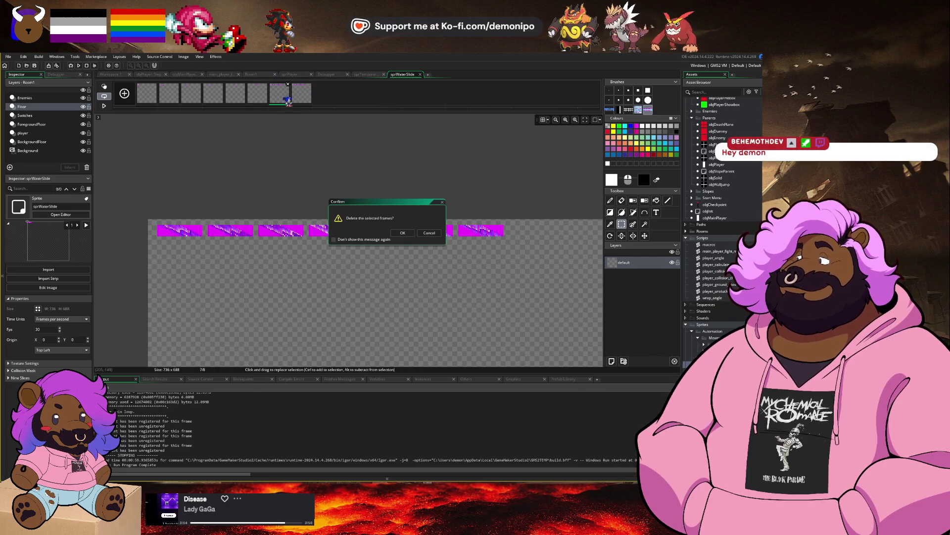
pyautogui.click(406, 233)
pyautogui.moveTo(456, 216)
pyautogui.mouseDown()
pyautogui.moveTo(308, 259)
pyautogui.moveTo(124, 245)
pyautogui.mouseUp()
pyautogui.press('Delete')
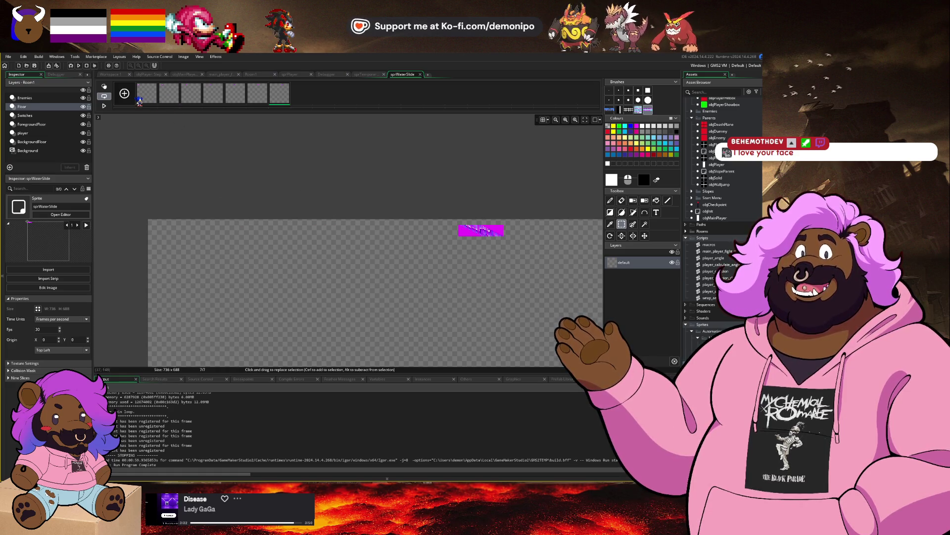
pyautogui.click(144, 101)
# Move frame 1's slide piece to the canvas top-left and delete its magenta background.
pyautogui.scroll(5, 140, 230)
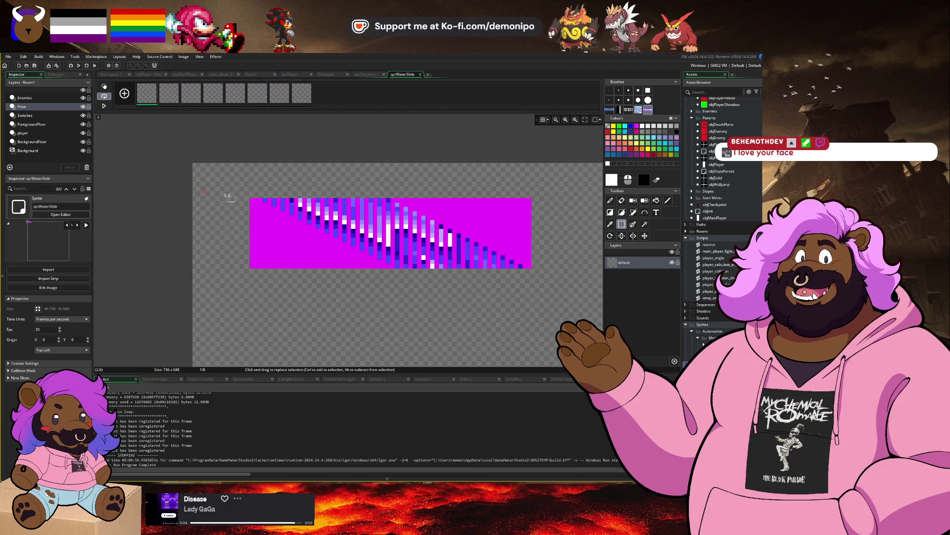
pyautogui.moveTo(236, 184)
pyautogui.mouseDown()
pyautogui.moveTo(545, 277)
pyautogui.moveTo(561, 295)
pyautogui.mouseUp()
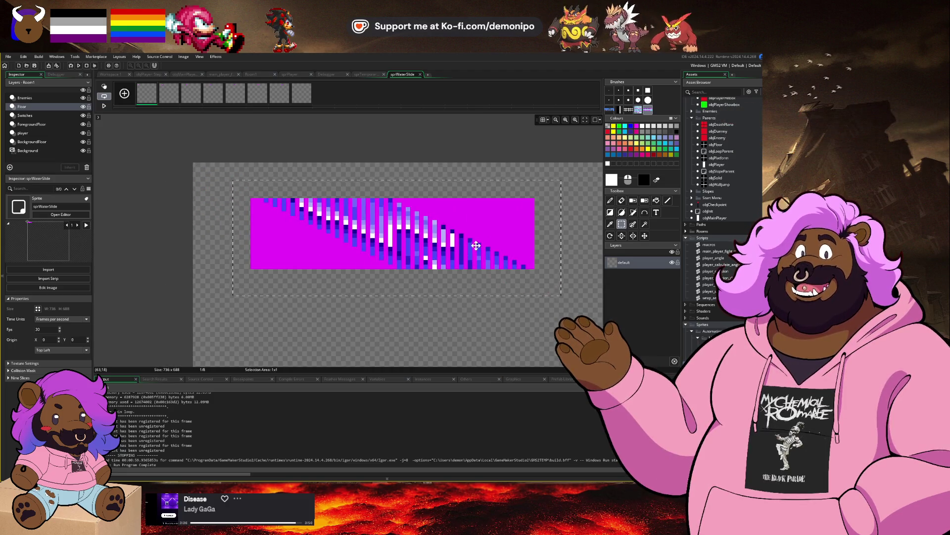
pyautogui.moveTo(472, 240); pyautogui.dragTo(414, 216)
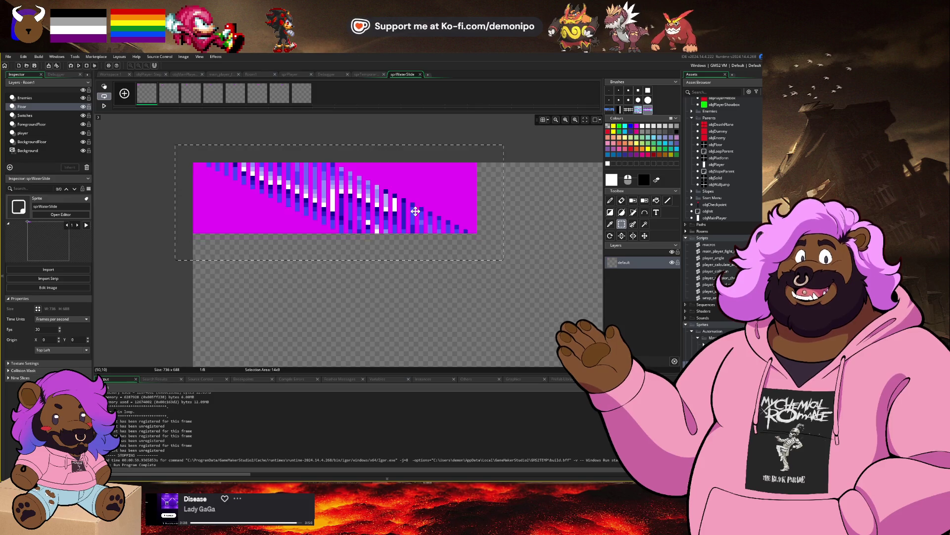
pyautogui.click(391, 298)
pyautogui.press('w')
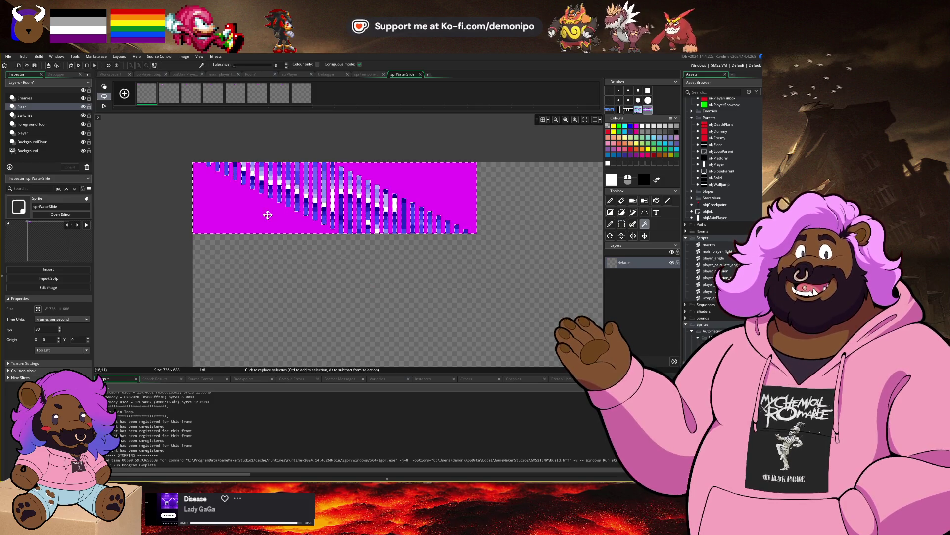
pyautogui.click(268, 217)
pyautogui.press('Delete')
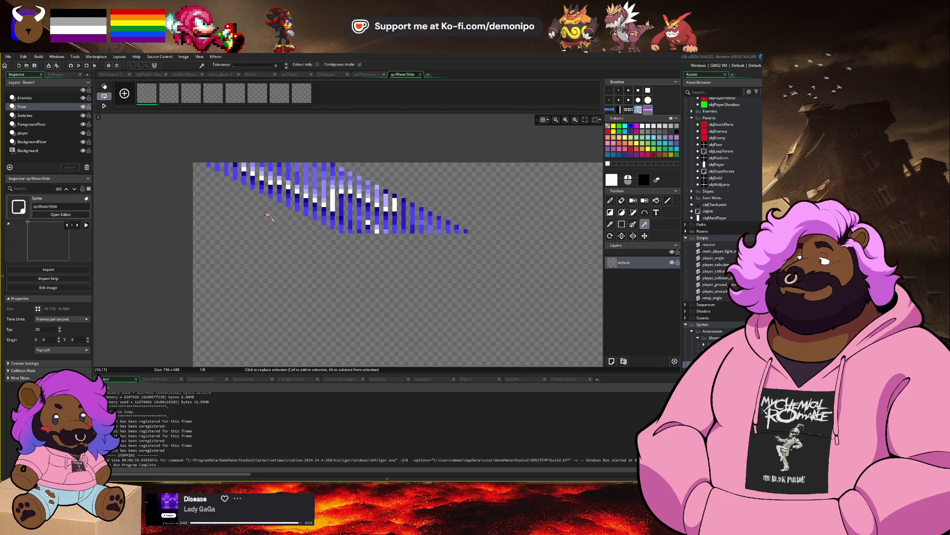
# On frame 2, move the stripe piece to the top-left corner and erase its magenta.
pyautogui.click(169, 93)
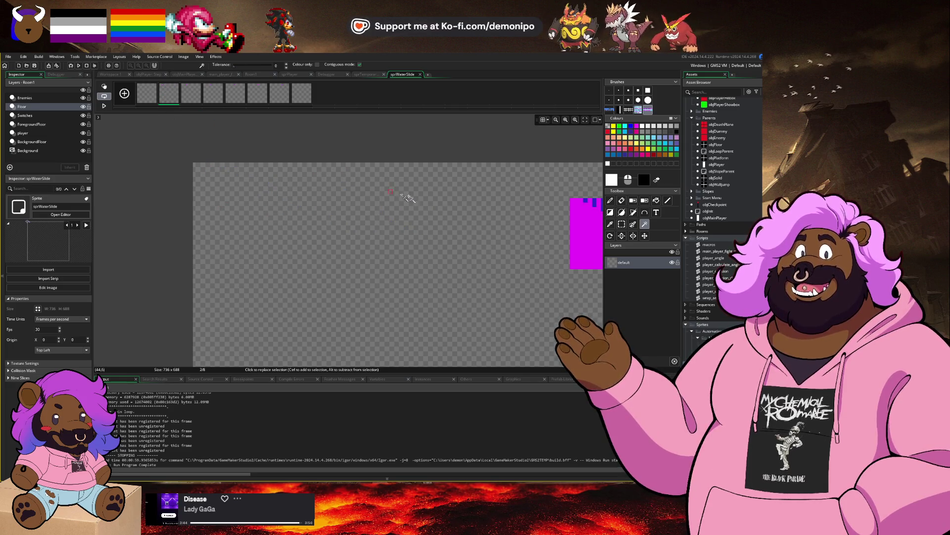
pyautogui.scroll(-2, 414, 227)
pyautogui.press('s')
pyautogui.moveTo(308, 191); pyautogui.dragTo(558, 295)
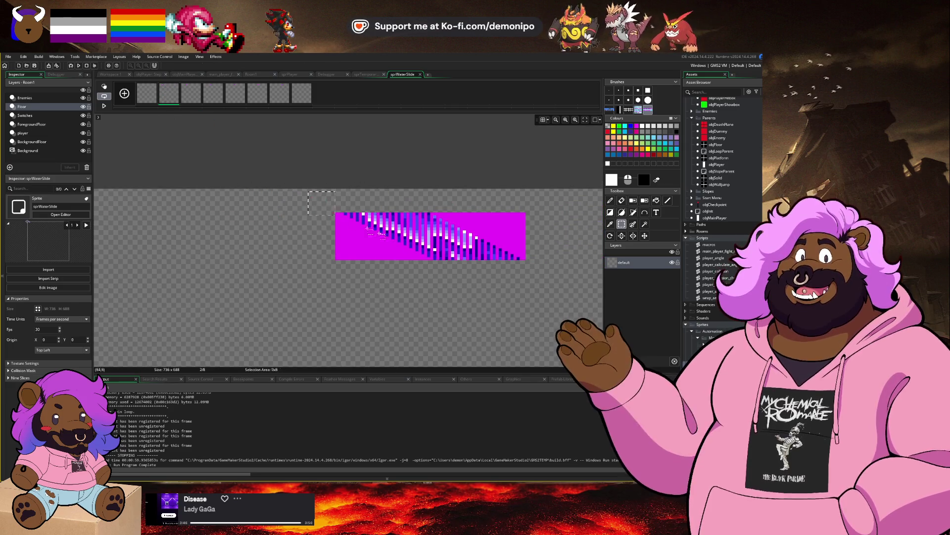
pyautogui.moveTo(313, 252)
pyautogui.mouseDown()
pyautogui.moveTo(526, 265)
pyautogui.moveTo(320, 266)
pyautogui.moveTo(274, 244)
pyautogui.mouseUp()
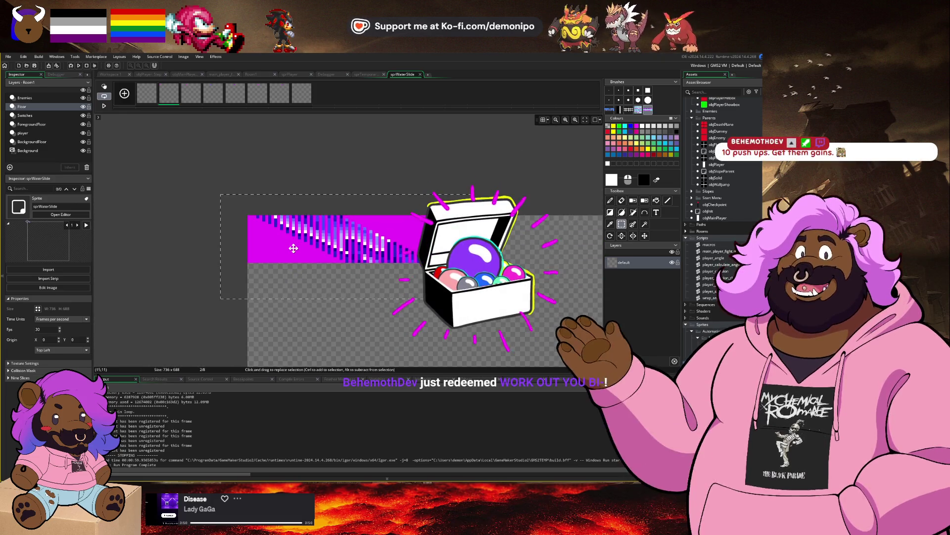
pyautogui.press('w')
pyautogui.click(274, 248)
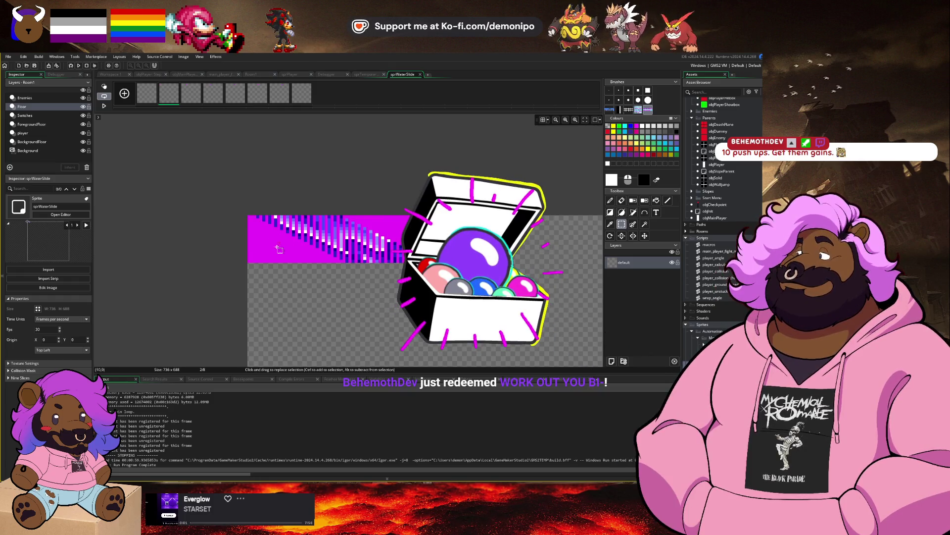
pyautogui.press('Delete')
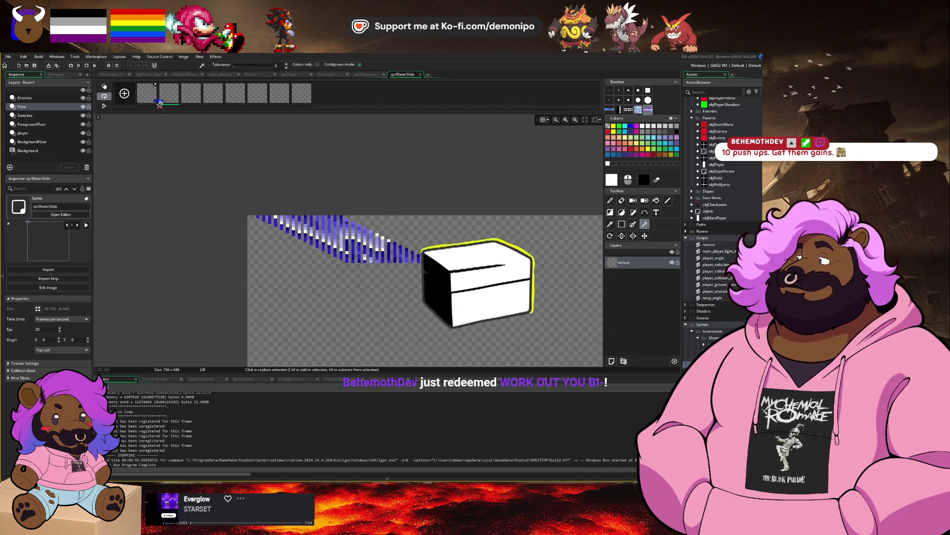
# Erase the magenta background from the slide piece on frame 3.
pyautogui.click(147, 94)
pyautogui.click(191, 94)
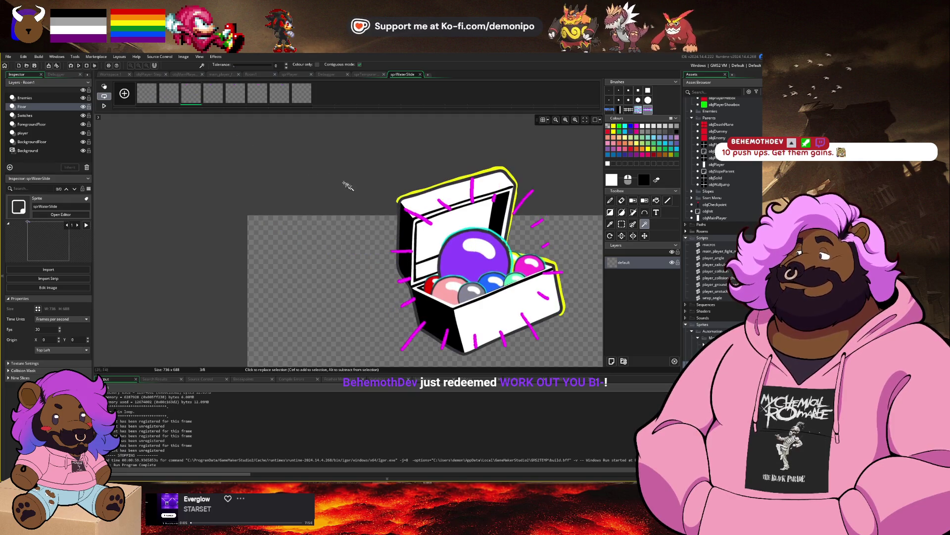
pyautogui.scroll(3, 368, 212)
pyautogui.press('s')
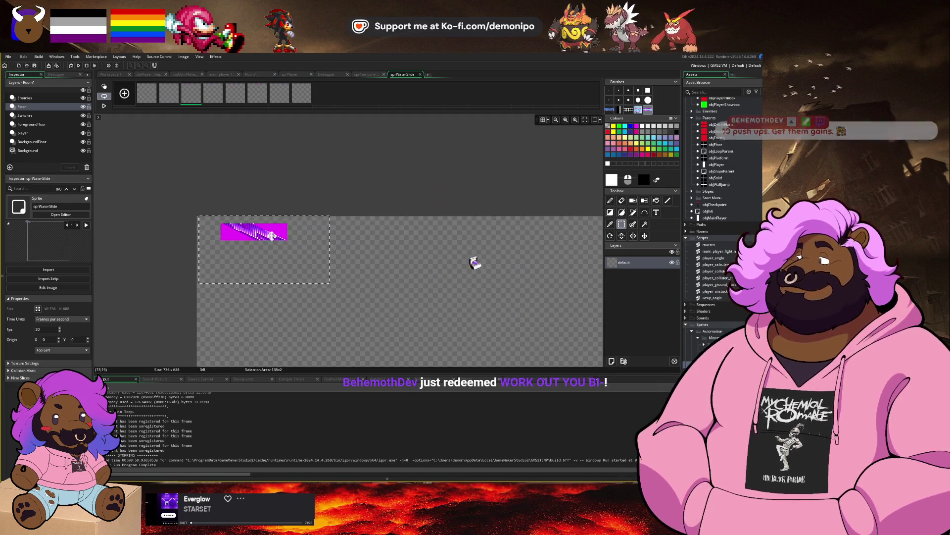
pyautogui.scroll(5, 250, 231)
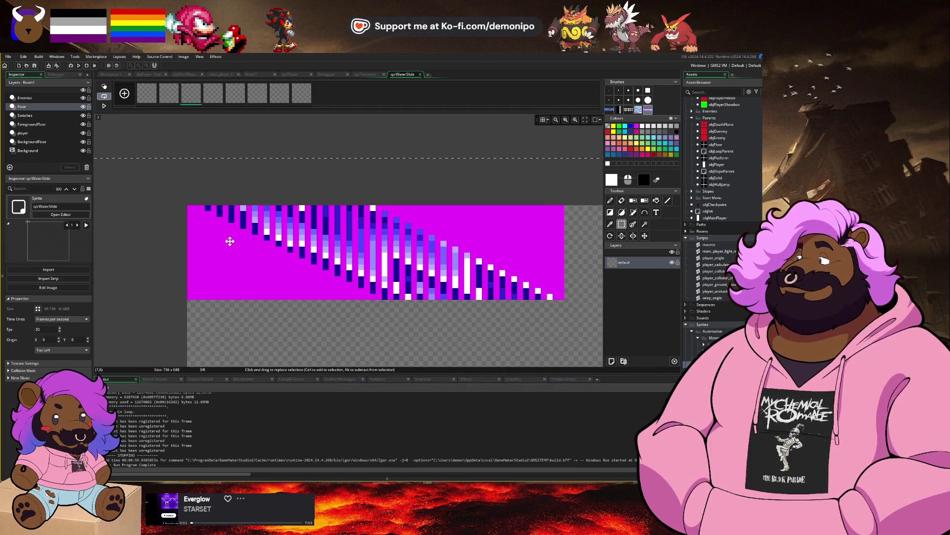
pyautogui.press('w')
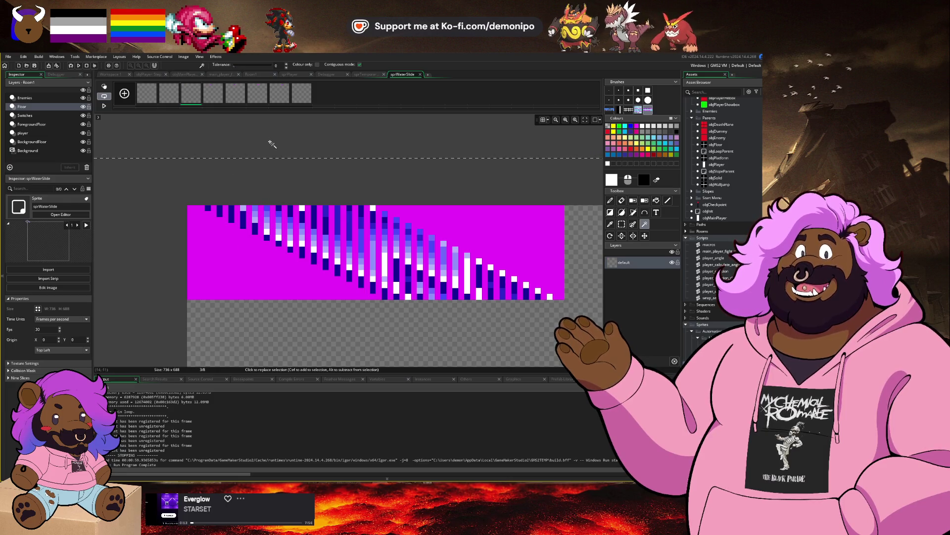
pyautogui.click(236, 270)
pyautogui.press('Delete')
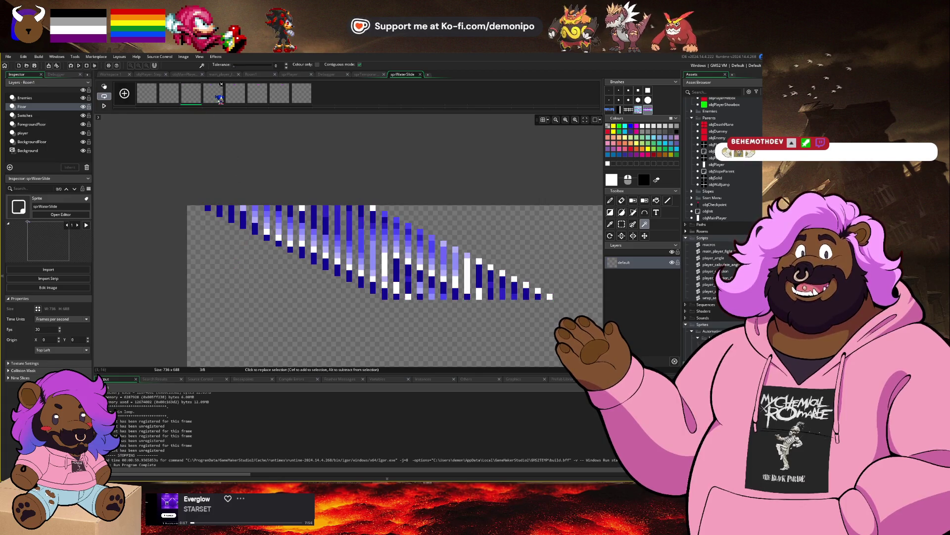
# Shift frame 4's striped piece left, nudge it up one pixel, and delete its magenta.
pyautogui.click(220, 96)
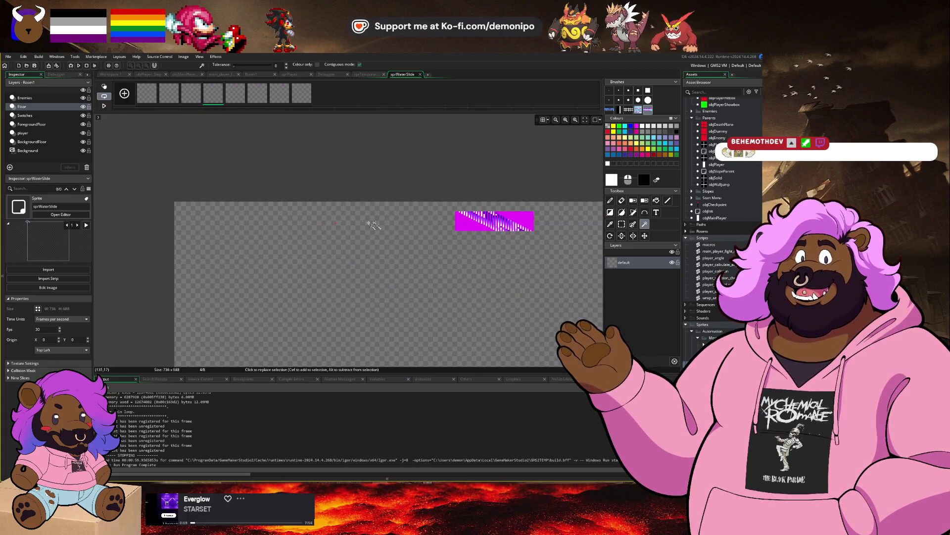
pyautogui.press('s')
pyautogui.moveTo(441, 200)
pyautogui.mouseDown()
pyautogui.moveTo(553, 253)
pyautogui.moveTo(347, 205)
pyautogui.moveTo(184, 205)
pyautogui.mouseUp()
pyautogui.scroll(5, 185, 206)
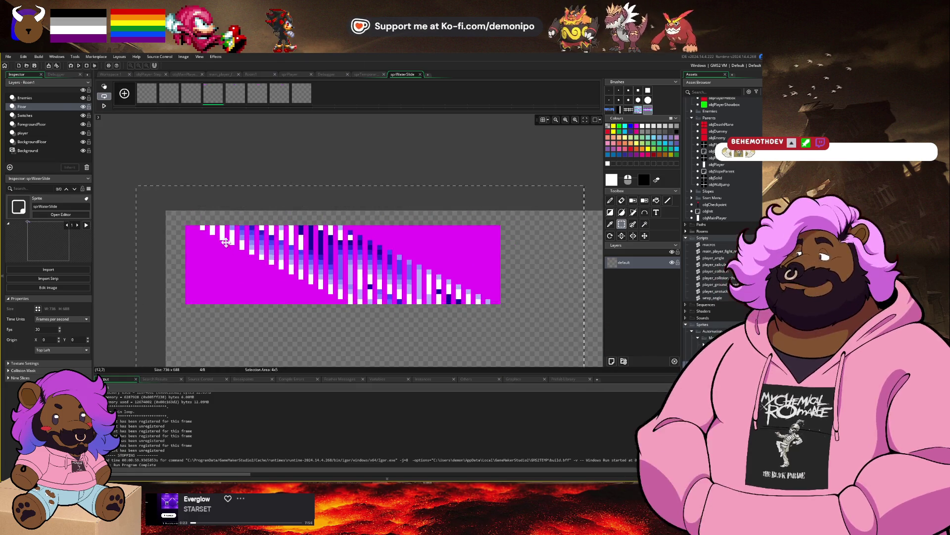
pyautogui.press('Up')
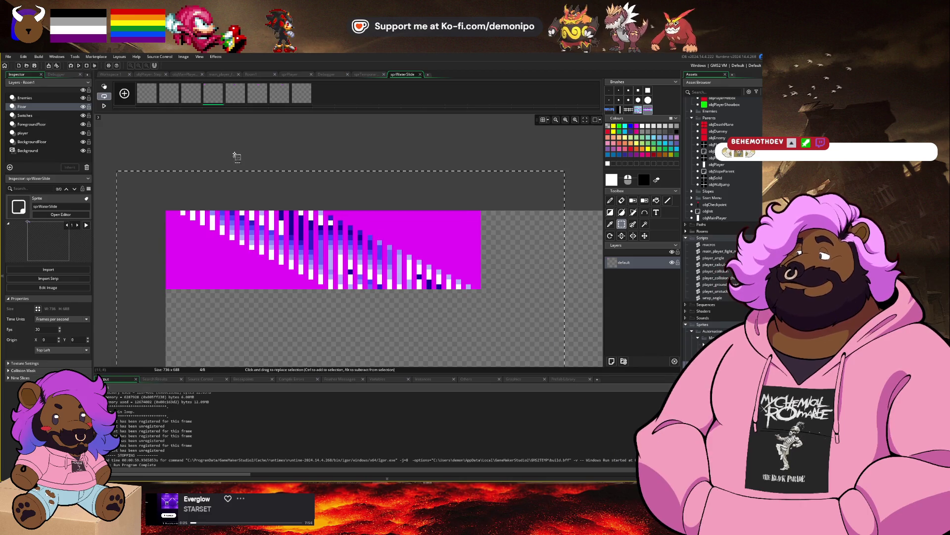
pyautogui.press('w')
pyautogui.click(208, 257)
pyautogui.press('Delete')
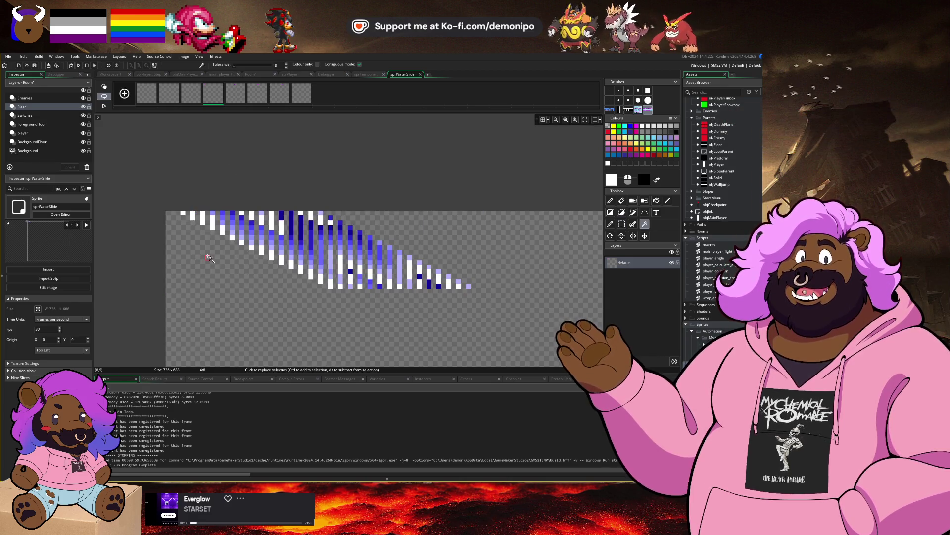
# Move frame 5's strip to the top-left and delete its magenta background.
pyautogui.click(235, 94)
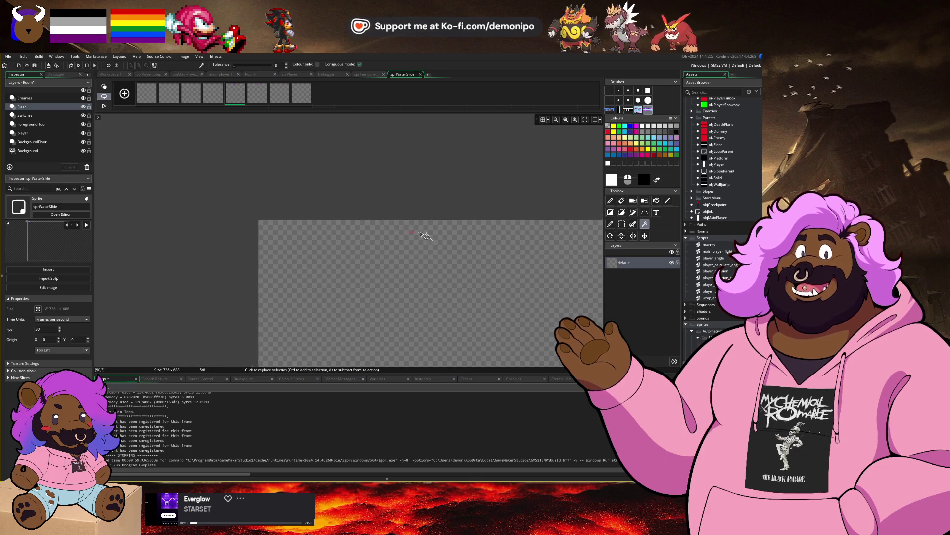
pyautogui.moveTo(468, 254)
pyautogui.mouseDown()
pyautogui.moveTo(314, 259)
pyautogui.moveTo(439, 286)
pyautogui.mouseUp()
pyautogui.press('s')
pyautogui.moveTo(394, 259)
pyautogui.mouseDown()
pyautogui.moveTo(206, 271)
pyautogui.moveTo(189, 257)
pyautogui.moveTo(218, 246)
pyautogui.moveTo(211, 239)
pyautogui.mouseUp()
pyautogui.scroll(5, 166, 253)
pyautogui.press('w')
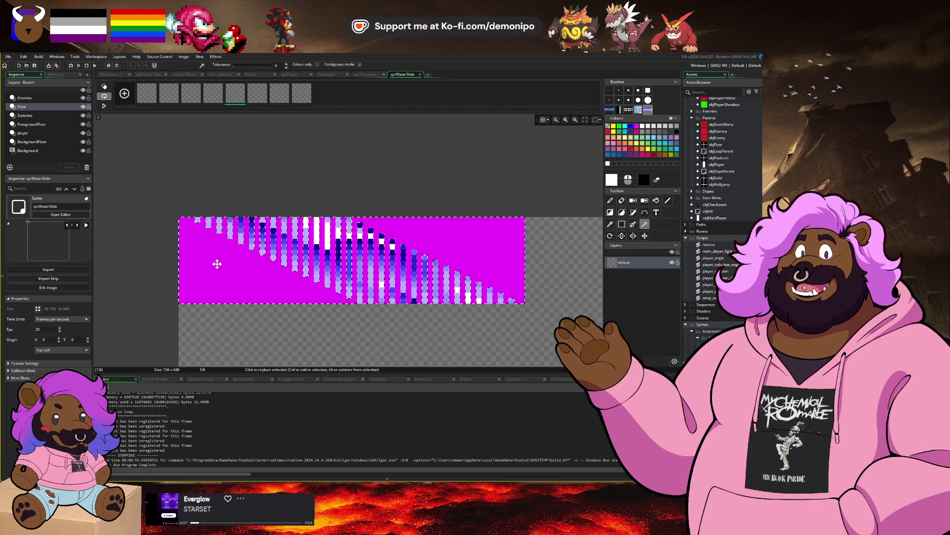
pyautogui.click(218, 265)
pyautogui.press('Delete')
# Move frame 6's striped piece to the canvas top-left corner and remove its magenta.
pyautogui.scroll(-5, 325, 218)
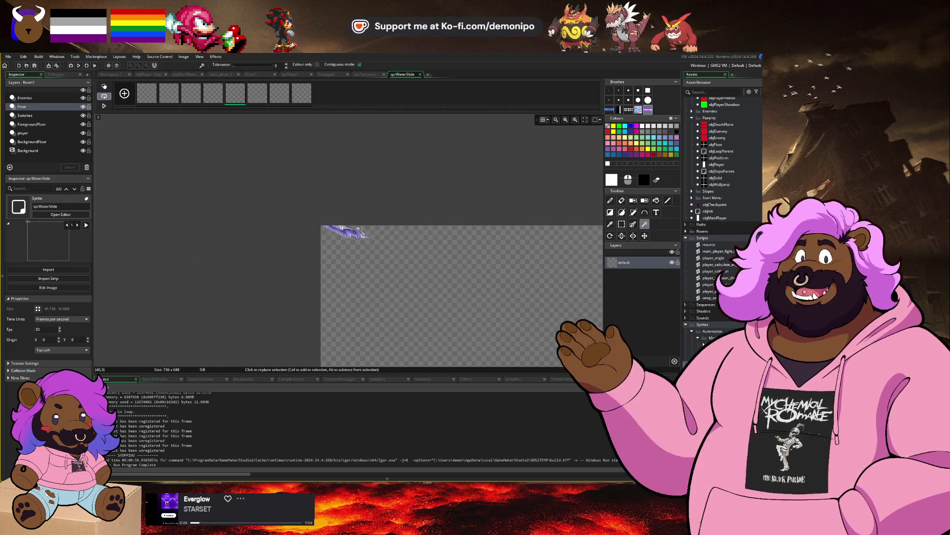
pyautogui.click(257, 94)
pyautogui.hscroll(5, 255, 212)
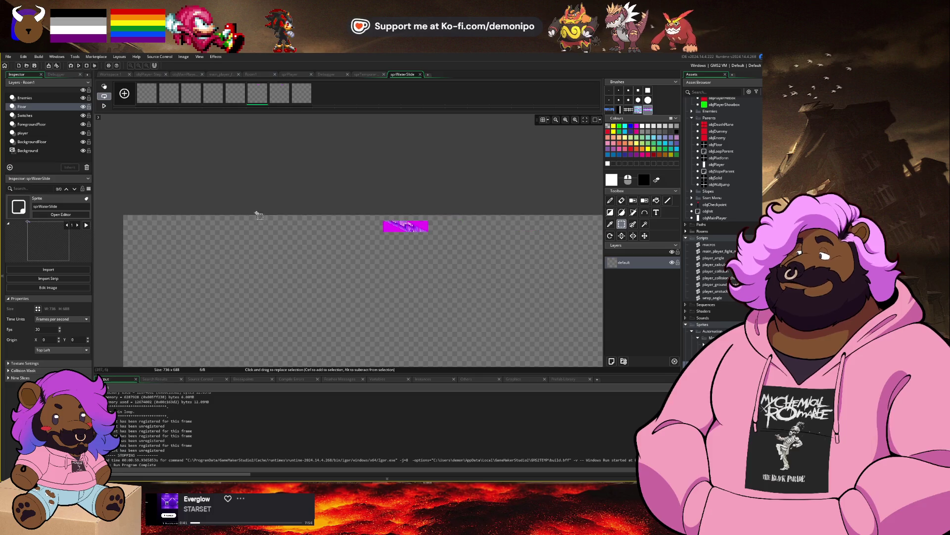
pyautogui.press('s')
pyautogui.moveTo(333, 217); pyautogui.dragTo(461, 263)
pyautogui.moveTo(384, 233)
pyautogui.mouseDown()
pyautogui.moveTo(256, 241)
pyautogui.moveTo(128, 226)
pyautogui.mouseUp()
pyautogui.scroll(4, 133, 212)
pyautogui.scroll(2, 143, 218)
pyautogui.hscroll(-3, 198, 235)
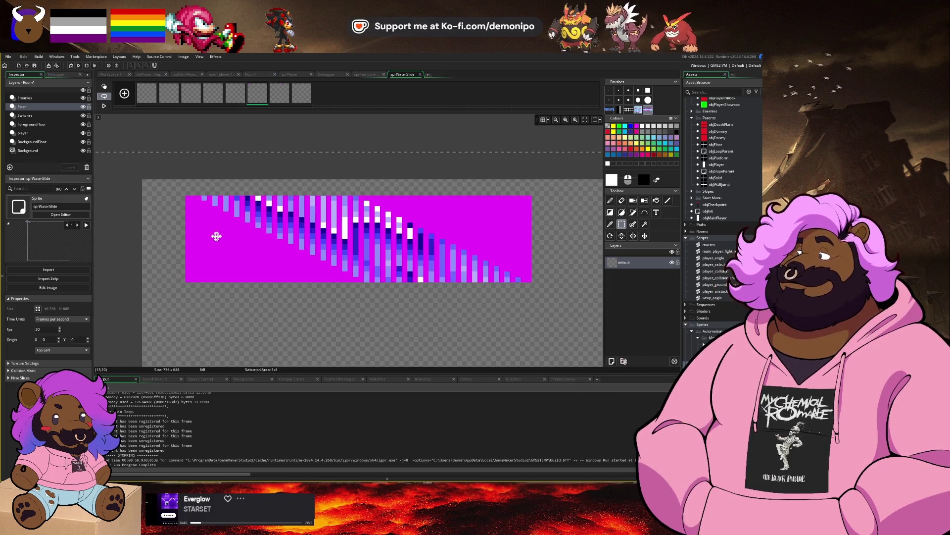
pyautogui.moveTo(215, 236); pyautogui.dragTo(169, 223)
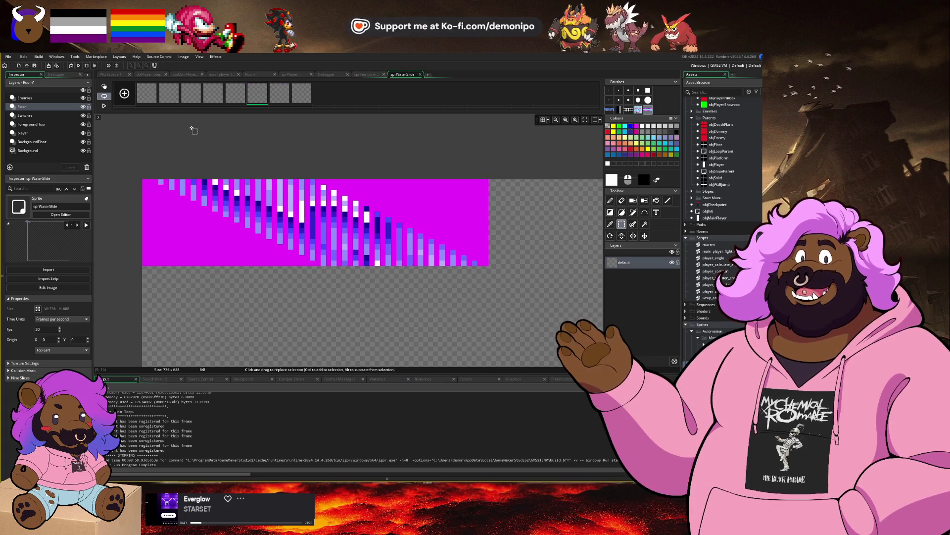
pyautogui.press('w')
pyautogui.click(180, 216)
pyautogui.press('Delete')
# Paste the striped piece onto frame 7, align it top-left, and delete its magenta background.
pyautogui.click(280, 93)
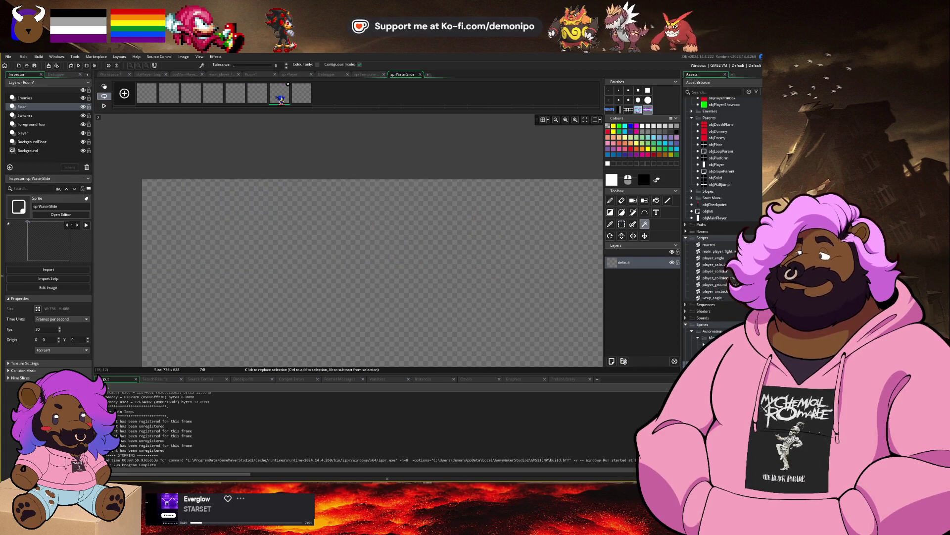
pyautogui.press('s')
pyautogui.scroll(-3, 483, 257)
pyautogui.scroll(3, 482, 258)
pyautogui.hotkey('ctrl', 'v')
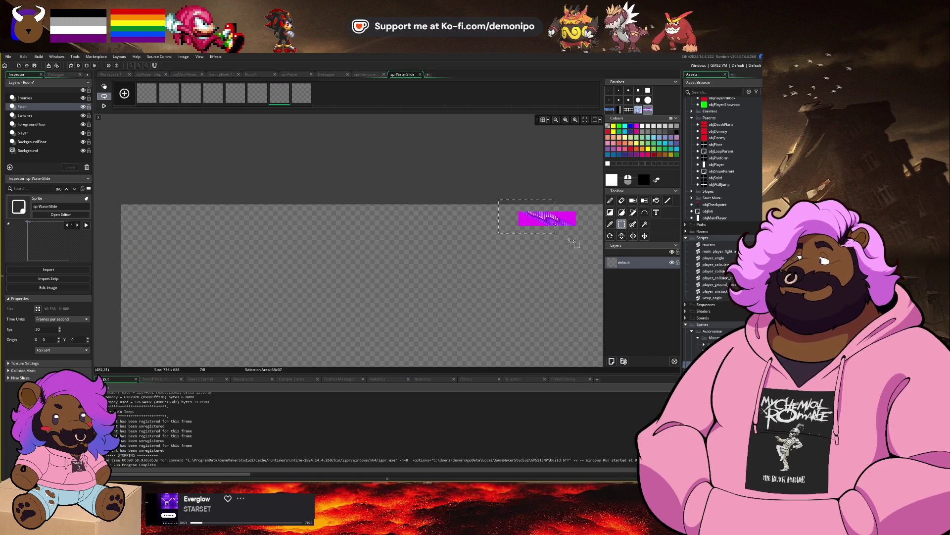
pyautogui.moveTo(547, 229); pyautogui.dragTo(153, 223)
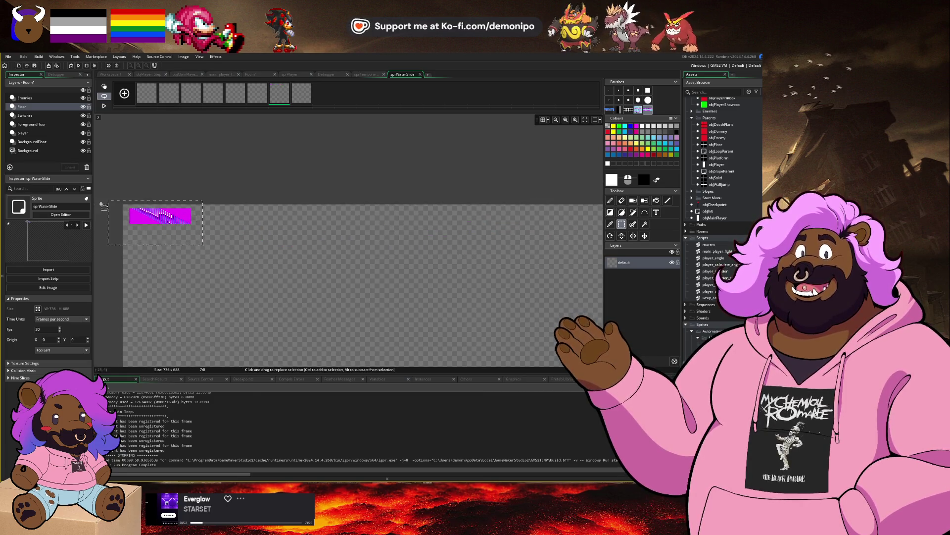
pyautogui.scroll(3, 200, 251)
pyautogui.moveTo(200, 251); pyautogui.dragTo(181, 234)
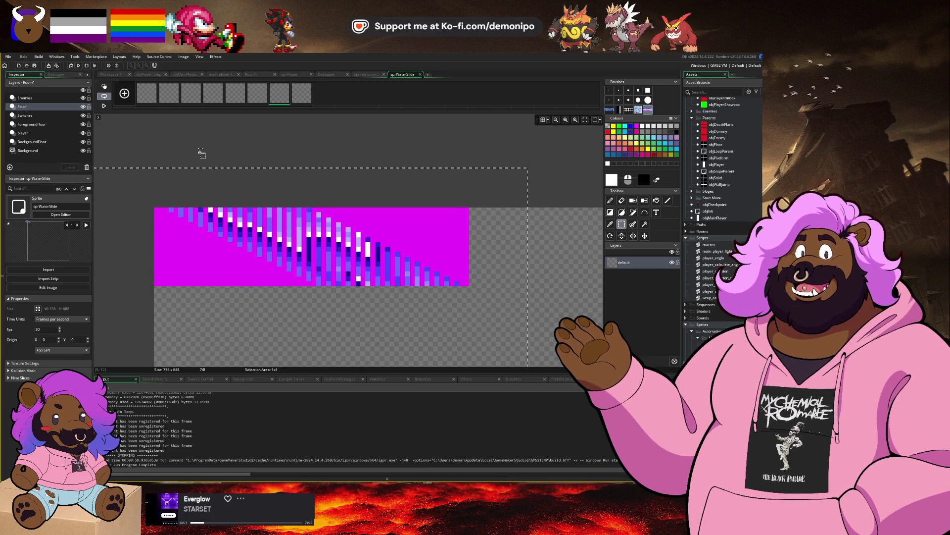
pyautogui.press('w')
pyautogui.click(197, 249)
pyautogui.press('Delete')
pyautogui.click(303, 97)
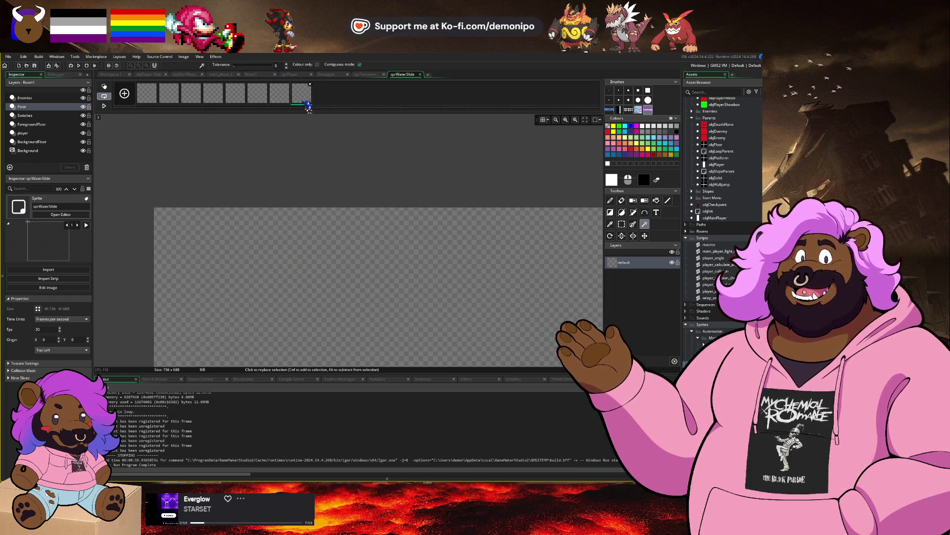
# Delete the empty eighth frame, leaving sprWaterSlide with seven frames.
pyautogui.press('s')
pyautogui.scroll(-3, 450, 239)
pyautogui.scroll(-2, 460, 257)
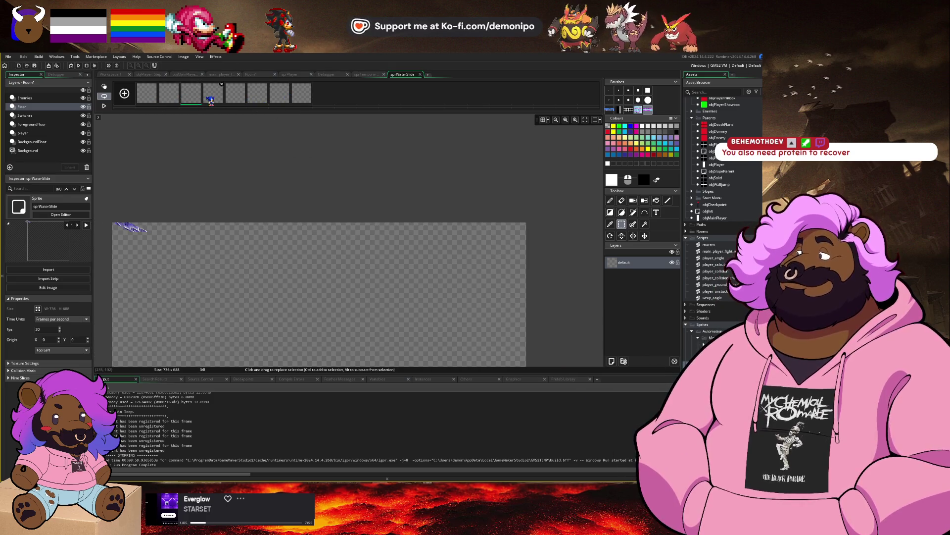
pyautogui.click(258, 96)
pyautogui.click(280, 101)
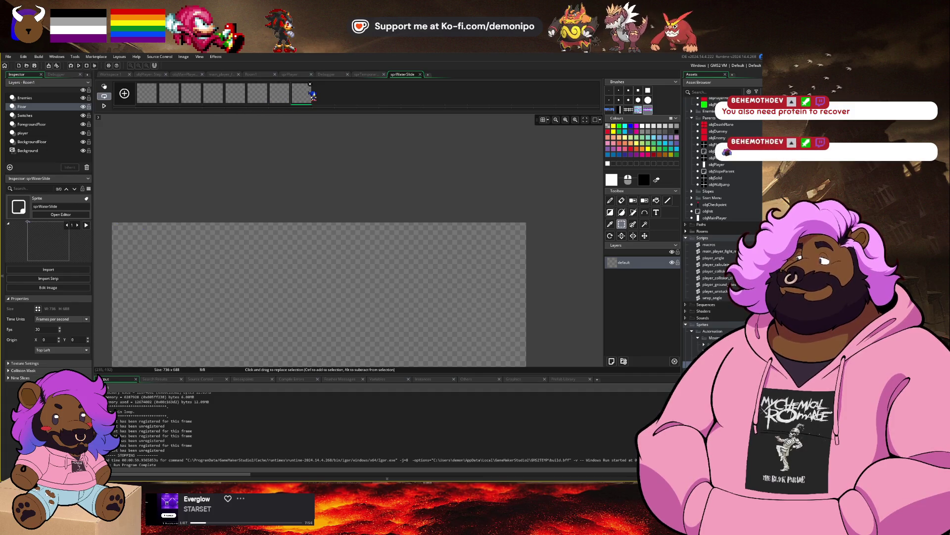
pyautogui.click(312, 84)
pyautogui.click(404, 235)
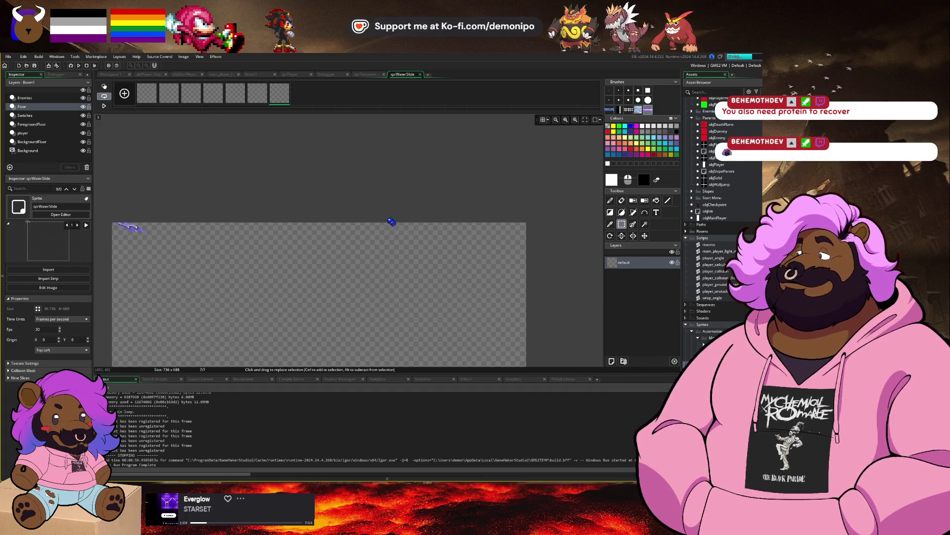
# Play the animation preview, then bring up the sprite's Resize Canvas settings.
pyautogui.press('space')
pyautogui.scroll(5, 216, 209)
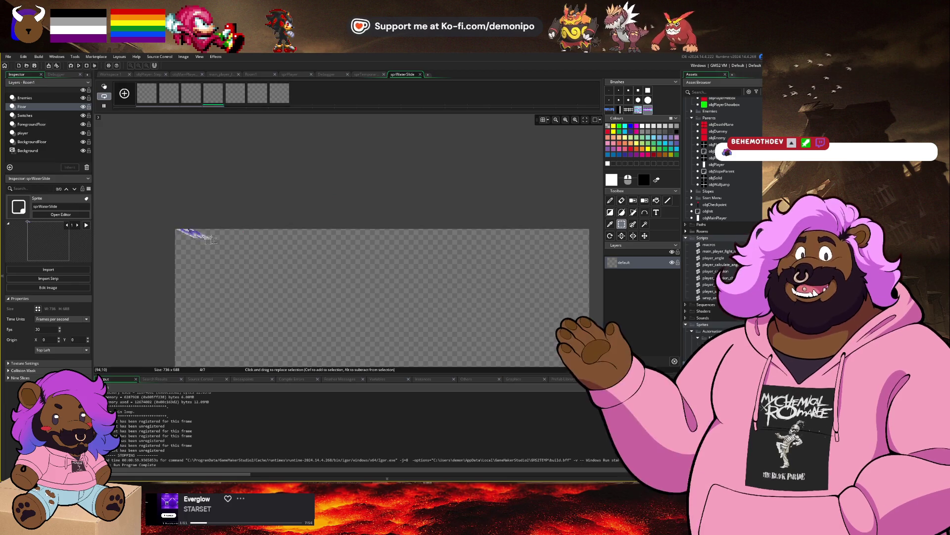
pyautogui.moveTo(175, 240); pyautogui.dragTo(199, 232)
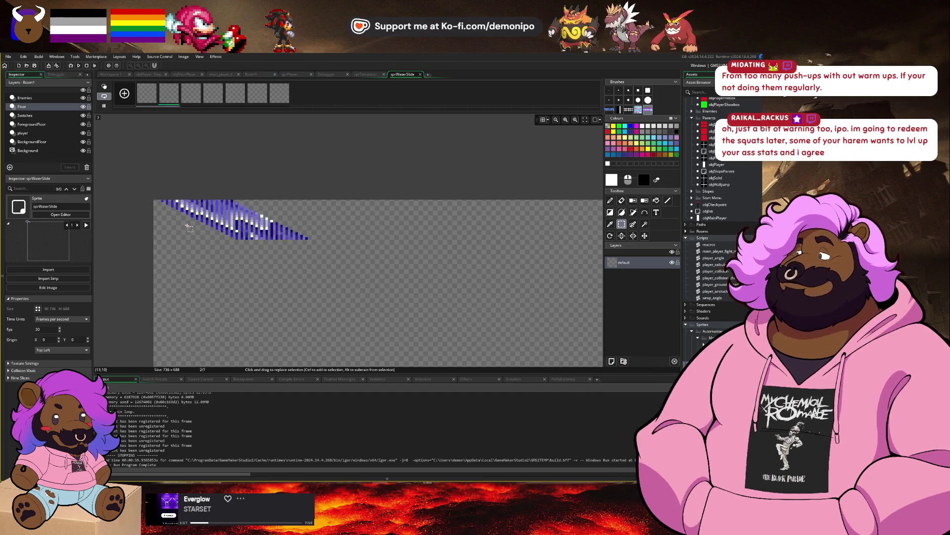
pyautogui.click(157, 204)
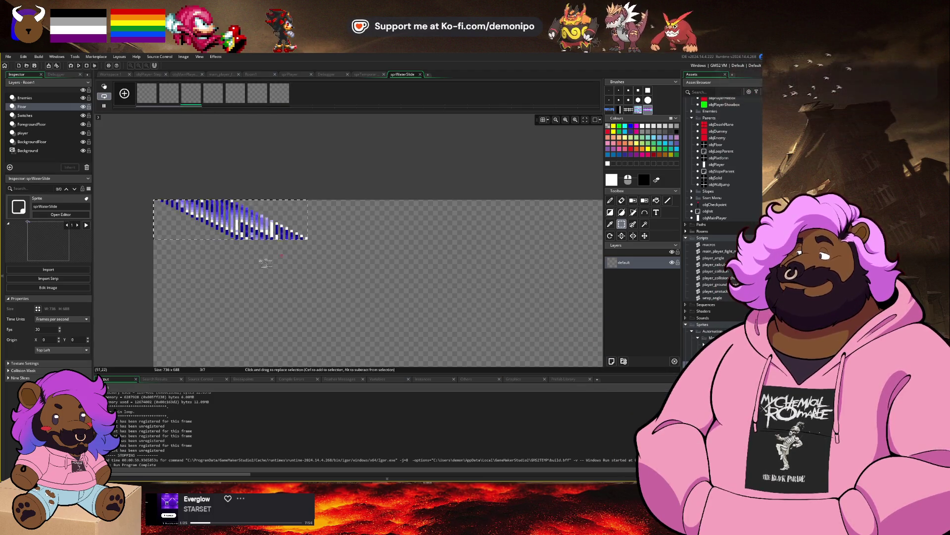
pyautogui.click(37, 308)
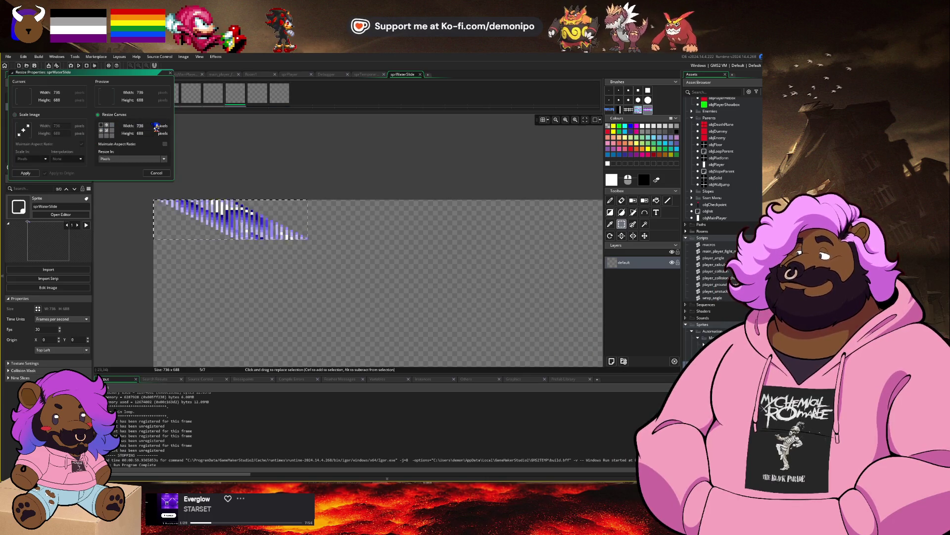
# Apply the 62 x 16 canvas size, then switch windows with Alt+Tab.
pyautogui.press('Return')
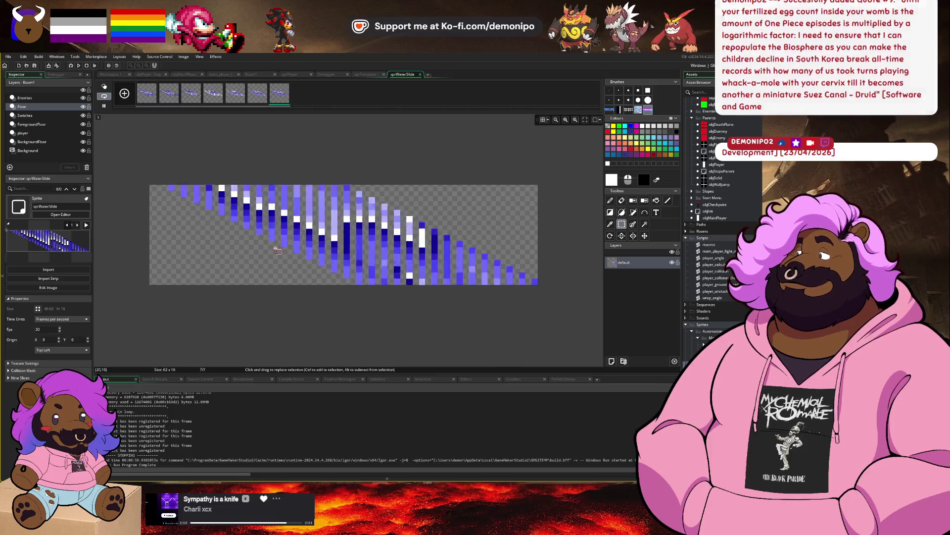
pyautogui.hotkey('alt', 'Tab')
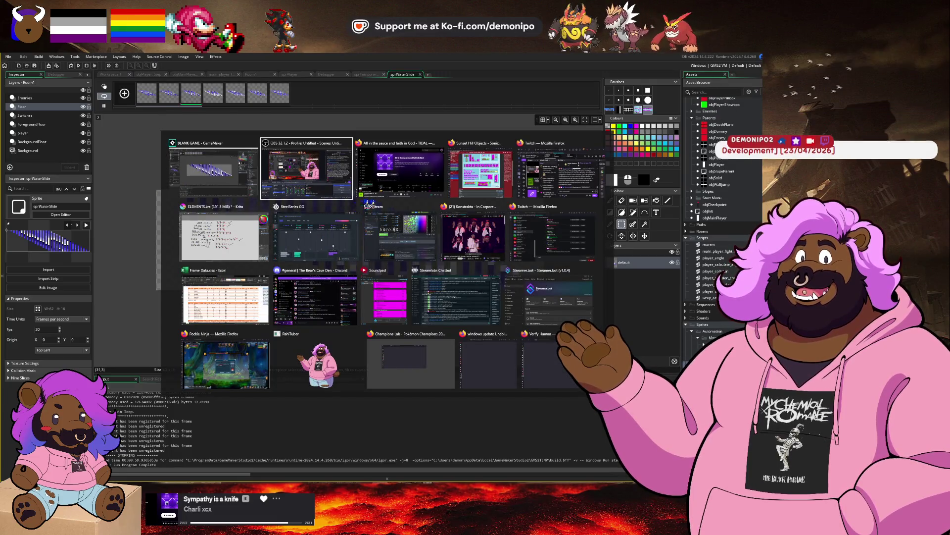
# Bring the browser forward and go to the Sega Genesis Sonic the Hedgehog 3 page.
pyautogui.click(480, 171)
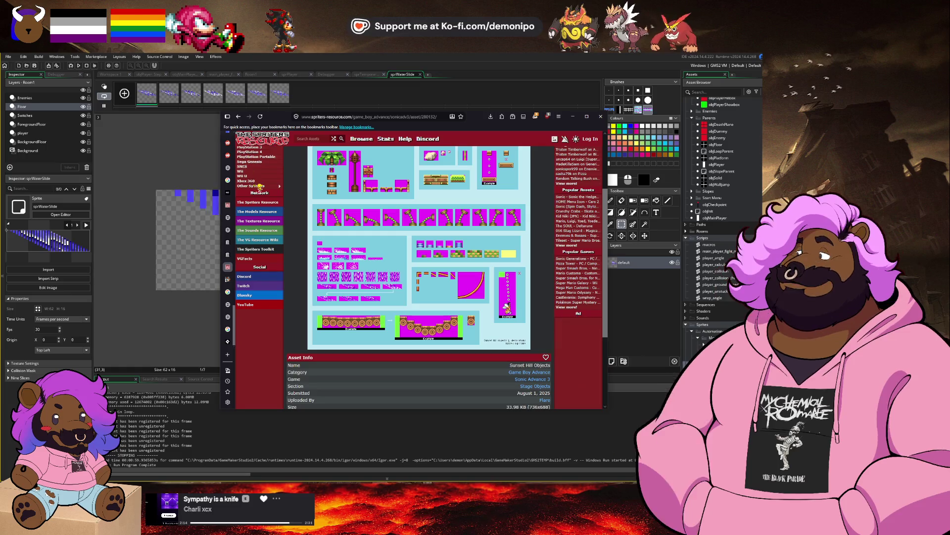
pyautogui.scroll(2, 283, 159)
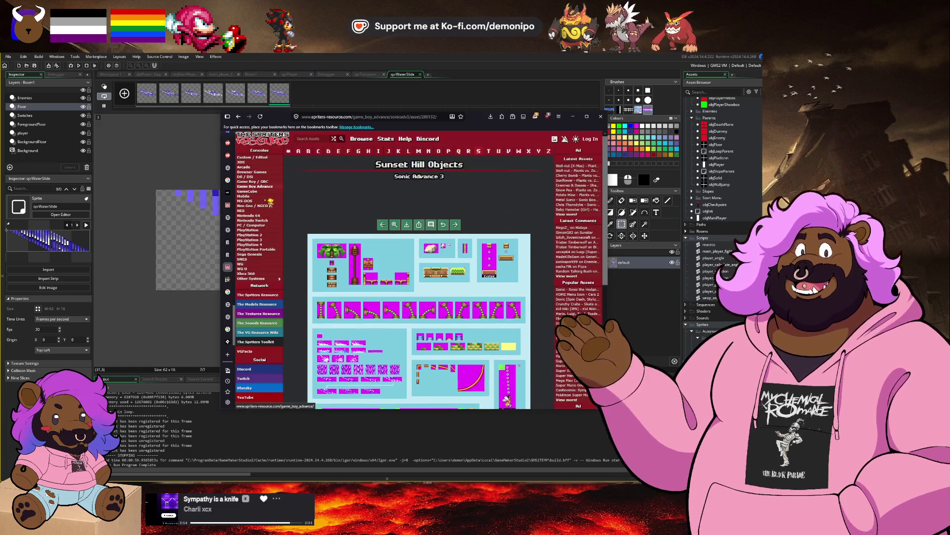
pyautogui.click(270, 254)
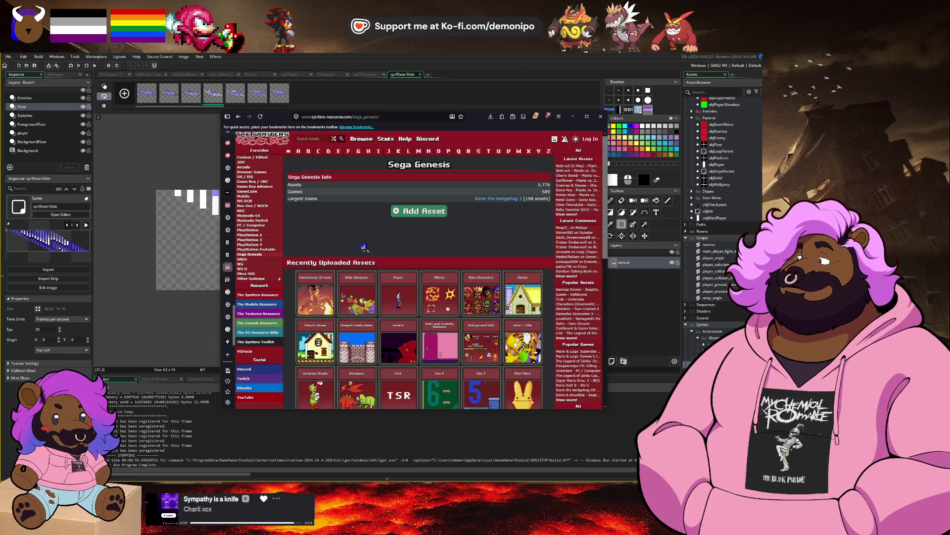
pyautogui.scroll(-4, 365, 247)
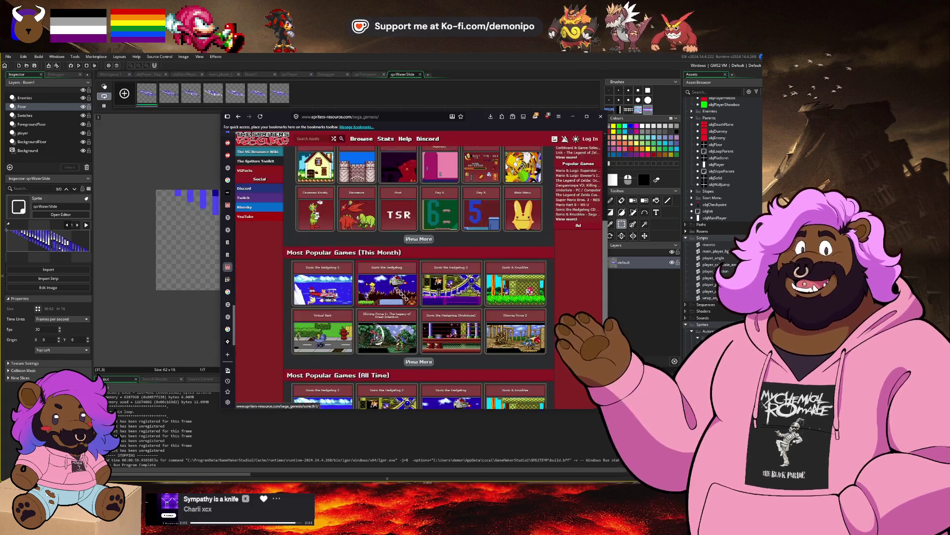
pyautogui.click(322, 286)
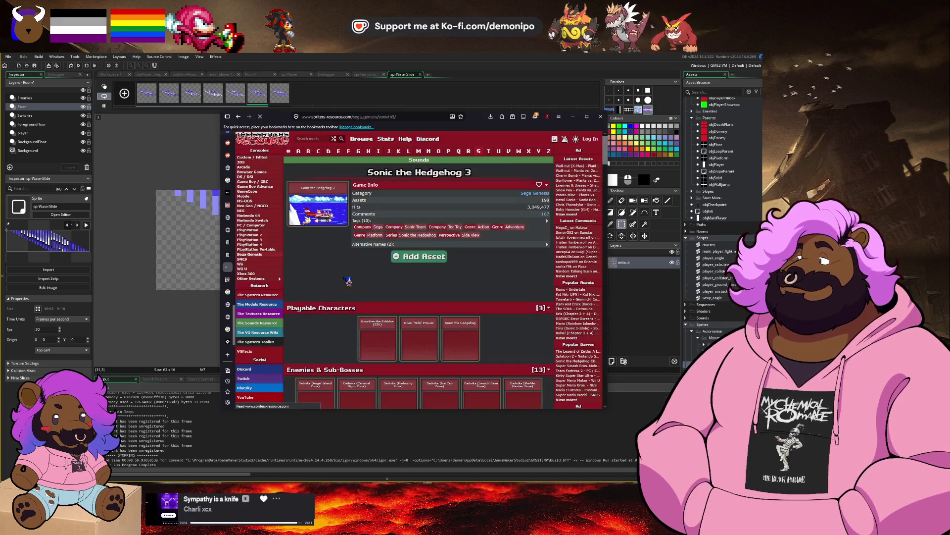
# Scroll down to Stage Objects and open the Hydrocity Zone Objects sheet.
pyautogui.scroll(-3, 418, 272)
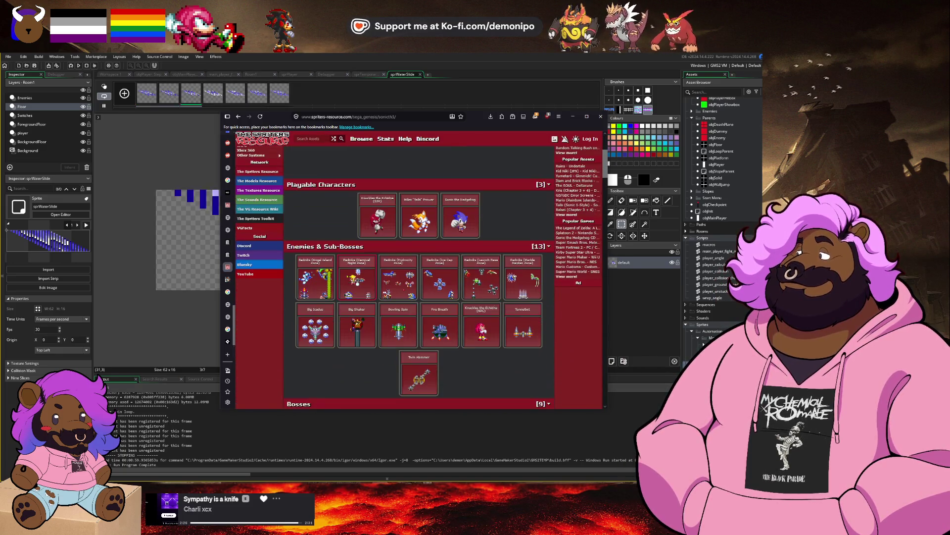
pyautogui.scroll(-1, 355, 281)
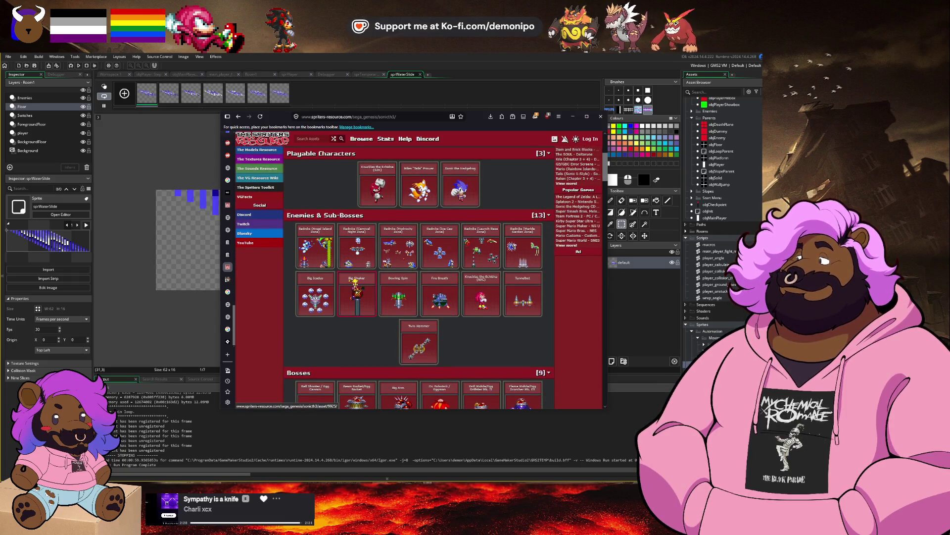
pyautogui.scroll(-6, 355, 280)
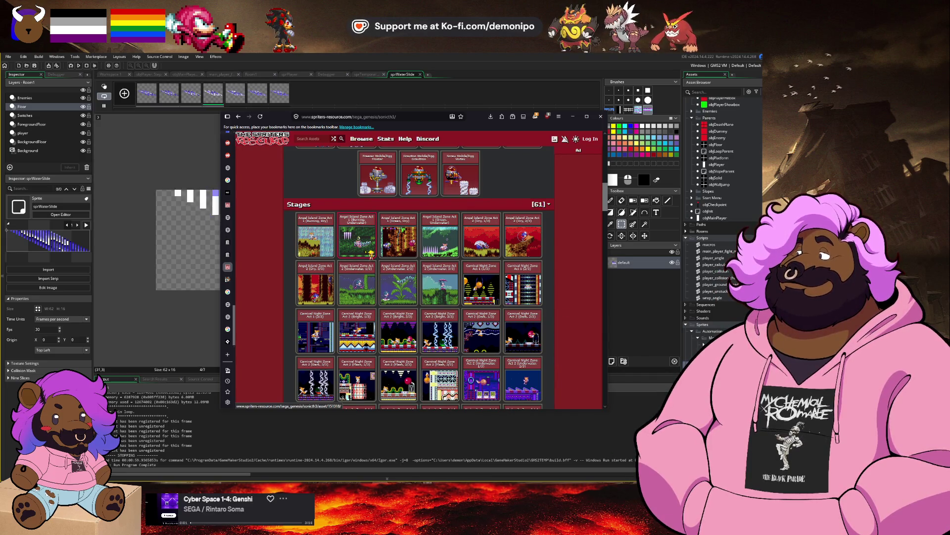
pyautogui.scroll(-1, 378, 275)
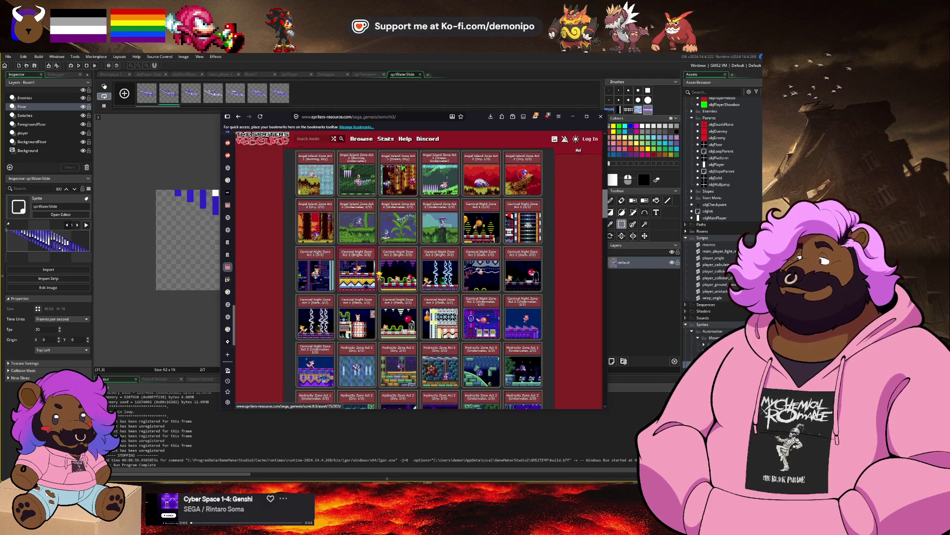
pyautogui.scroll(2, 379, 274)
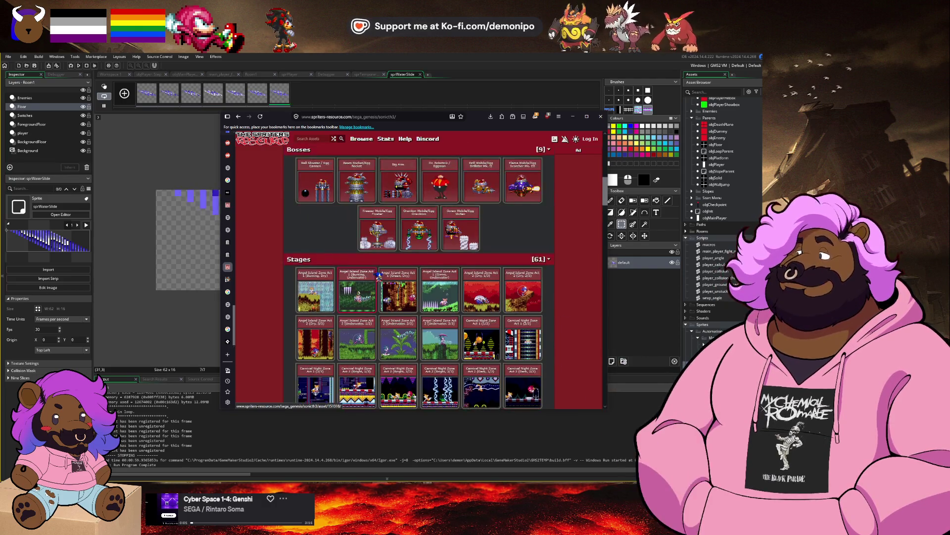
pyautogui.scroll(-3, 377, 280)
pyautogui.scroll(-5, 376, 281)
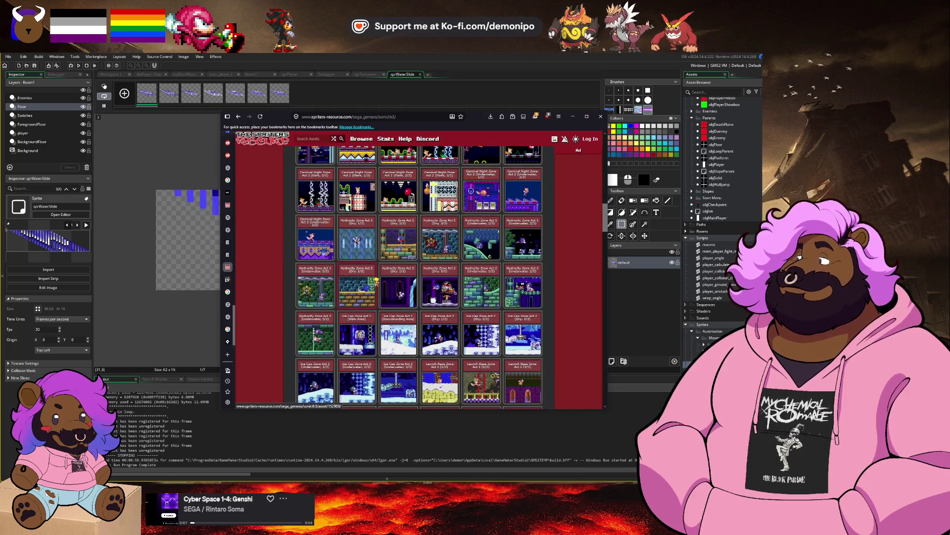
pyautogui.scroll(-5, 376, 281)
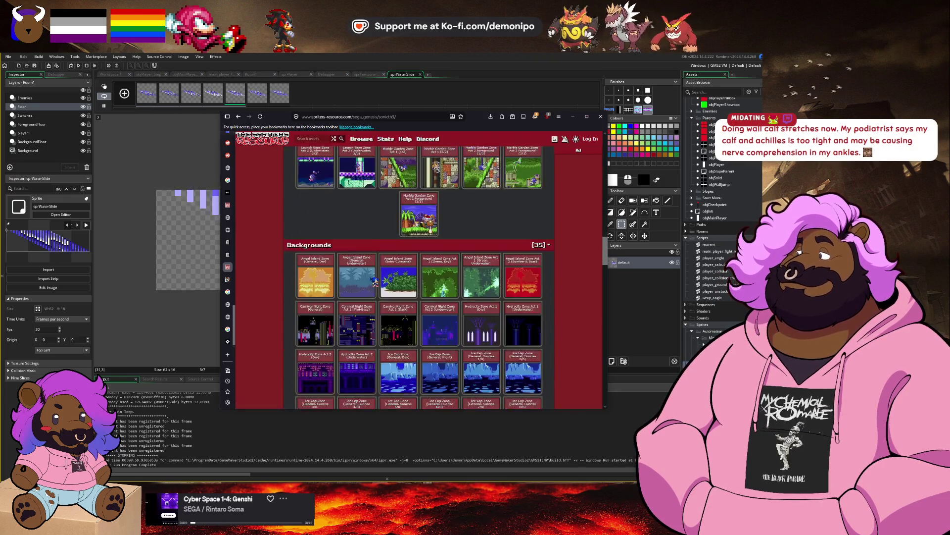
pyautogui.scroll(-5, 377, 282)
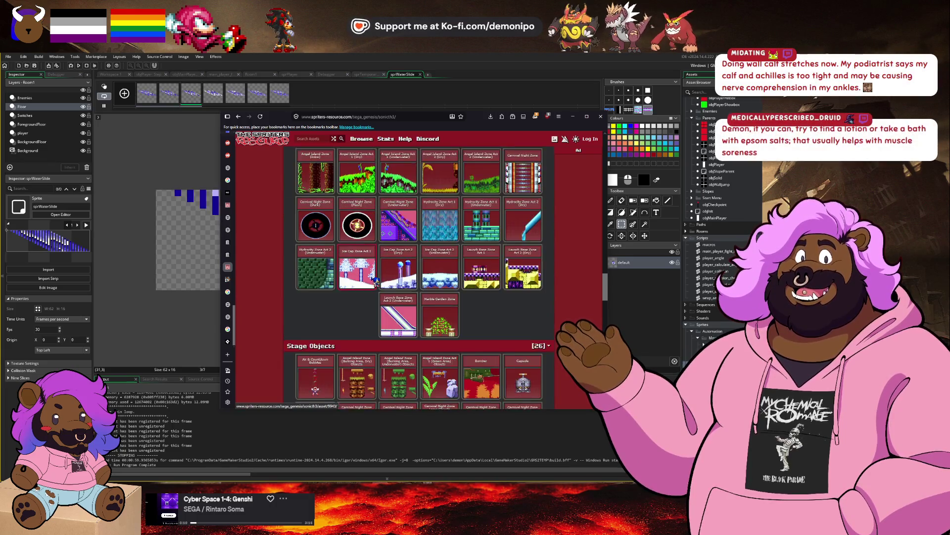
pyautogui.scroll(-3, 376, 281)
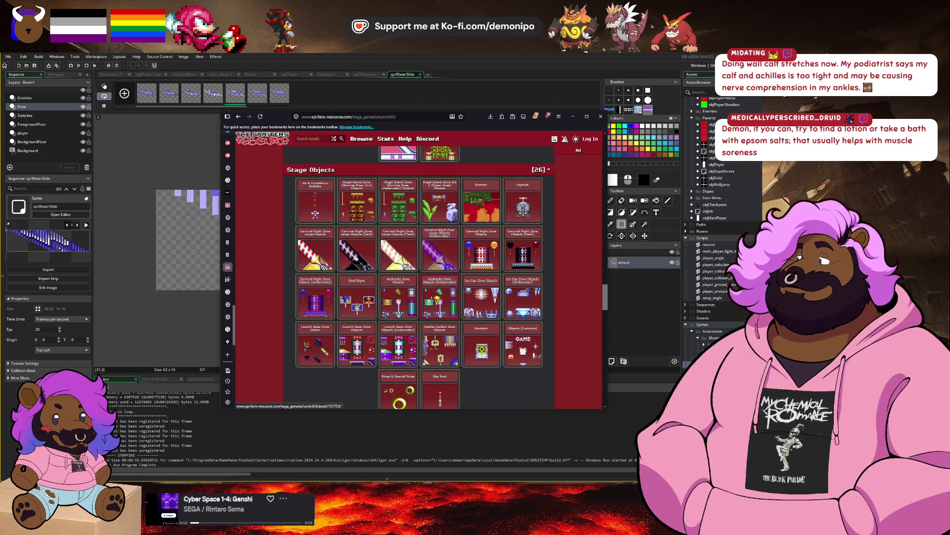
pyautogui.click(410, 298)
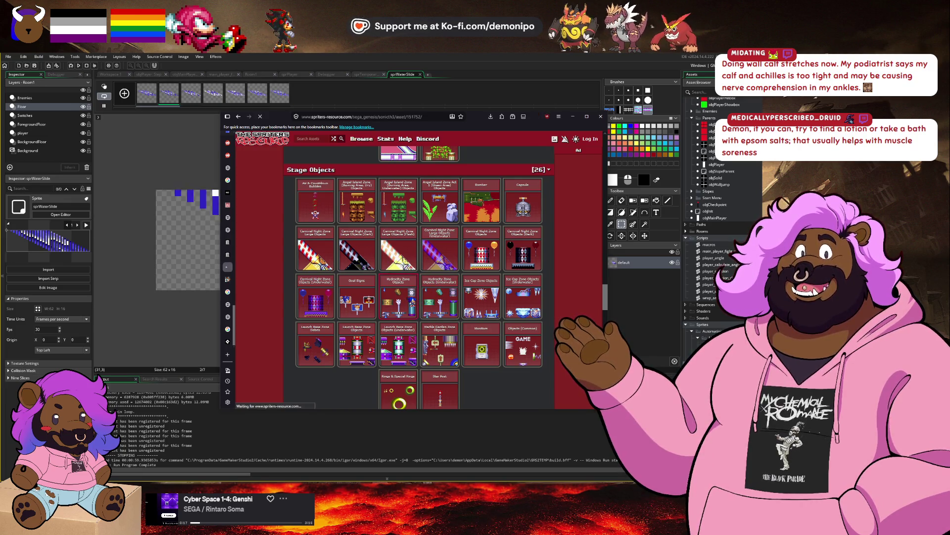
# Scroll through the Hydrocity Zone Objects sheet to inspect its sprites.
pyautogui.scroll(-2, 407, 297)
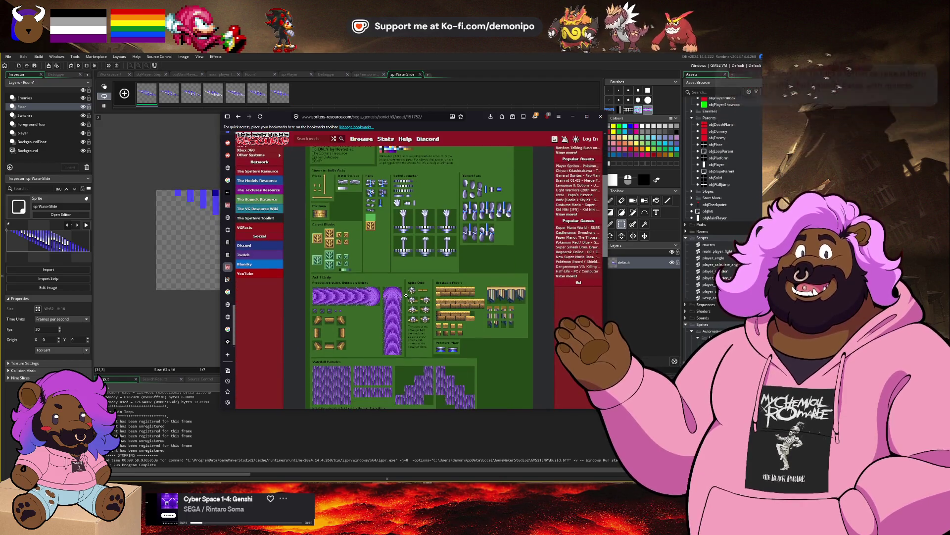
pyautogui.scroll(-3, 407, 297)
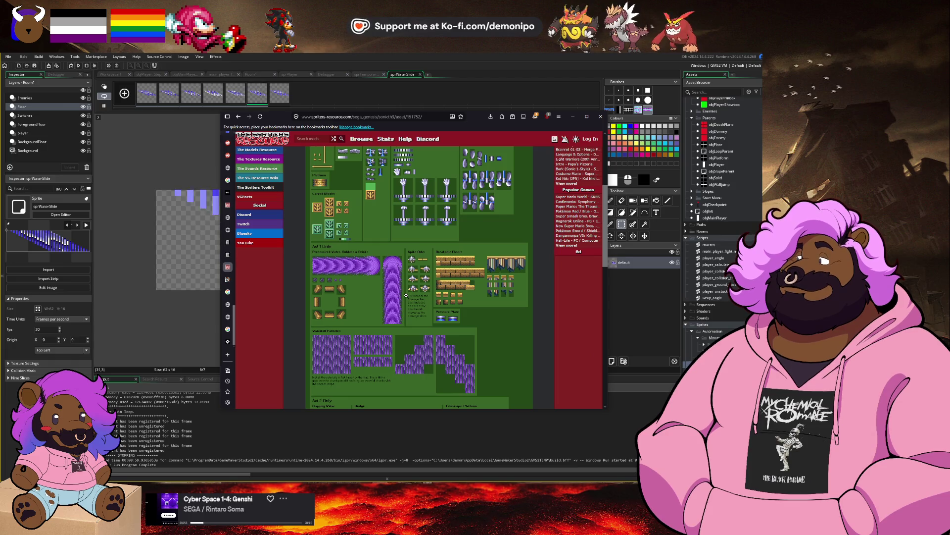
pyautogui.scroll(-3, 406, 296)
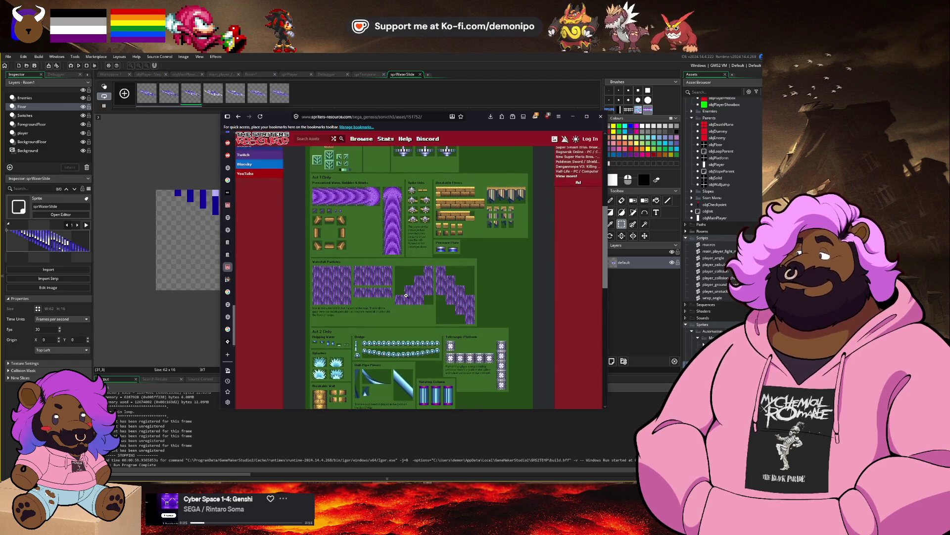
pyautogui.scroll(-3, 406, 295)
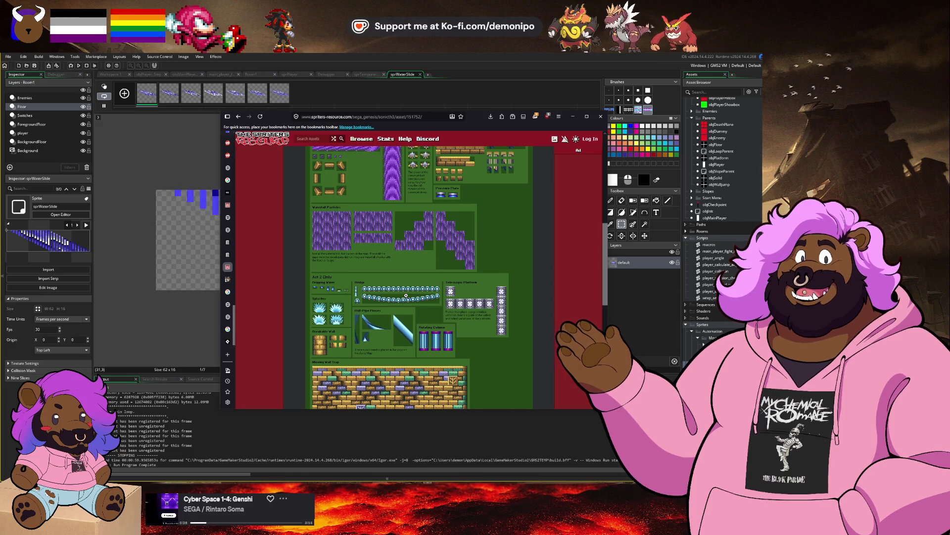
pyautogui.scroll(-2, 406, 296)
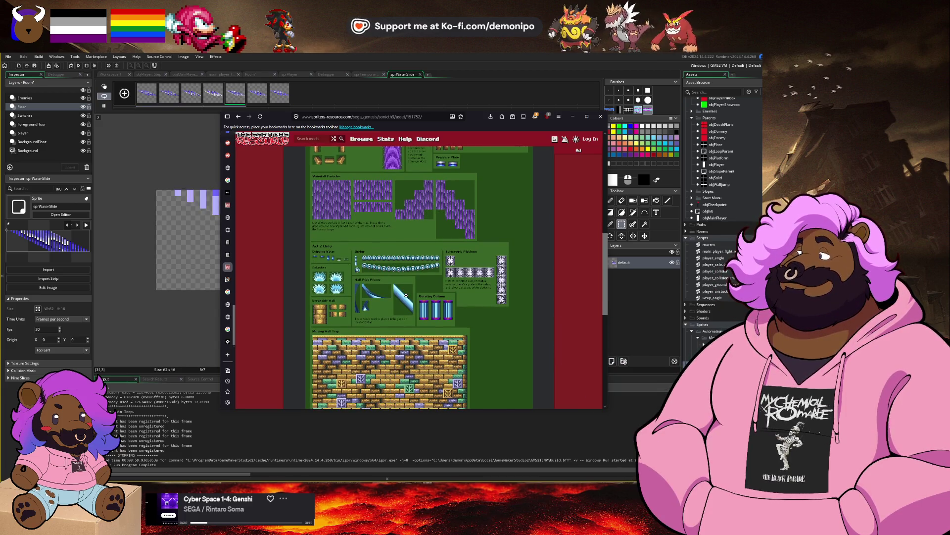
pyautogui.scroll(-5, 406, 296)
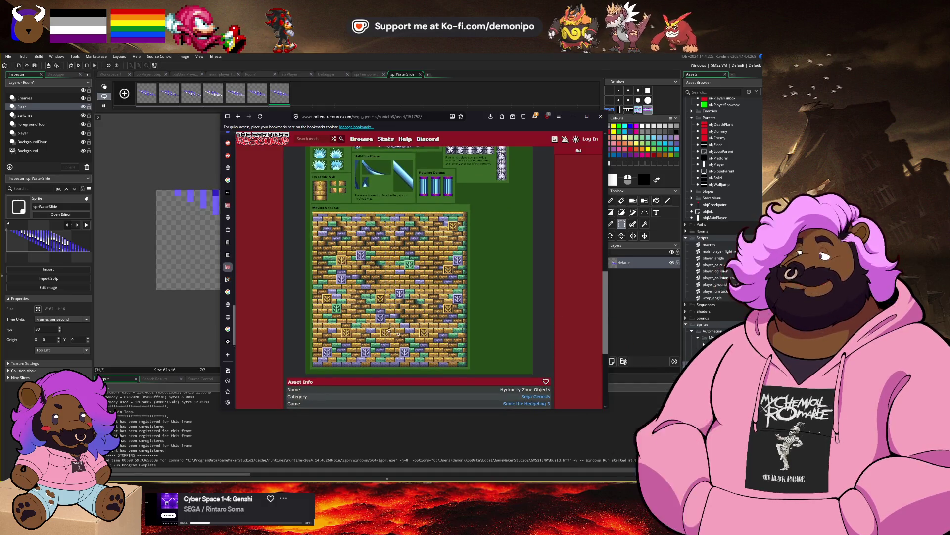
pyautogui.scroll(8, 378, 298)
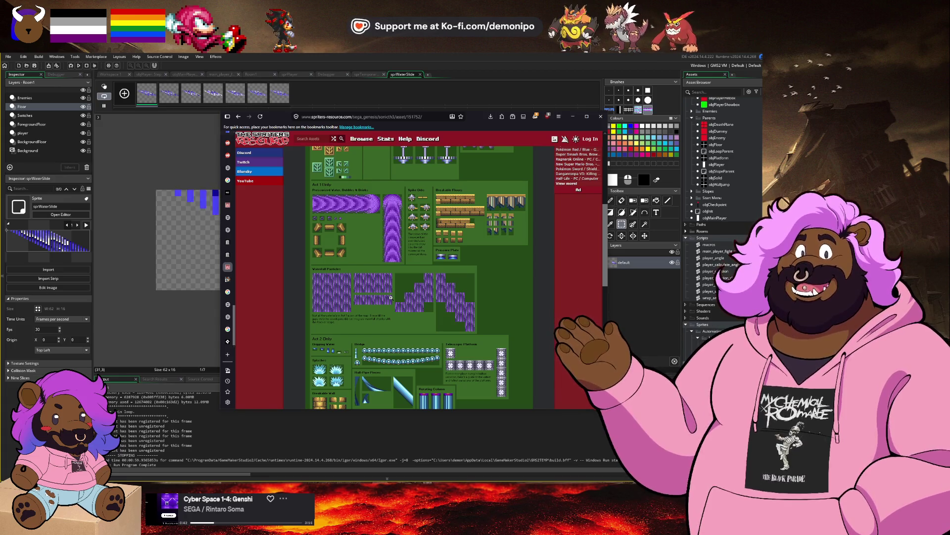
pyautogui.scroll(2, 391, 298)
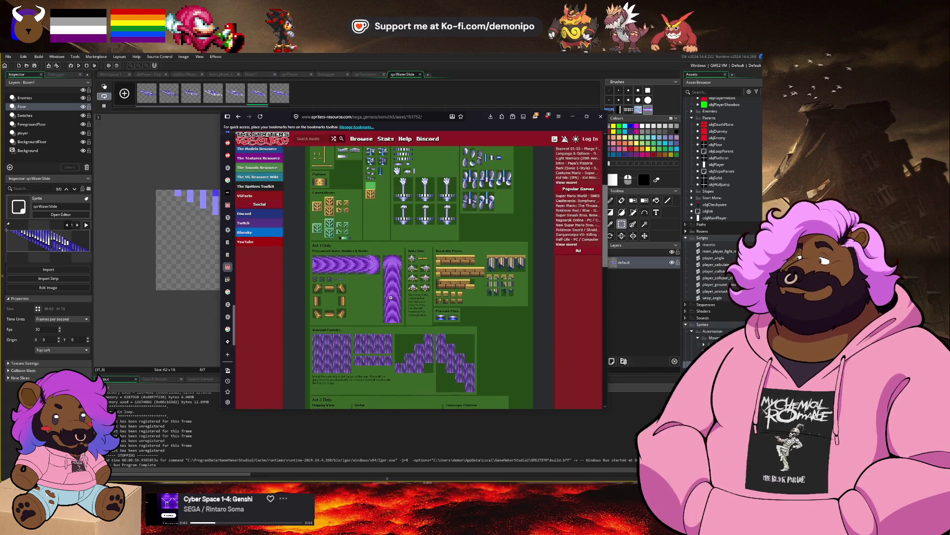
pyautogui.scroll(3, 391, 297)
pyautogui.scroll(-1, 391, 297)
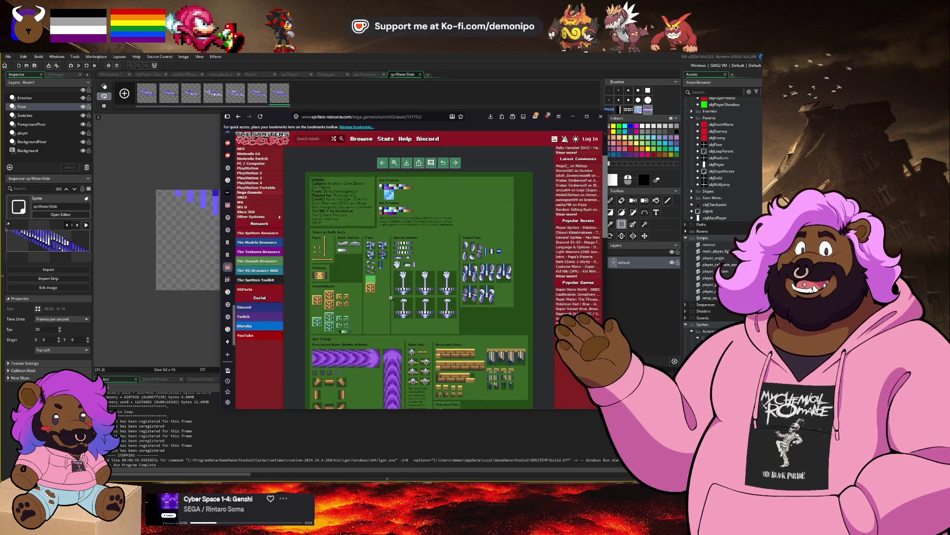
# Return to the Sonic 3 page and open the Hydrocity Zone Act 2 (Dry) tileset.
pyautogui.hotkey('alt', 'Left')
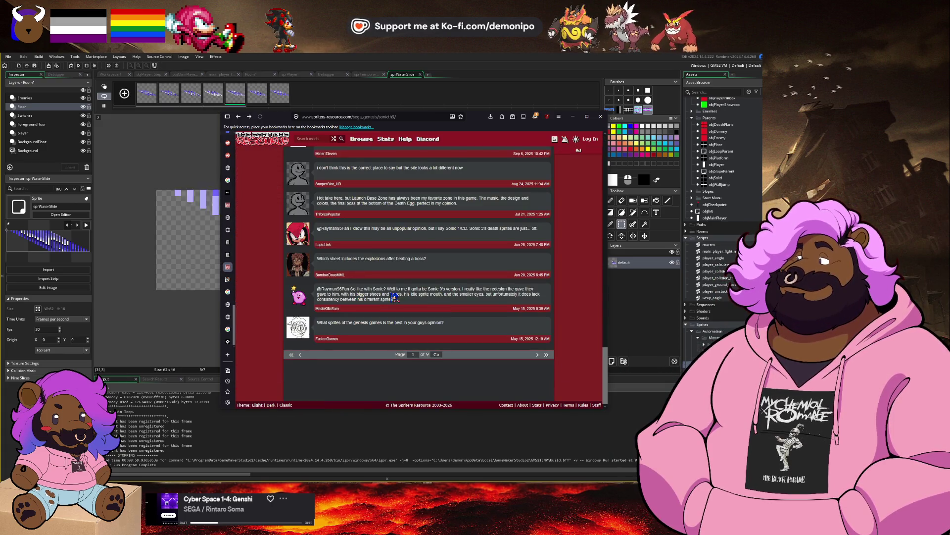
pyautogui.scroll(10, 395, 298)
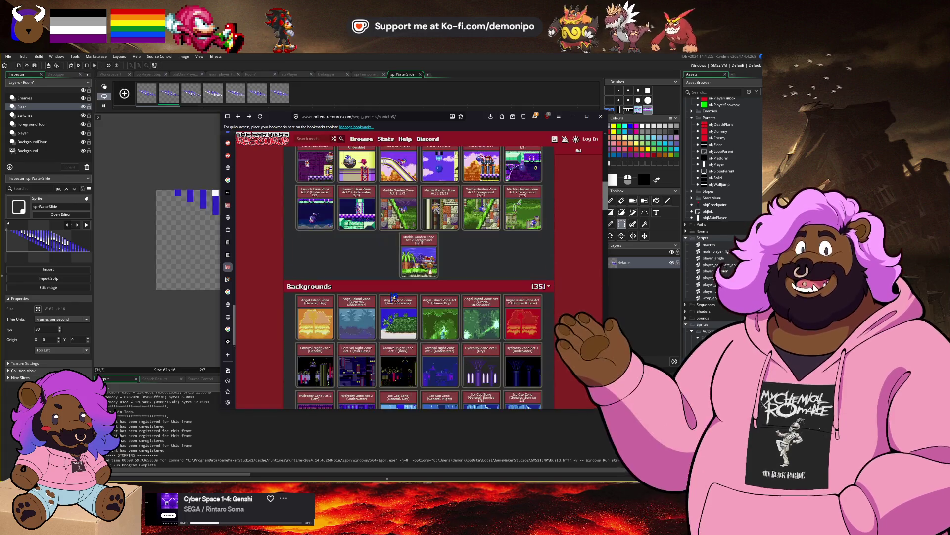
pyautogui.scroll(-5, 393, 298)
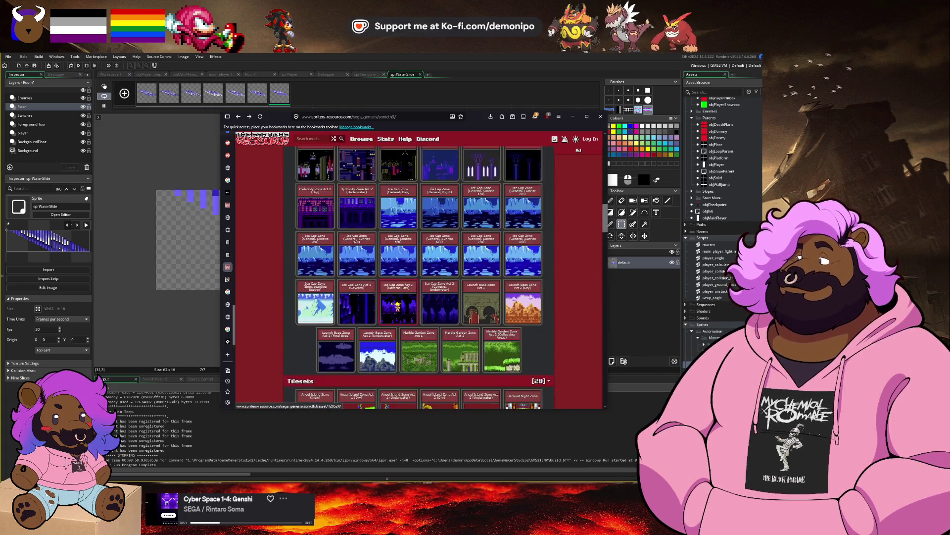
pyautogui.scroll(-3, 397, 306)
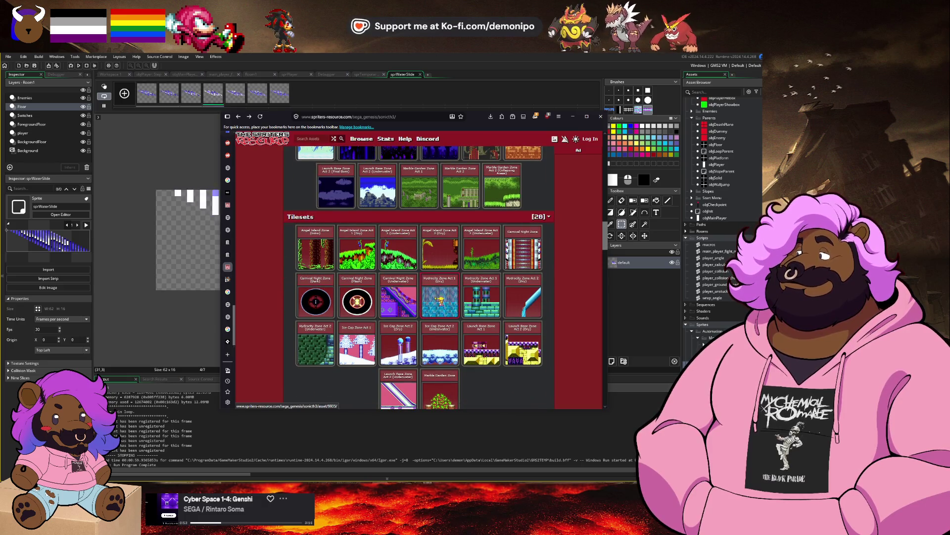
pyautogui.scroll(-2, 440, 296)
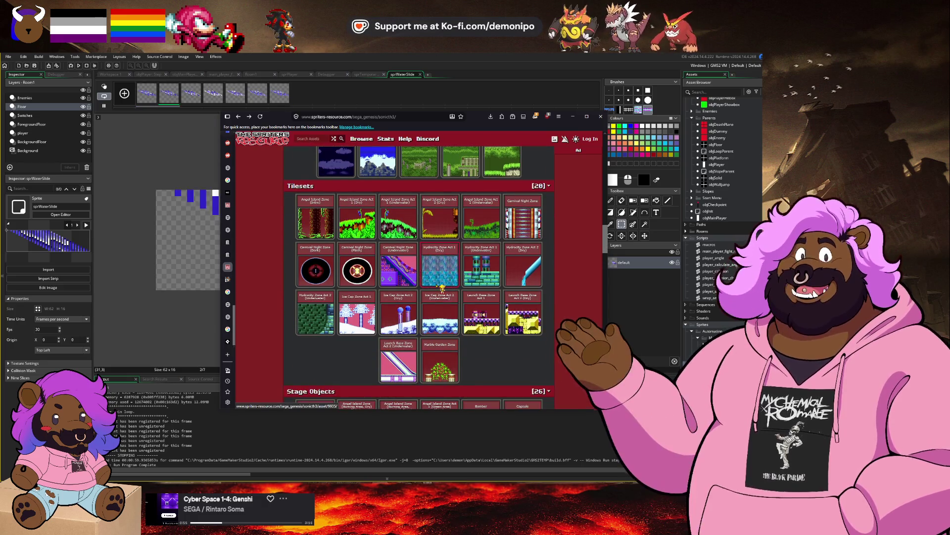
pyautogui.scroll(-3, 440, 286)
pyautogui.scroll(3, 524, 242)
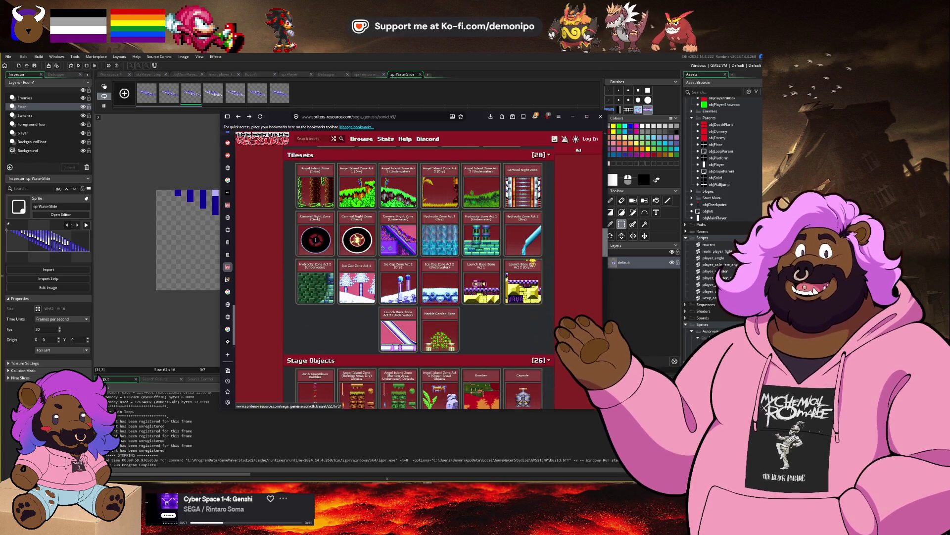
pyautogui.click(525, 241)
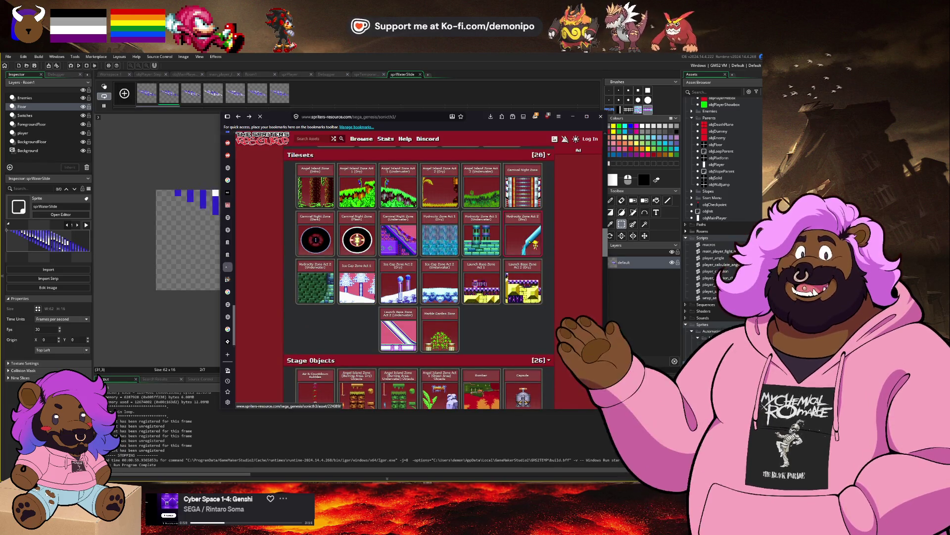
# Scroll through the Hydrocity Zone Act 2 (Dry) tileset page to look it over.
pyautogui.scroll(-2, 442, 287)
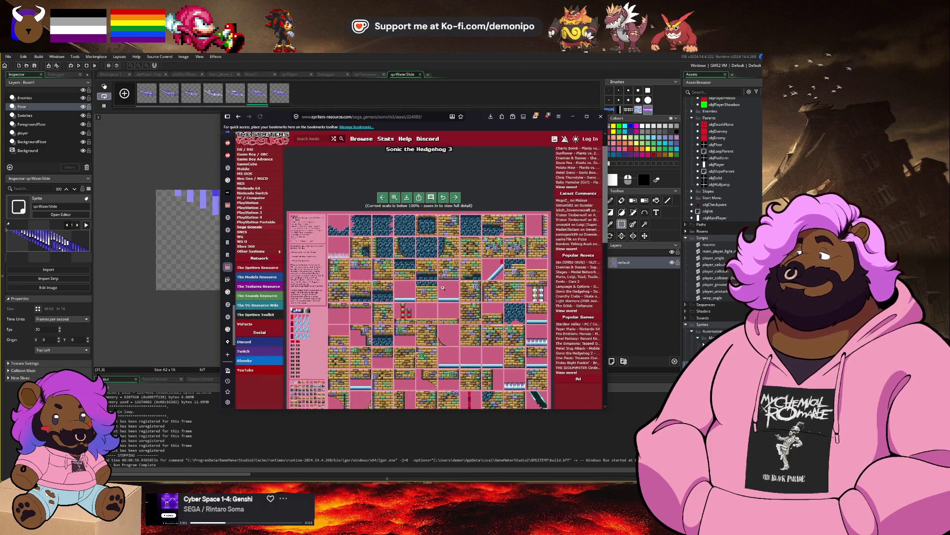
pyautogui.scroll(-2, 442, 288)
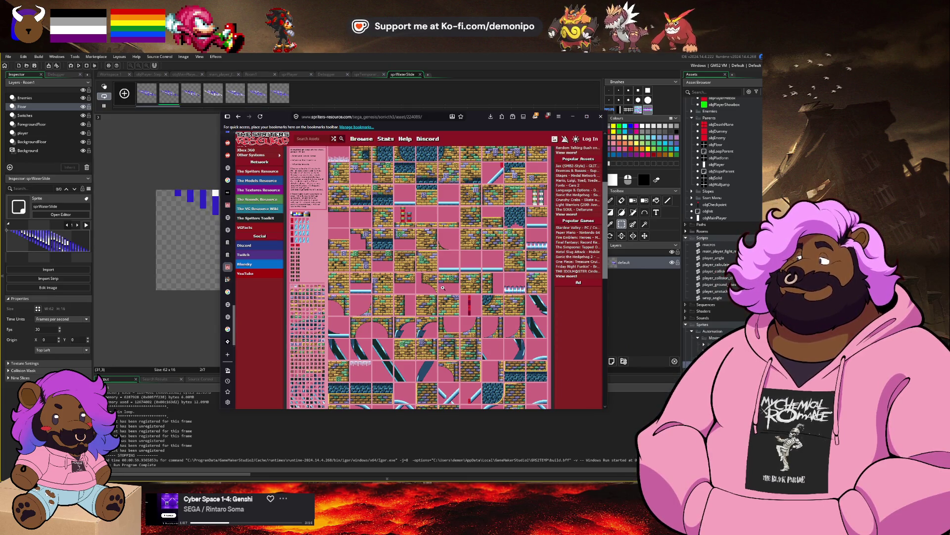
pyautogui.scroll(-3, 442, 287)
pyautogui.scroll(-2, 442, 287)
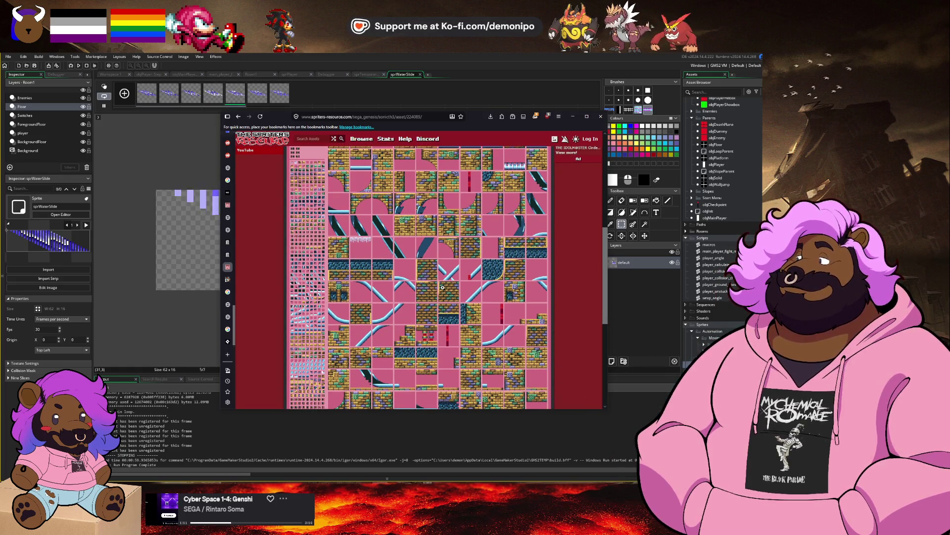
pyautogui.scroll(-4, 443, 287)
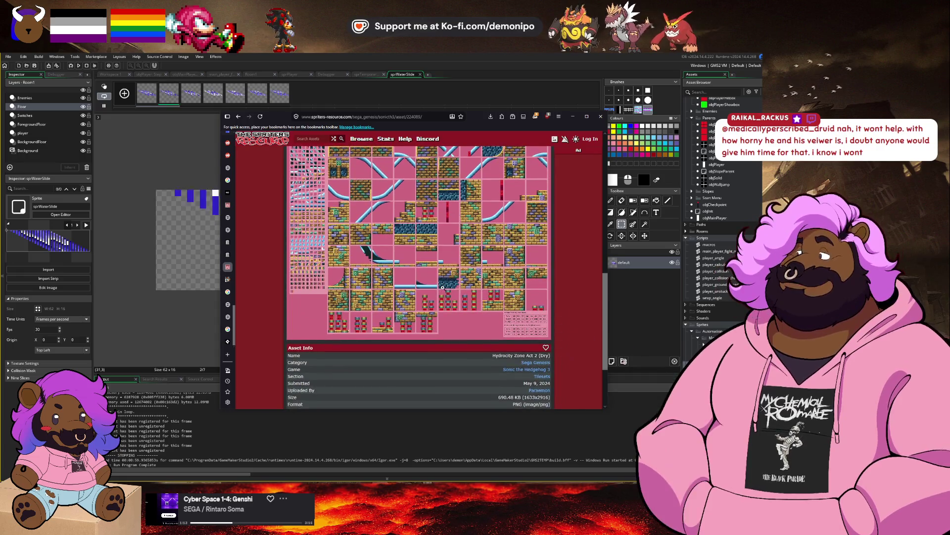
pyautogui.scroll(1, 442, 287)
pyautogui.scroll(1, 442, 287)
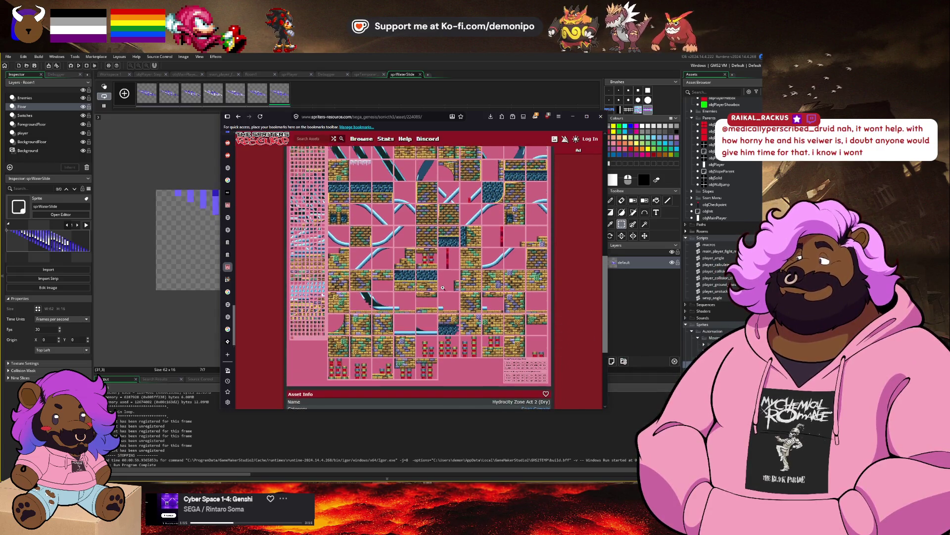
pyautogui.scroll(1, 442, 287)
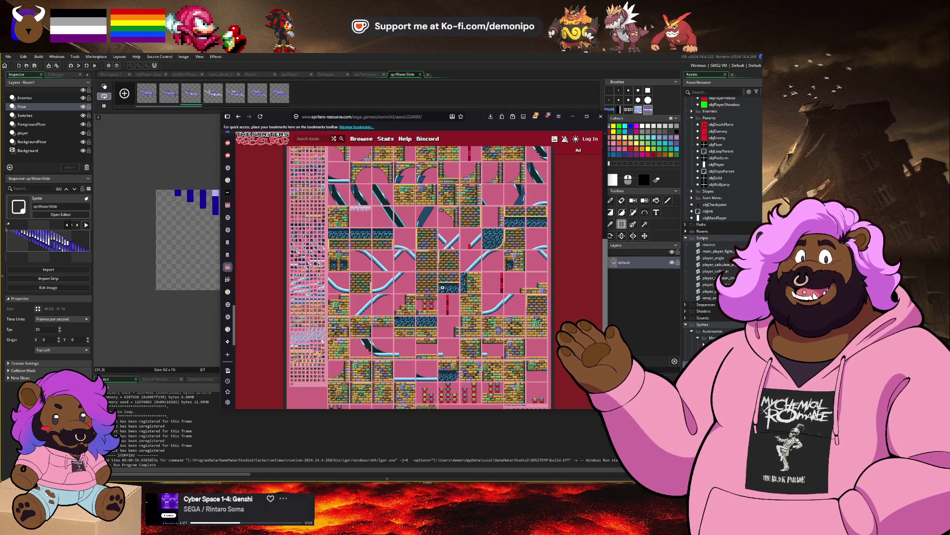
pyautogui.scroll(1, 443, 287)
pyautogui.scroll(3, 442, 287)
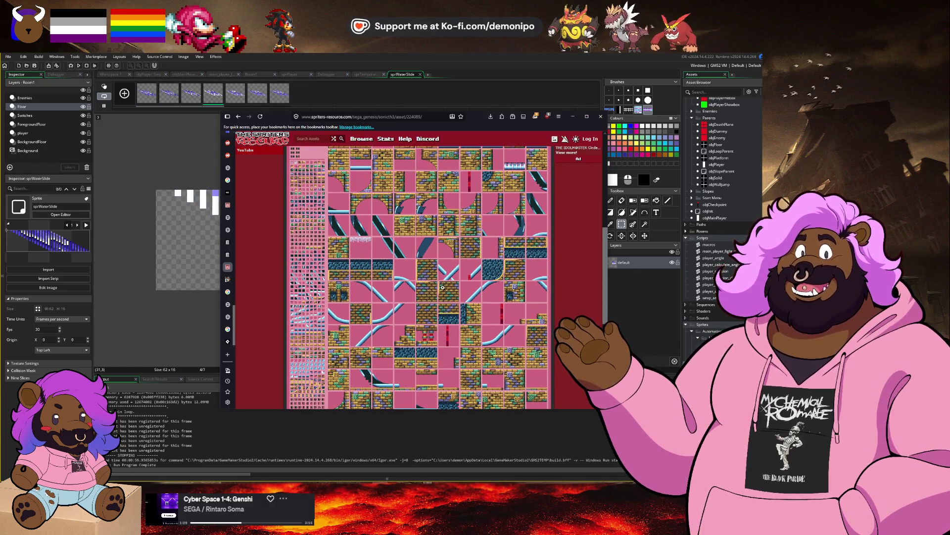
pyautogui.scroll(3, 443, 286)
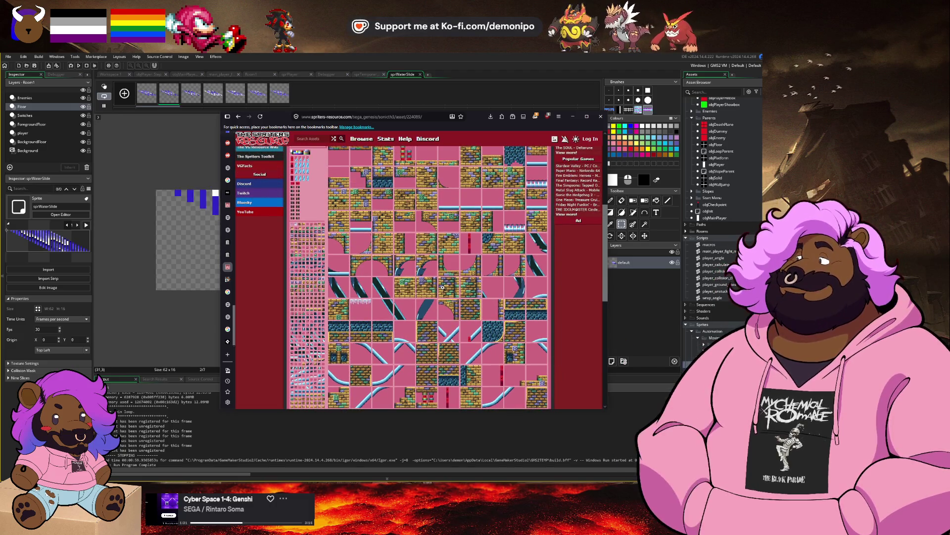
pyautogui.scroll(1, 443, 287)
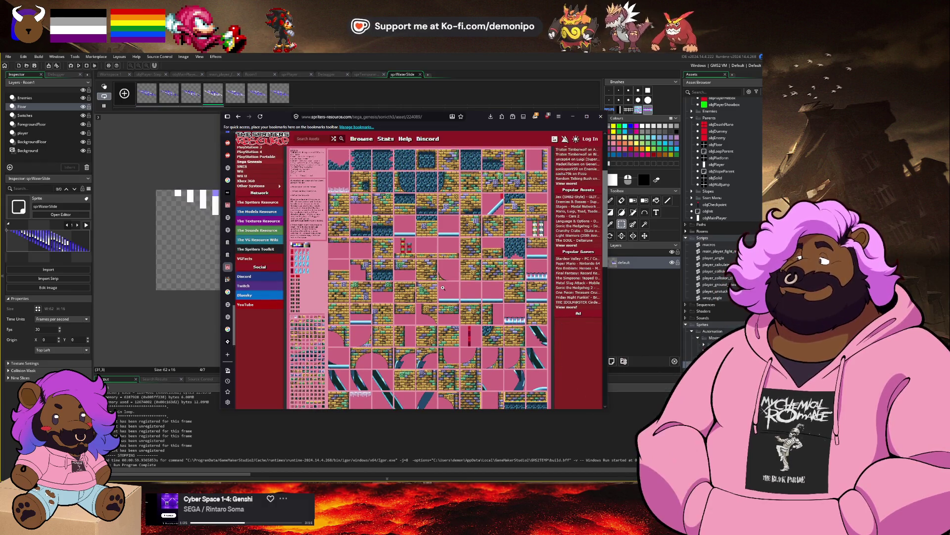
# View the tileset in the full-size viewer, panned toward the slide tiles.
pyautogui.scroll(-1, 442, 287)
pyautogui.scroll(2, 442, 288)
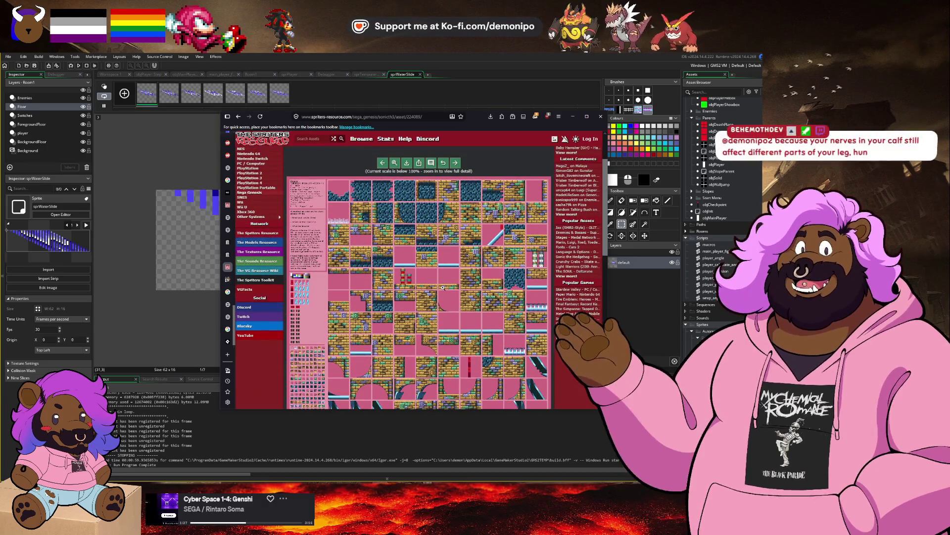
pyautogui.scroll(-3, 442, 287)
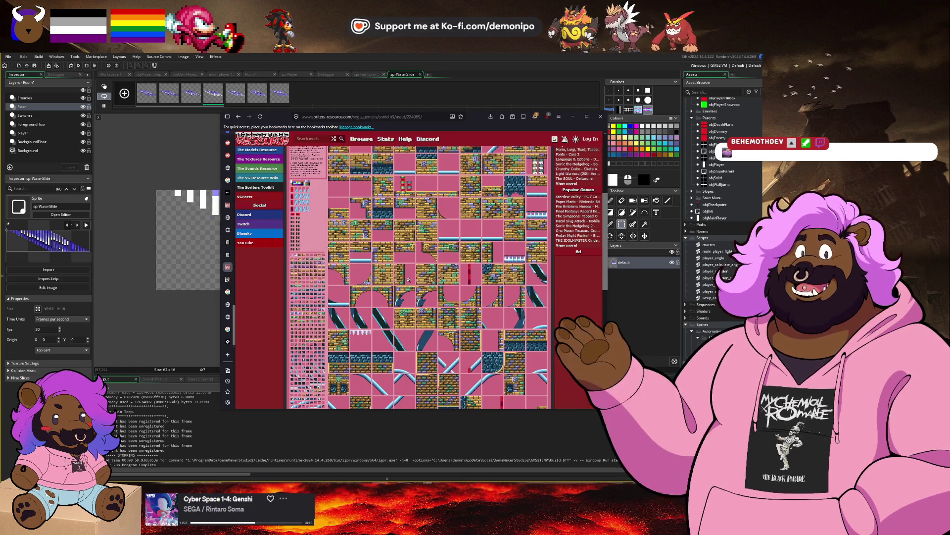
pyautogui.scroll(-1, 531, 302)
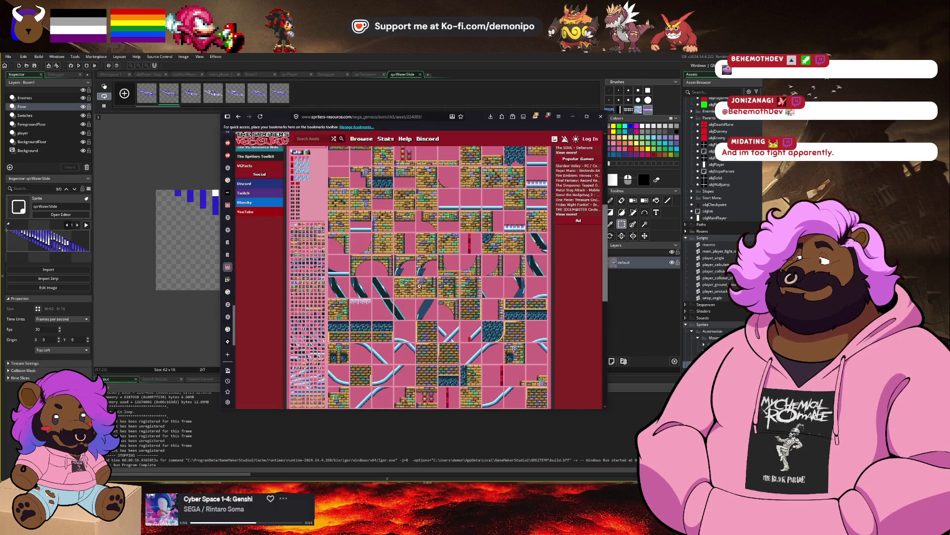
pyautogui.click(419, 285)
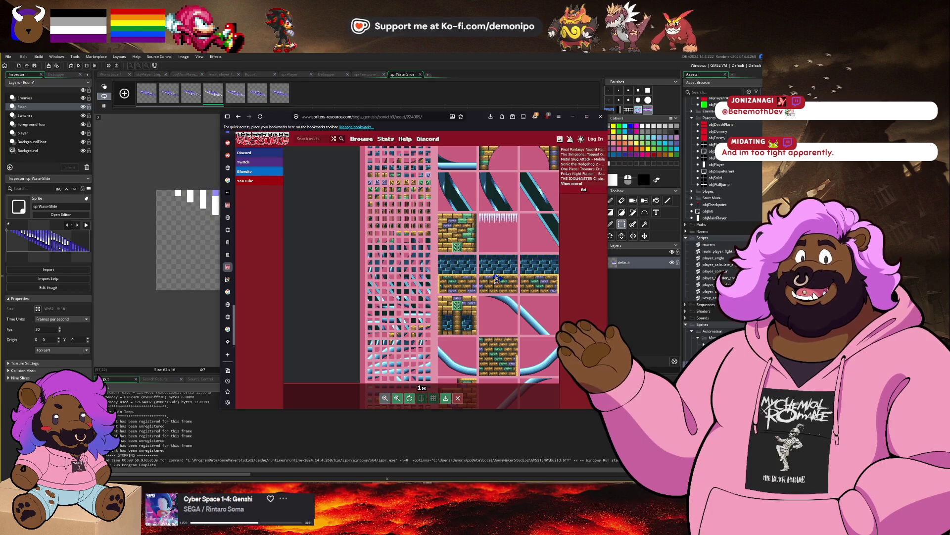
pyautogui.moveTo(496, 280)
pyautogui.mouseDown()
pyautogui.moveTo(418, 286)
pyautogui.moveTo(443, 260)
pyautogui.moveTo(430, 281)
pyautogui.moveTo(407, 239)
pyautogui.moveTo(384, 297)
pyautogui.mouseUp()
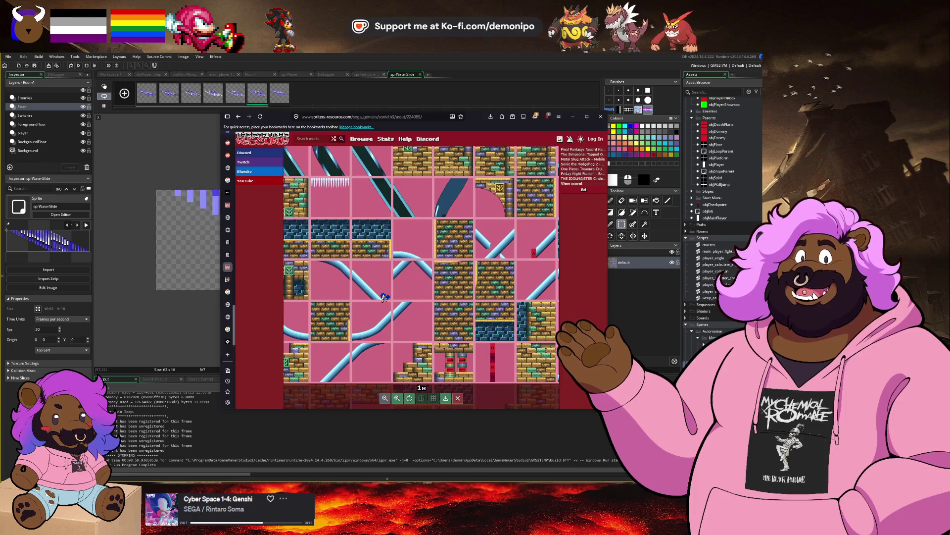
# Copy the Hydrocity tileset image, return to GameMaker, and create a new sprite with Alt+S.
pyautogui.rightClick(399, 276)
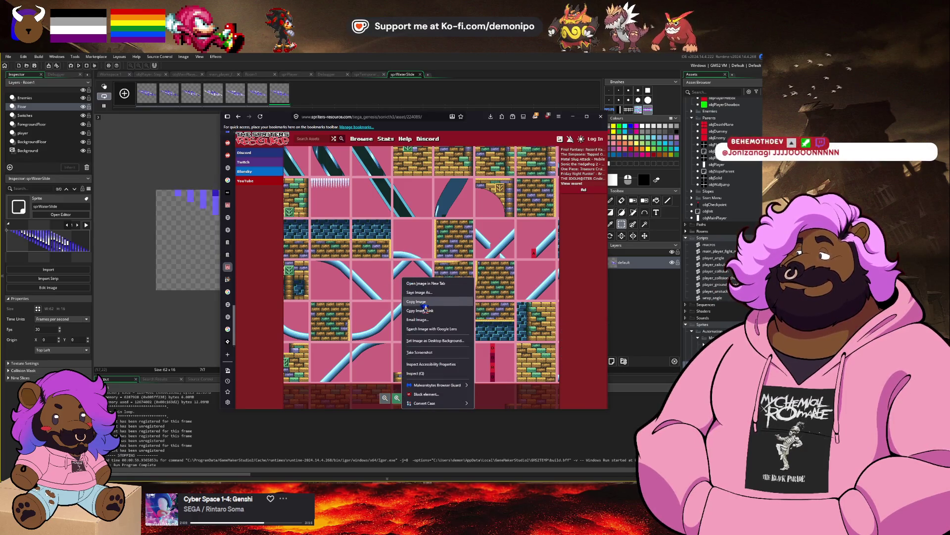
pyautogui.click(419, 304)
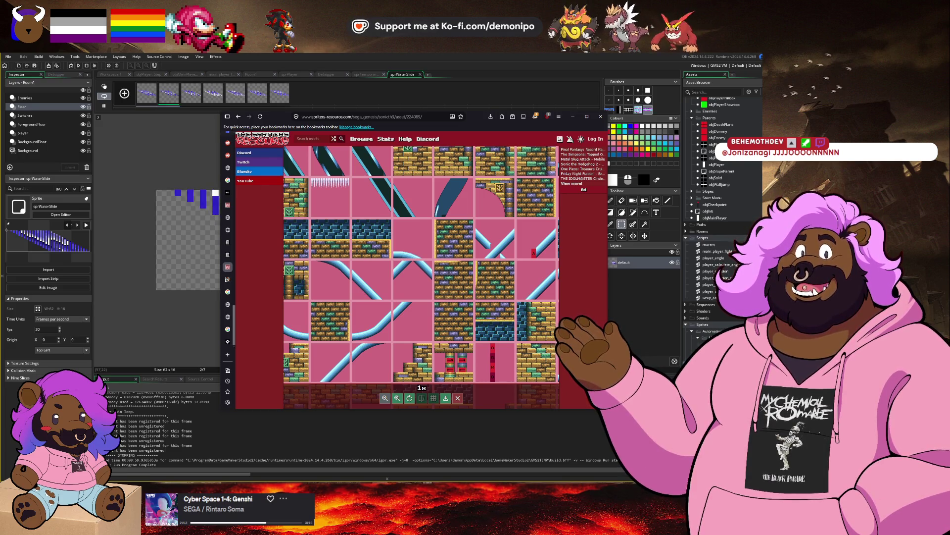
pyautogui.hotkey('alt', 'Tab')
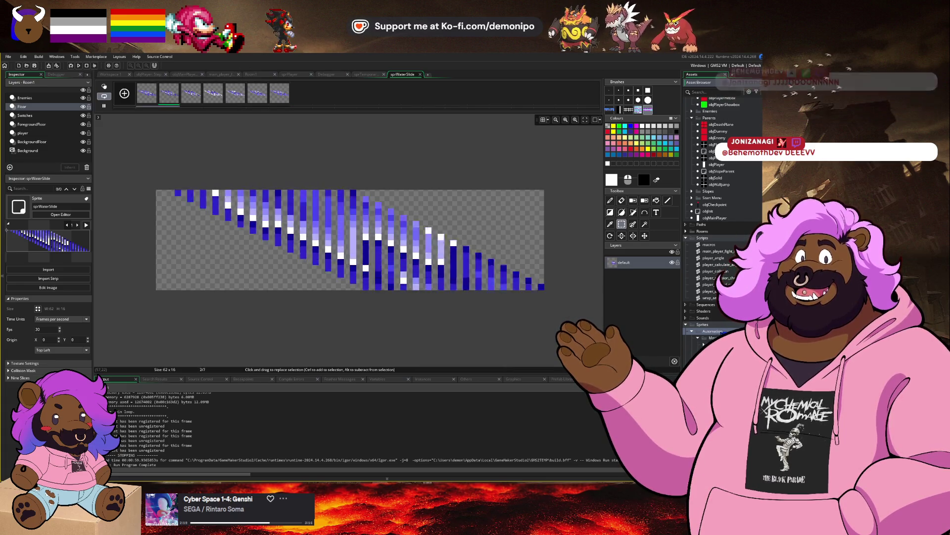
pyautogui.hotkey('alt', 's')
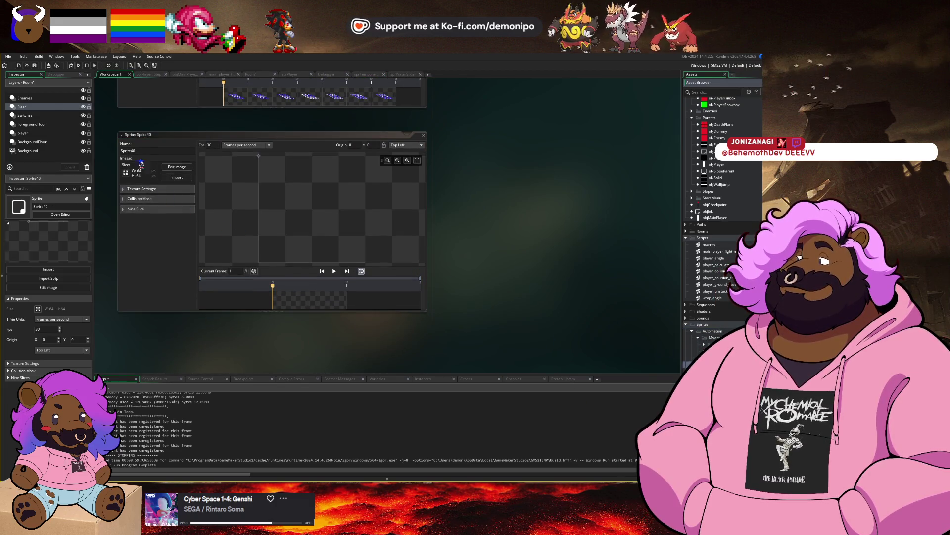
# Rename the new sprite to sprSlide and paste the Hydrocity tile sheet, enlarging the canvas and aligning it left.
pyautogui.click(143, 150)
pyautogui.write('sprSlid')
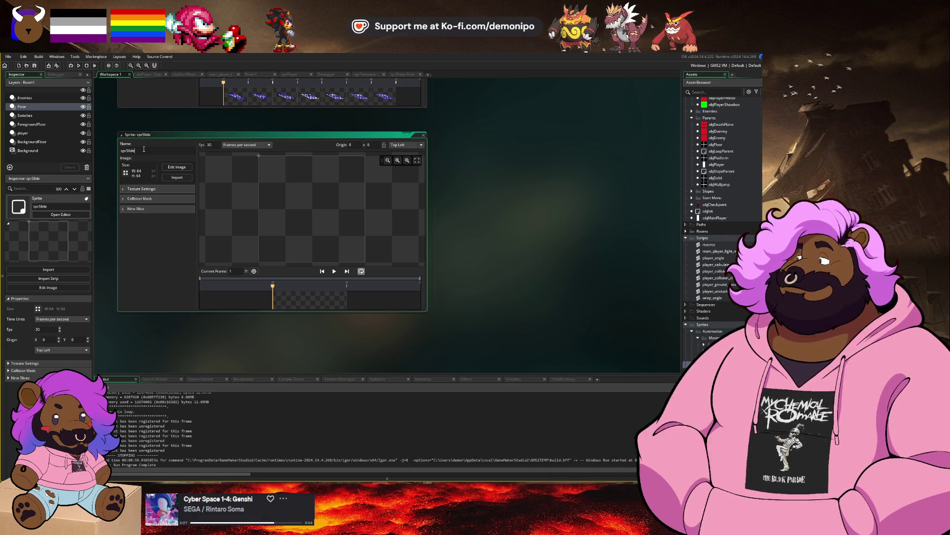
pyautogui.click(177, 167)
pyautogui.hotkey('ctrl', 'v')
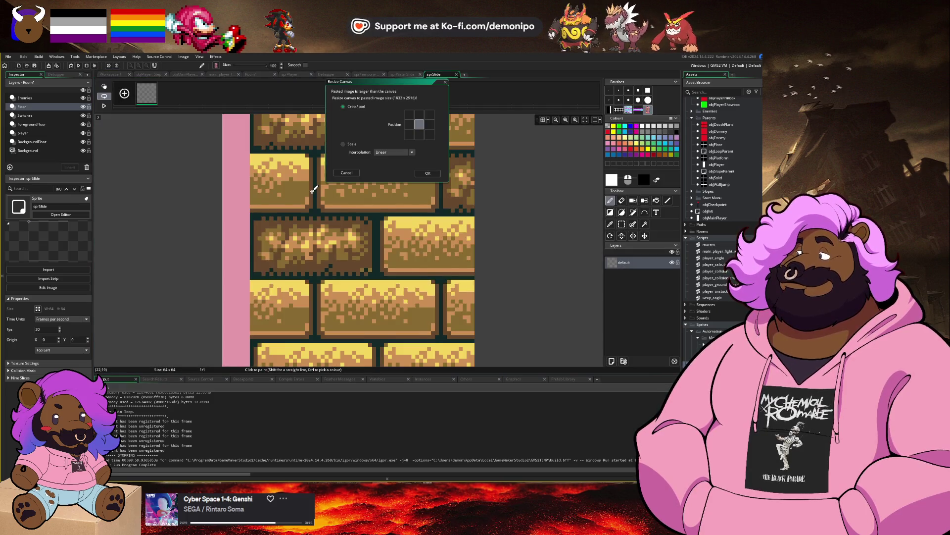
pyautogui.click(428, 173)
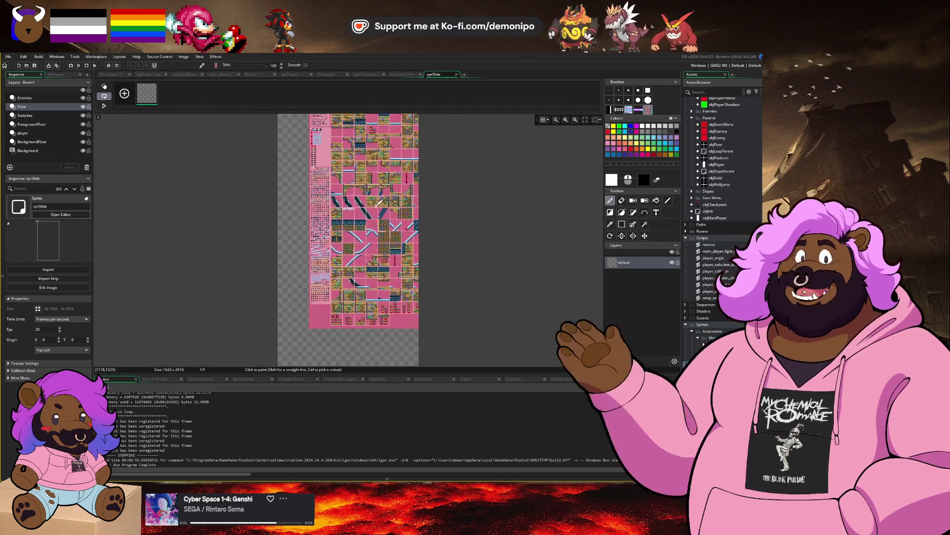
pyautogui.moveTo(380, 201)
pyautogui.mouseDown()
pyautogui.moveTo(352, 239)
pyautogui.moveTo(316, 240)
pyautogui.mouseUp()
pyautogui.press('s')
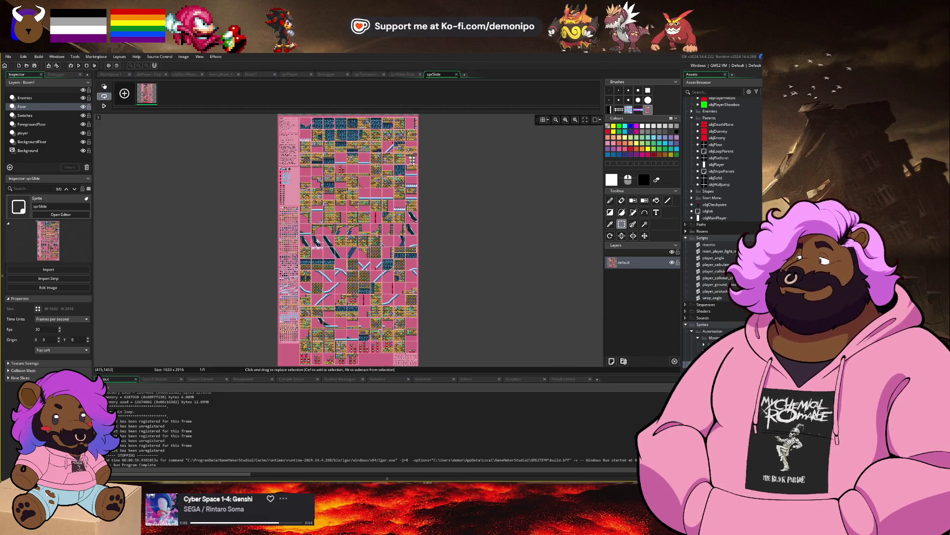
pyautogui.scroll(3, 322, 297)
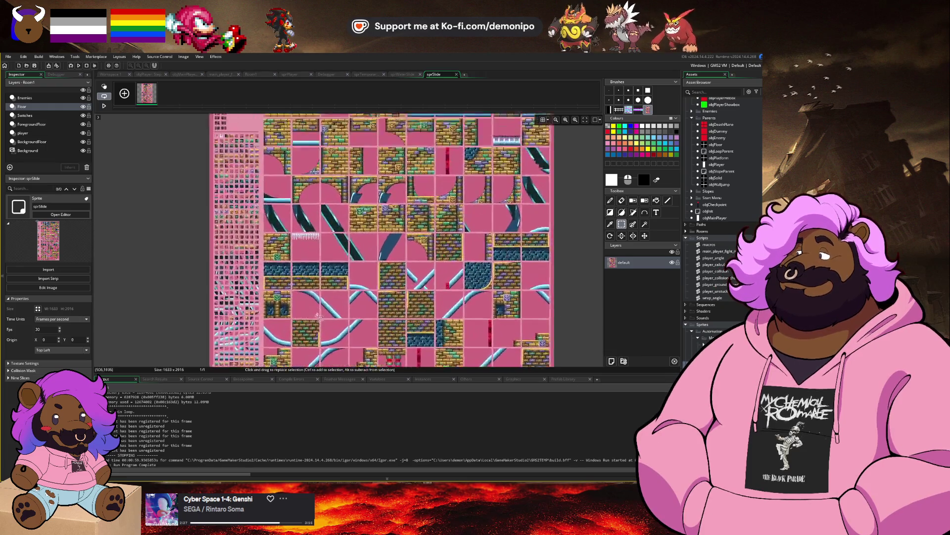
# Add an empty second frame to sprSlide and try pasting a slope tile into it.
pyautogui.scroll(3, 319, 315)
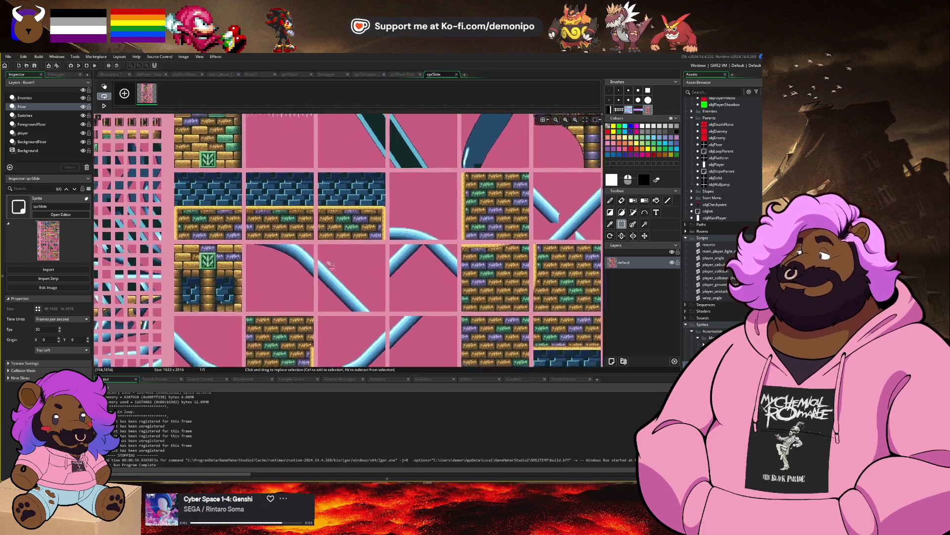
pyautogui.scroll(2, 335, 280)
pyautogui.click(130, 96)
pyautogui.scroll(3, 327, 198)
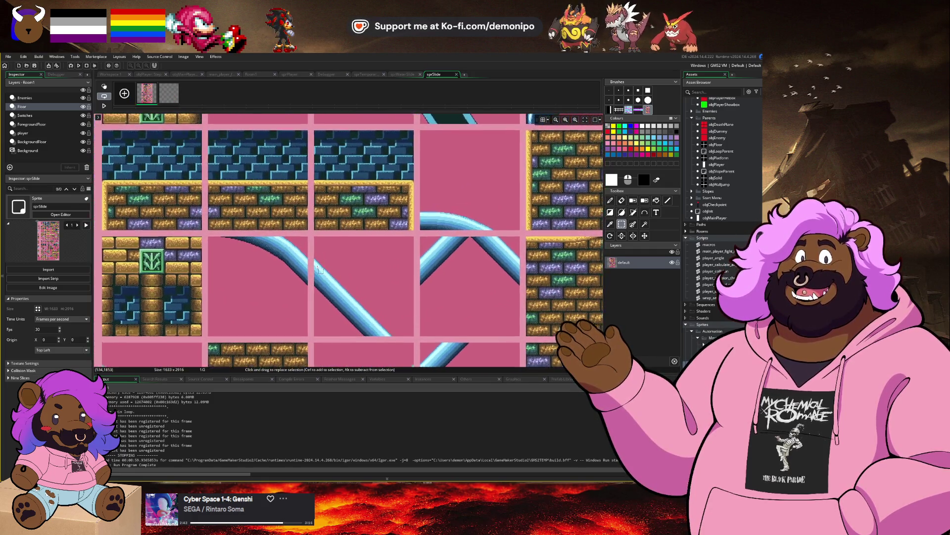
pyautogui.moveTo(327, 198)
pyautogui.mouseDown()
pyautogui.moveTo(312, 158)
pyautogui.moveTo(497, 345)
pyautogui.mouseUp()
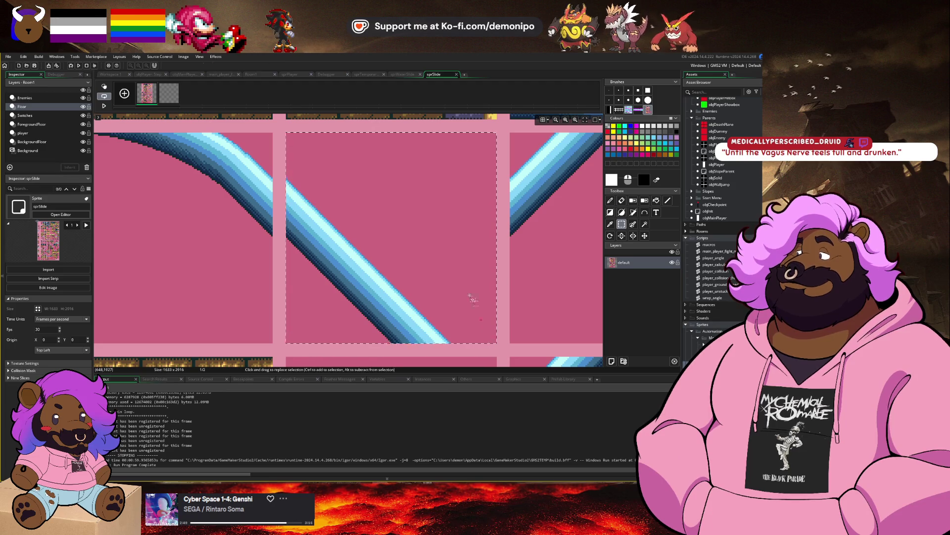
pyautogui.hotkey('ctrl', 'v')
pyautogui.press('d')
pyautogui.click(170, 96)
pyautogui.scroll(-3, 272, 183)
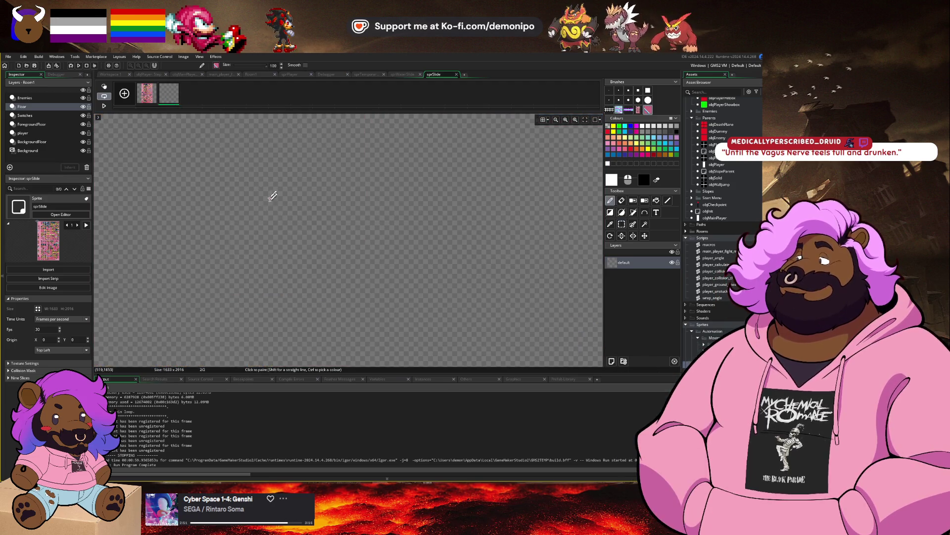
pyautogui.click(139, 98)
pyautogui.press('s')
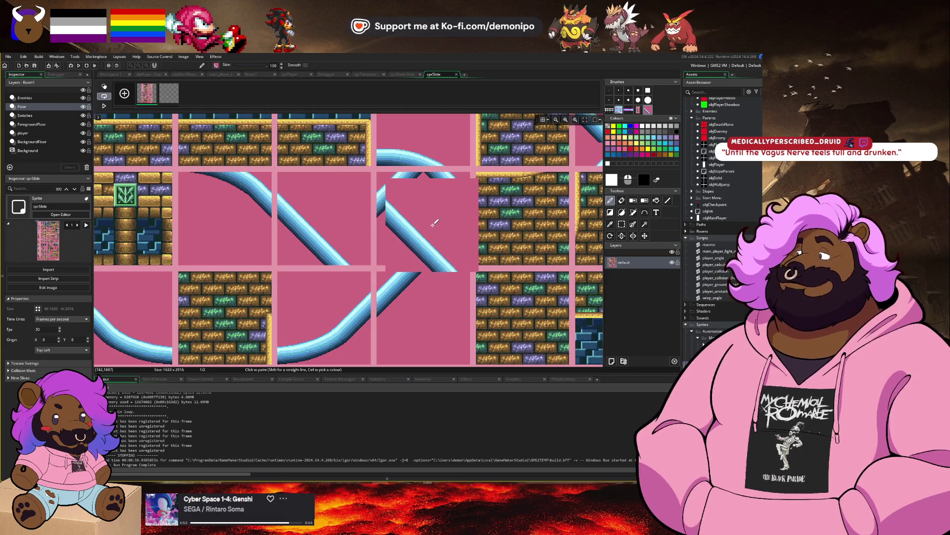
# Browse the tile sheet in frame 1 to locate the pink curved slide tile.
pyautogui.hscroll(-2, 435, 239)
pyautogui.scroll(-2, 396, 198)
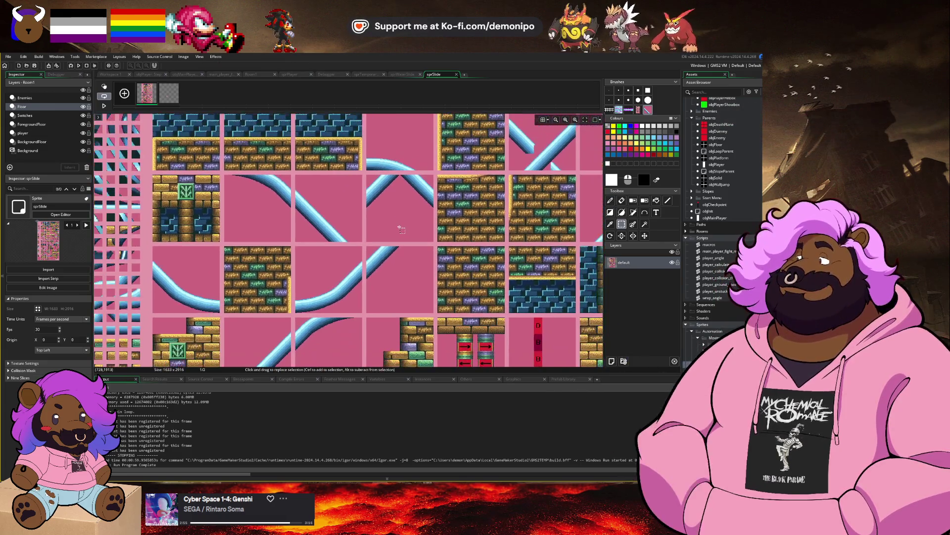
pyautogui.scroll(1, 368, 201)
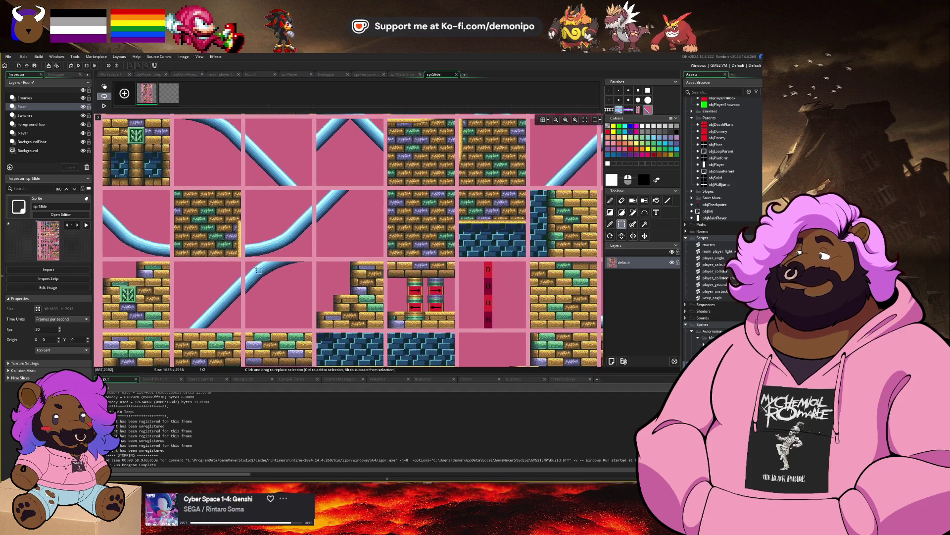
pyautogui.hscroll(5, 365, 222)
pyautogui.scroll(3, 365, 222)
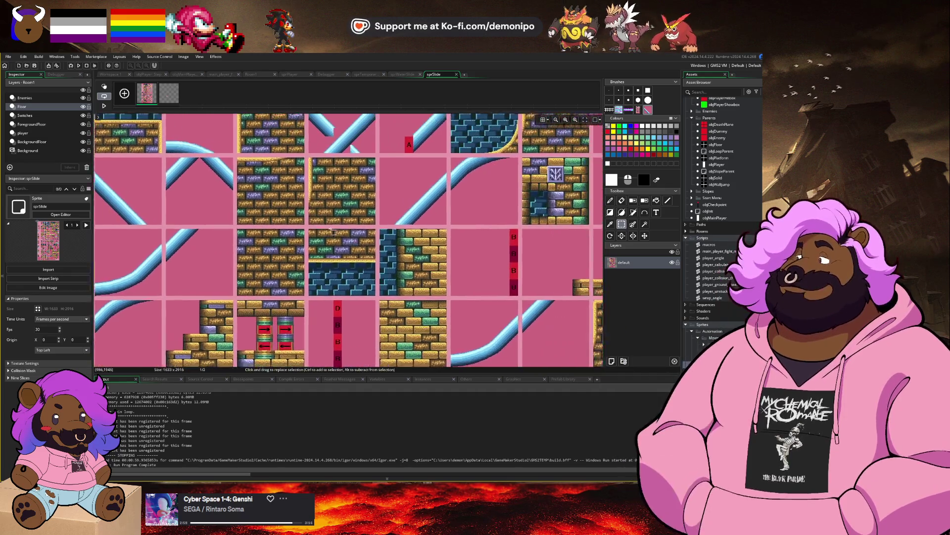
pyautogui.scroll(2, 341, 216)
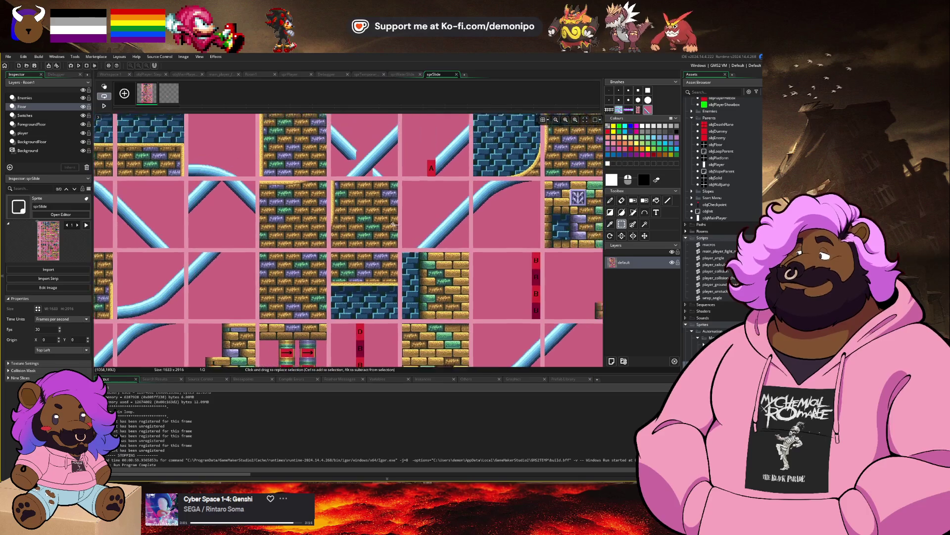
pyautogui.moveTo(370, 232); pyautogui.dragTo(343, 247)
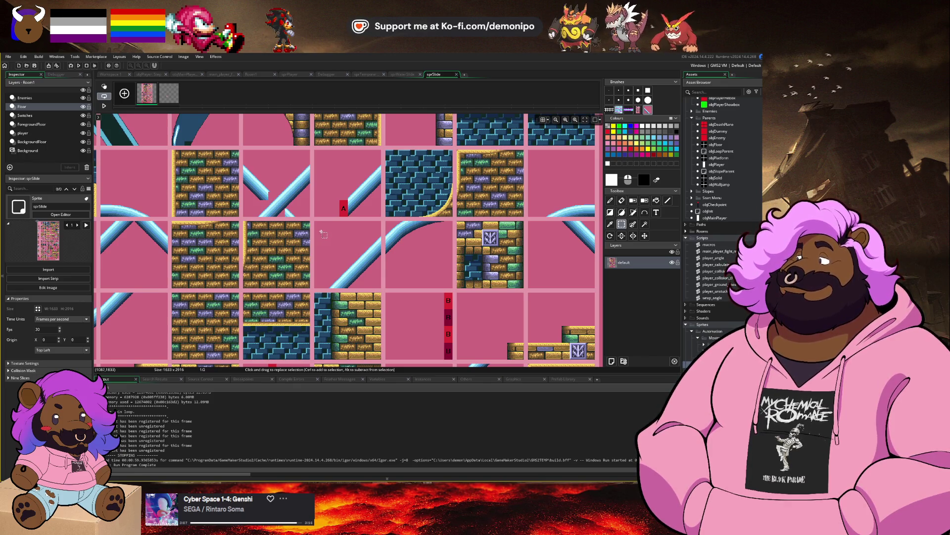
pyautogui.scroll(2, 319, 229)
pyautogui.scroll(2, 311, 213)
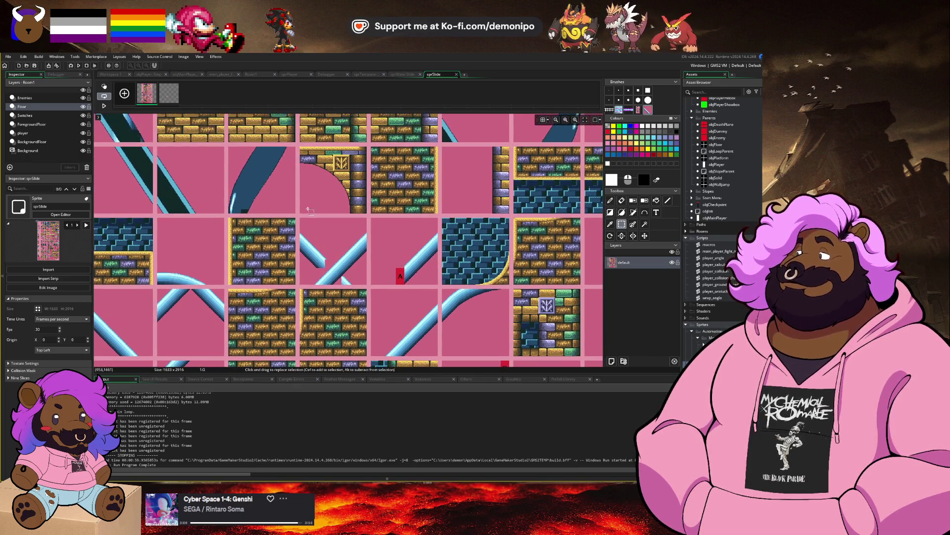
pyautogui.scroll(4, 277, 228)
pyautogui.scroll(1, 224, 251)
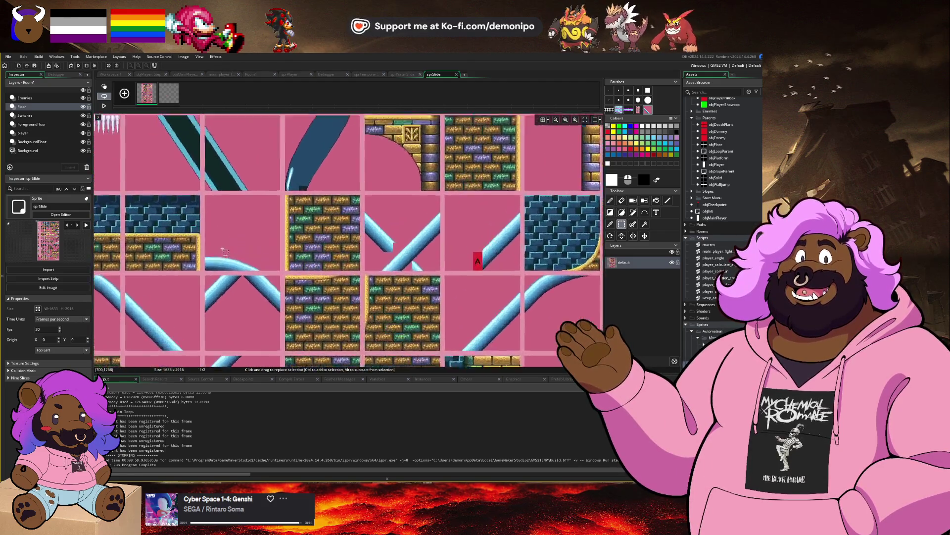
pyautogui.scroll(1, 224, 250)
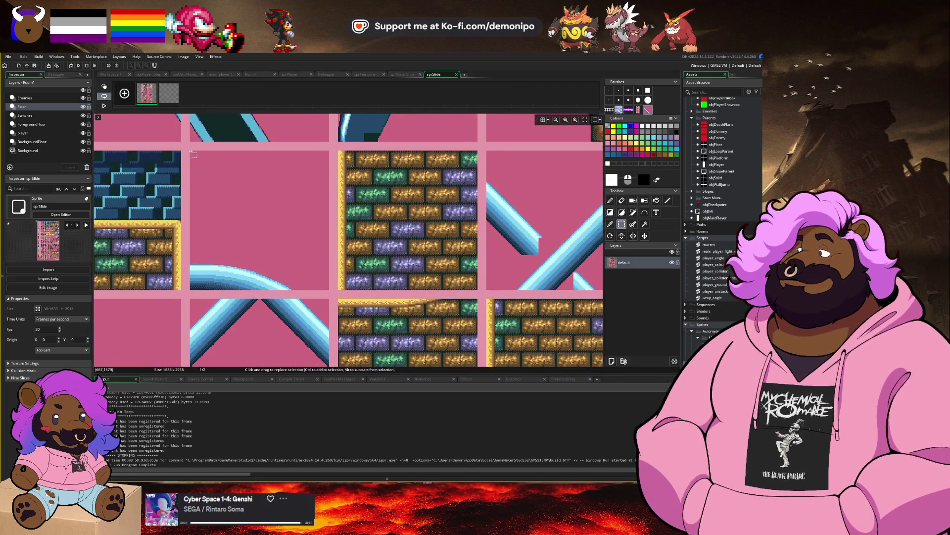
pyautogui.moveTo(192, 151); pyautogui.dragTo(217, 174)
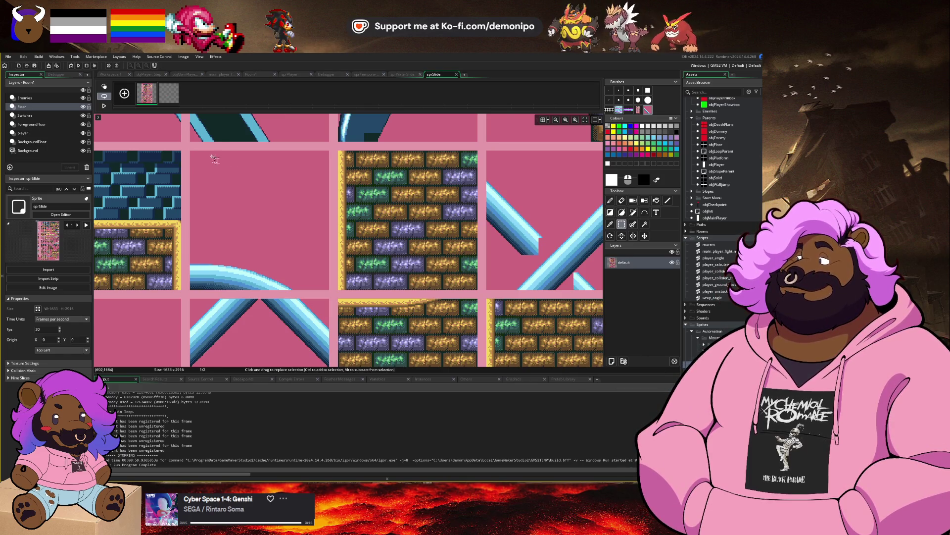
pyautogui.scroll(1, 194, 154)
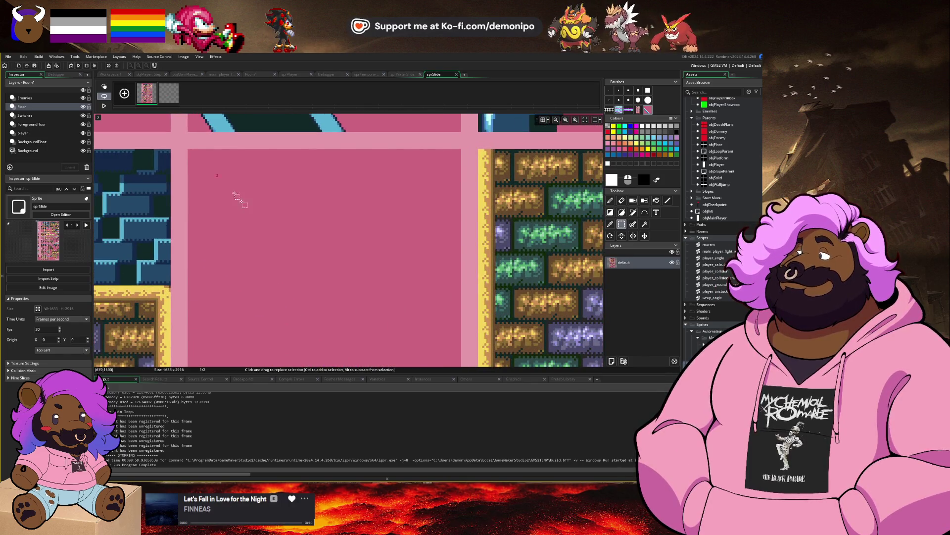
pyautogui.scroll(-3, 247, 198)
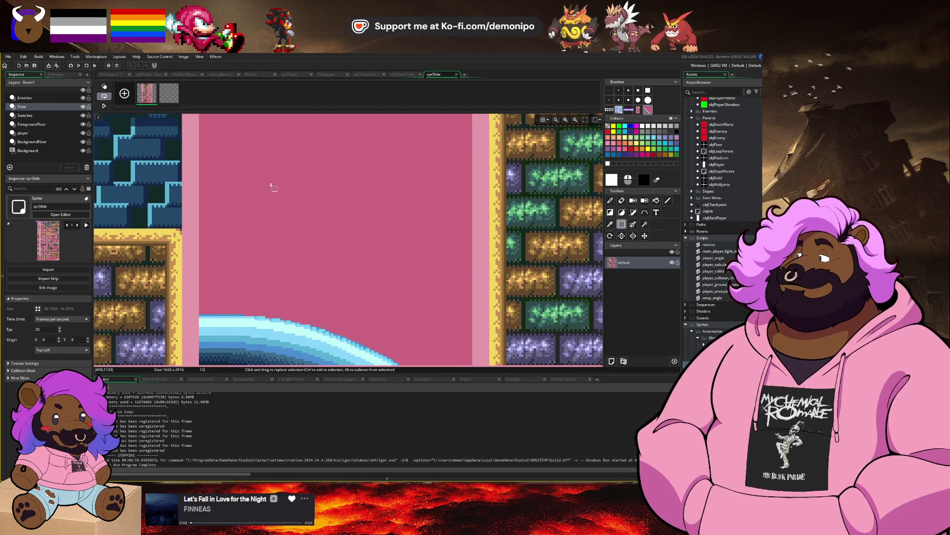
# With side panels hidden, copy the pink tile with its blue curve and stamp it onto frame 2.
pyautogui.press('F12')
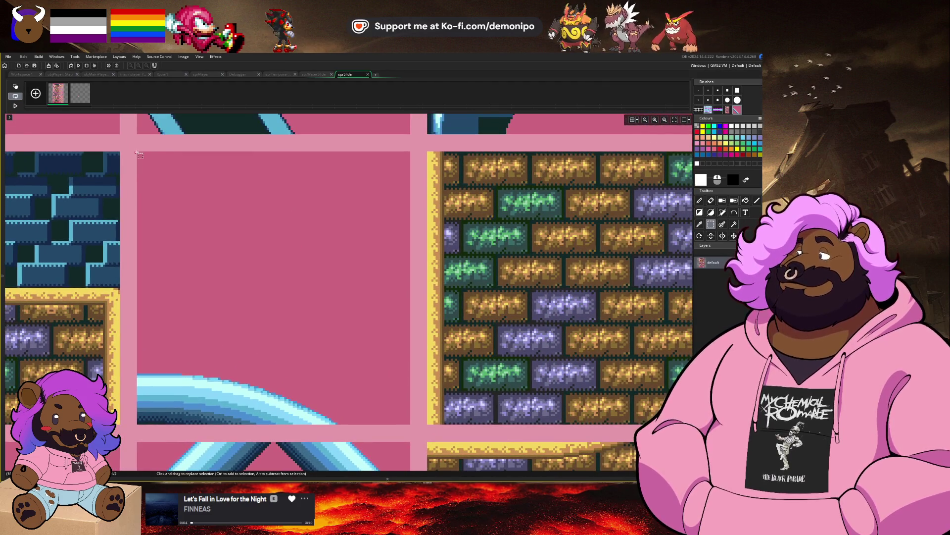
pyautogui.moveTo(137, 152)
pyautogui.mouseDown()
pyautogui.moveTo(357, 386)
pyautogui.moveTo(411, 424)
pyautogui.mouseUp()
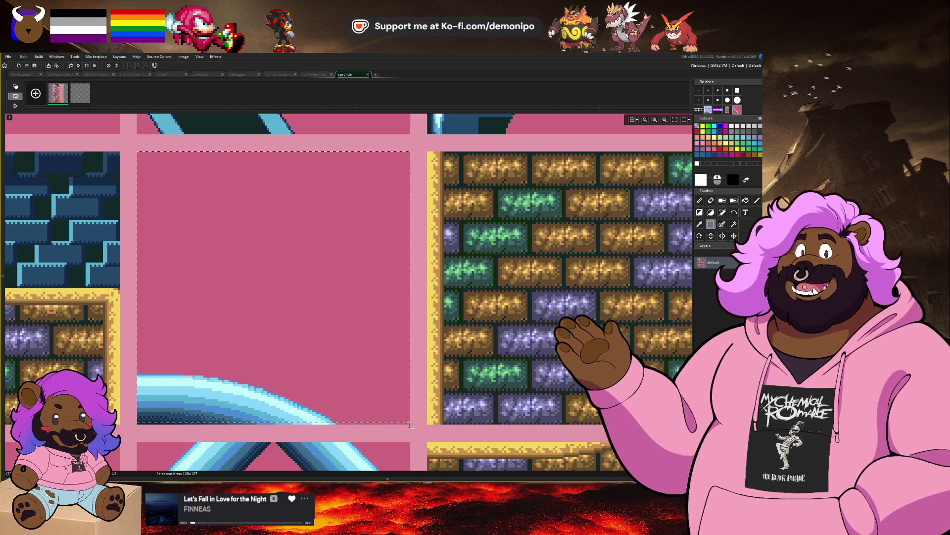
pyautogui.hotkey('ctrl', 'c')
pyautogui.hotkey('ctrl', 'v')
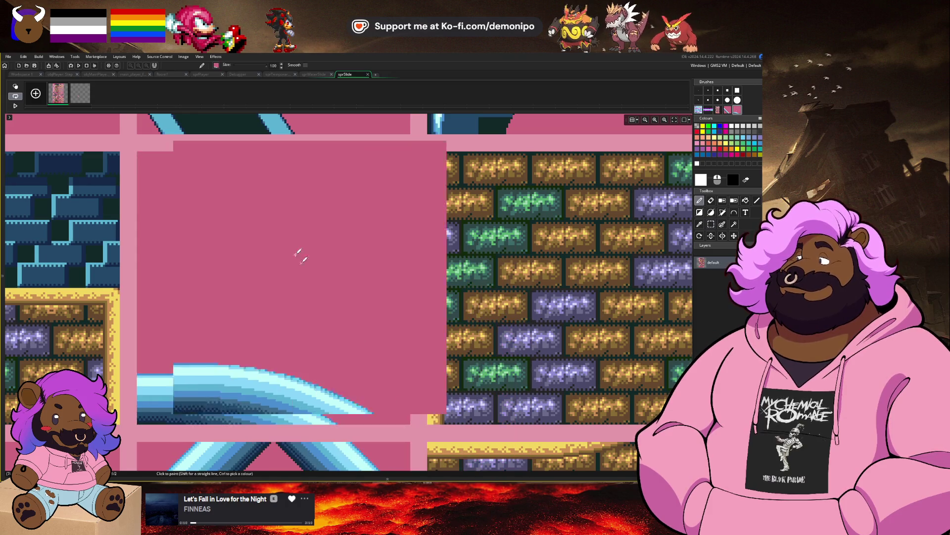
pyautogui.click(80, 94)
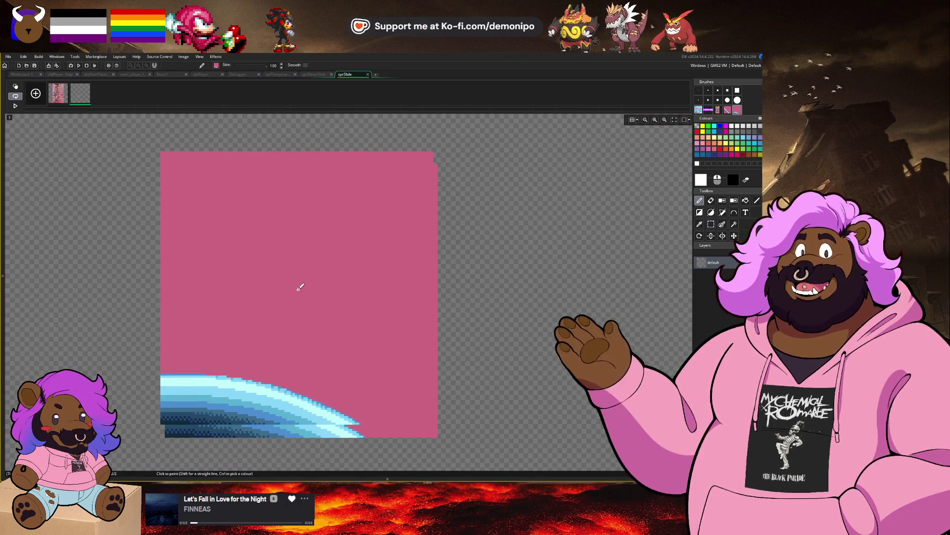
pyautogui.click(298, 289)
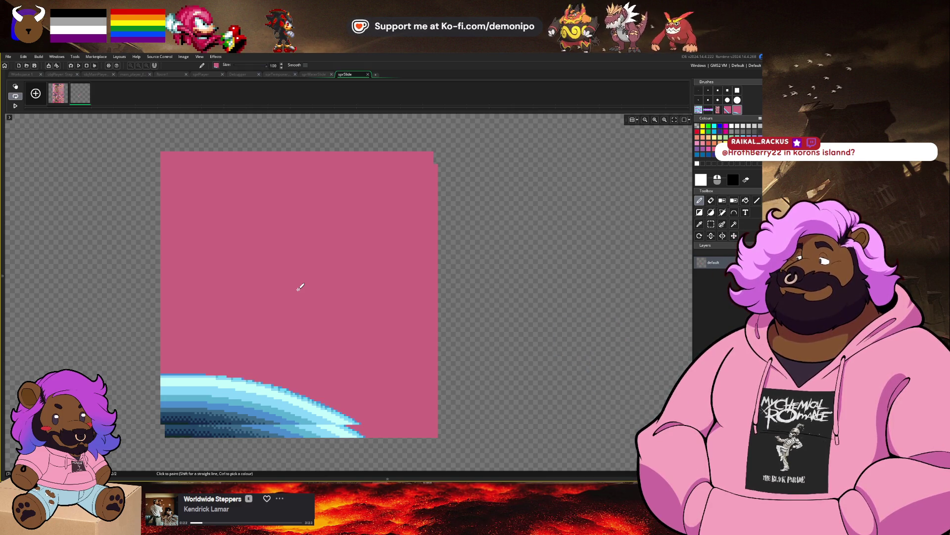
# Align the pasted tile in frame 2, then return to the tileset frame with Rectangle Select.
pyautogui.moveTo(301, 286)
pyautogui.mouseDown()
pyautogui.moveTo(462, 371)
pyautogui.moveTo(305, 299)
pyautogui.mouseUp()
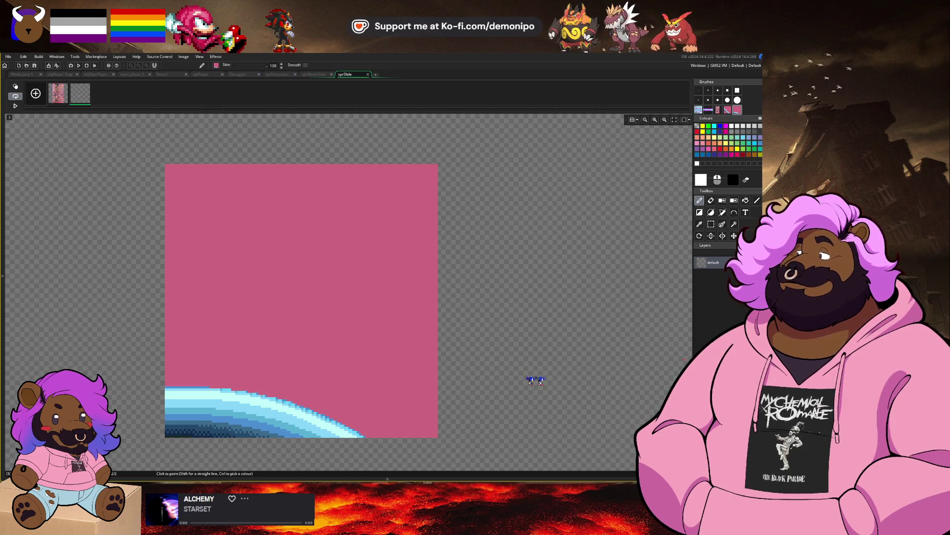
pyautogui.hotkey('ctrl', 'z')
pyautogui.hotkey('ctrl', 'z')
pyautogui.hotkey('ctrl', 'y')
pyautogui.hotkey('ctrl', 'y')
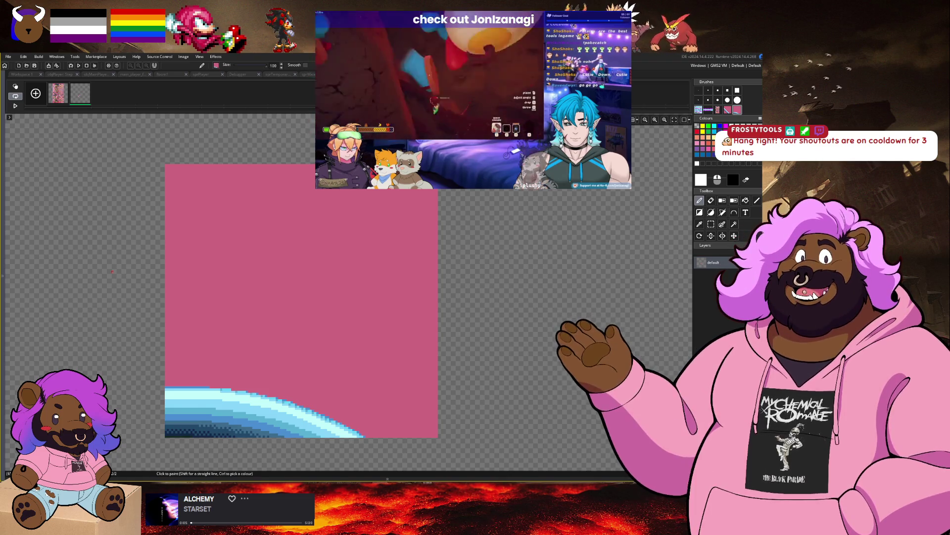
pyautogui.click(314, 313)
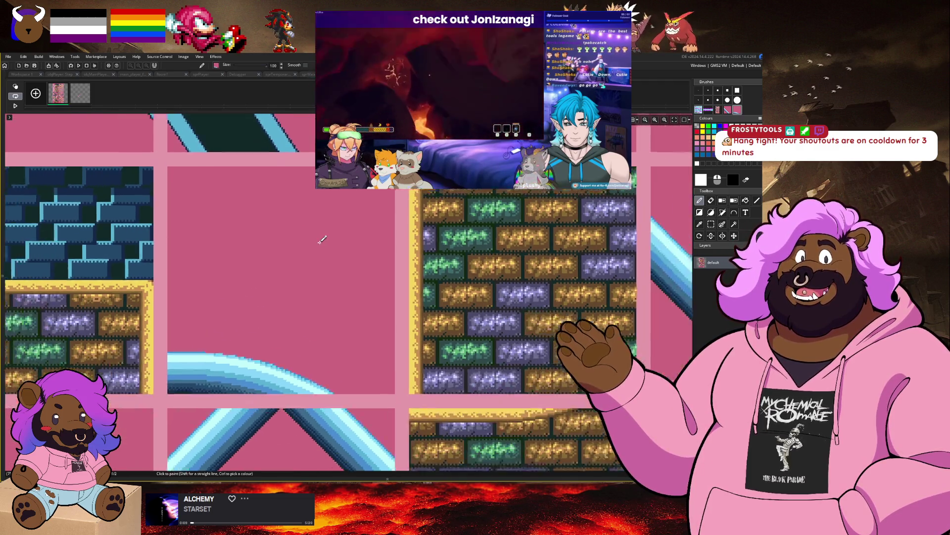
pyautogui.scroll(-5, 322, 240)
pyautogui.press('s')
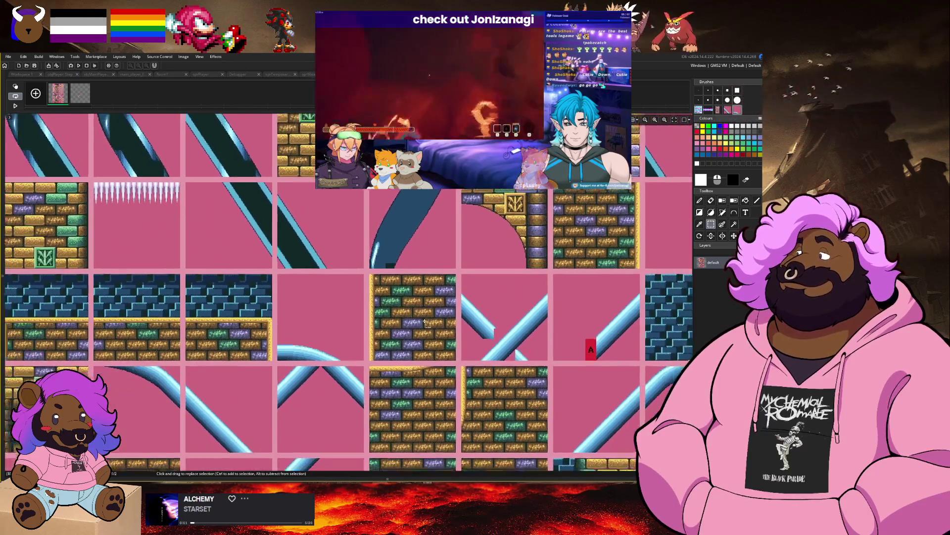
# Scroll across the tile sheet to bring its upper rows into view.
pyautogui.scroll(-2, 424, 323)
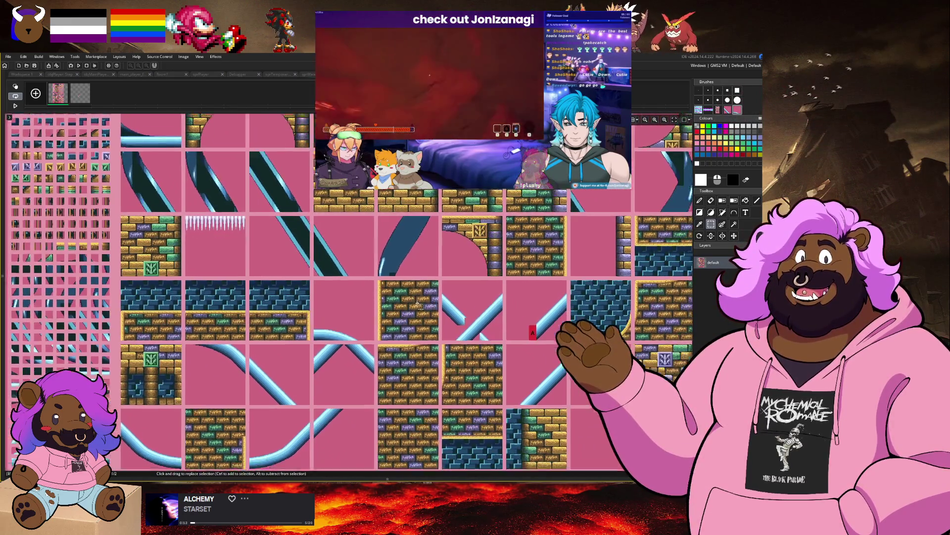
pyautogui.hscroll(5, 418, 306)
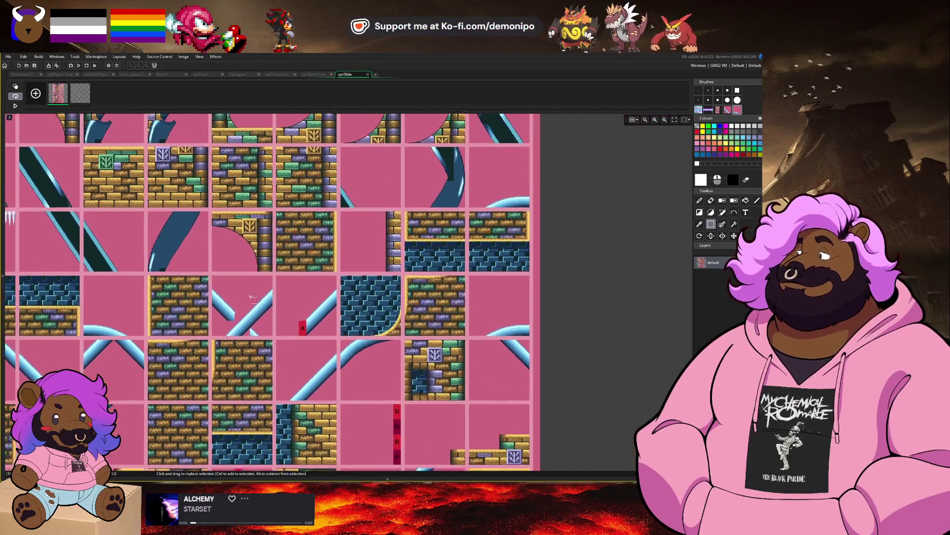
pyautogui.scroll(3, 252, 298)
pyautogui.hscroll(1, 313, 338)
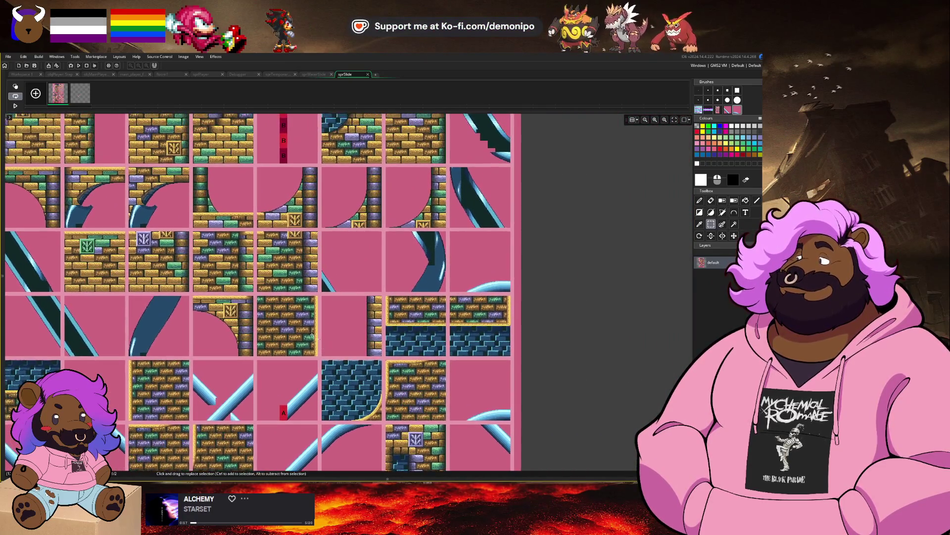
pyautogui.scroll(5, 312, 337)
pyautogui.hscroll(-1, 317, 322)
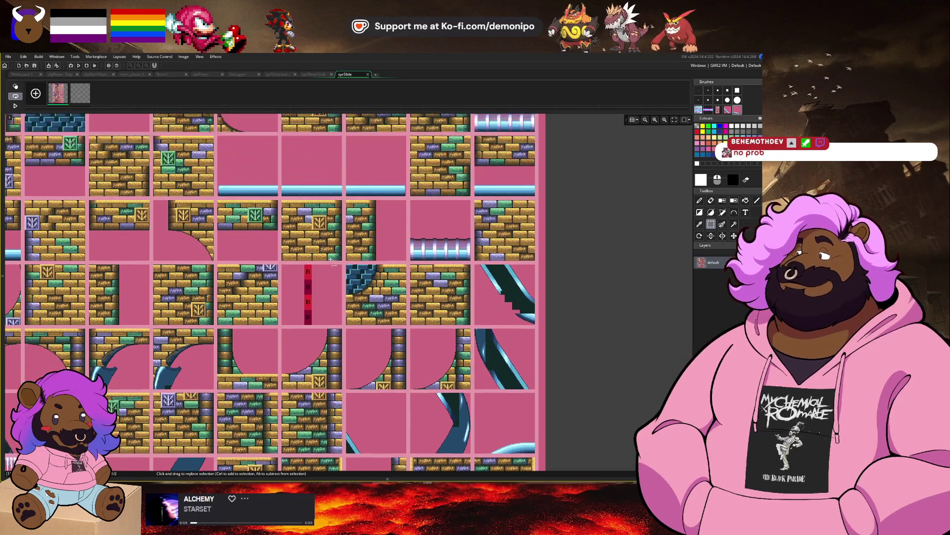
pyautogui.scroll(3, 333, 261)
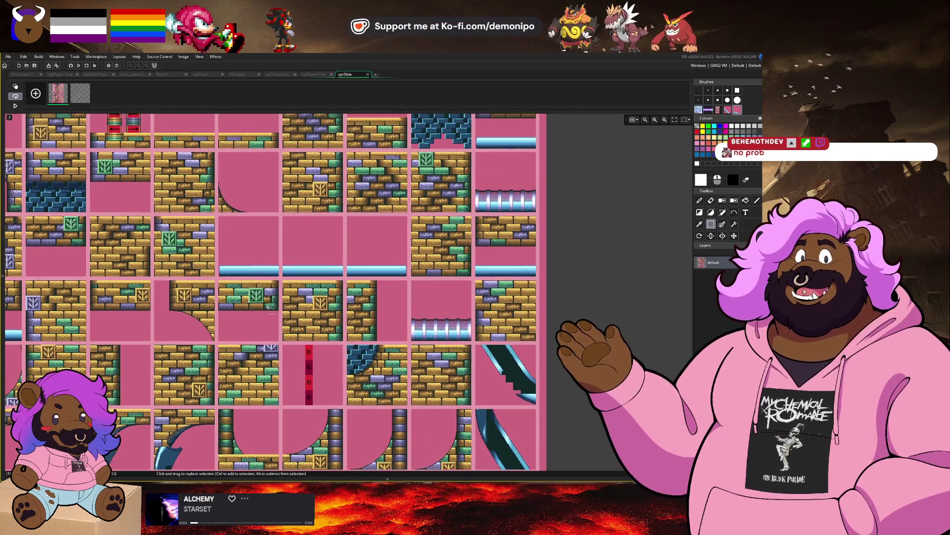
pyautogui.scroll(2, 270, 310)
pyautogui.hscroll(-1, 272, 321)
pyautogui.moveTo(266, 291); pyautogui.dragTo(287, 361)
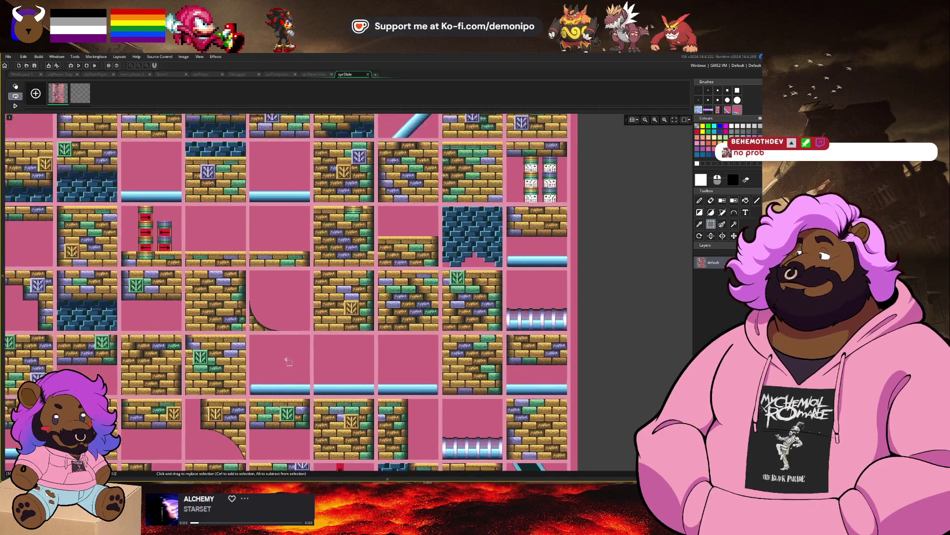
# Scroll down the tile sheet until the flat blue slide pieces are in view.
pyautogui.scroll(-1, 276, 296)
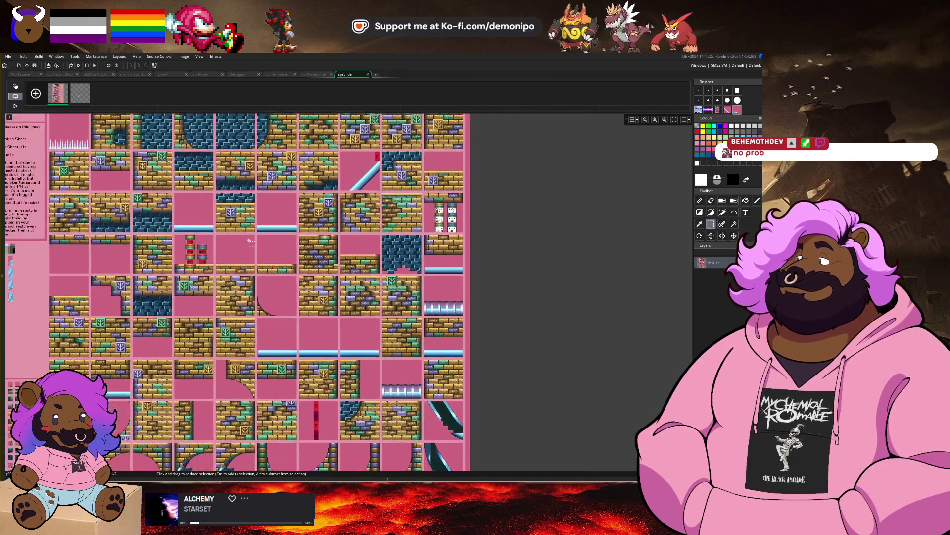
pyautogui.hscroll(-2, 250, 241)
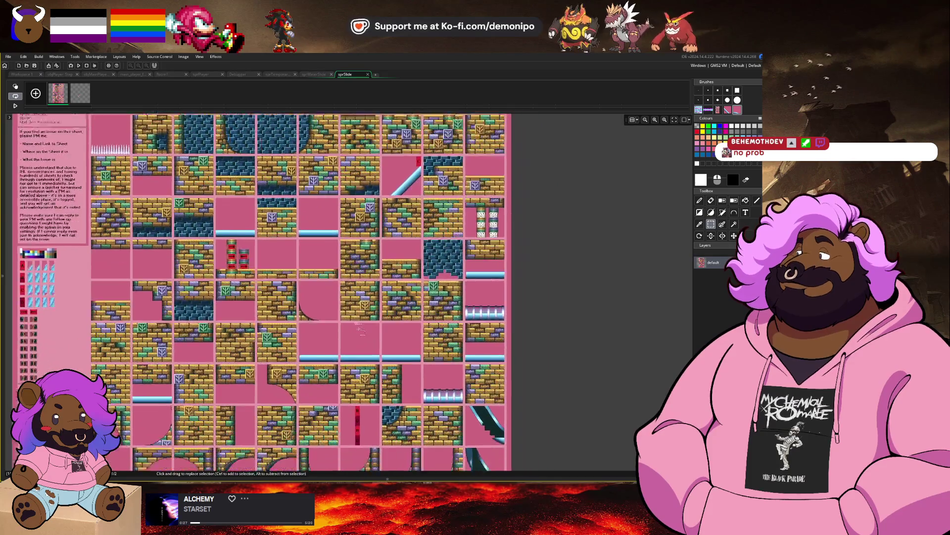
pyautogui.hscroll(3, 361, 329)
pyautogui.scroll(3, 347, 335)
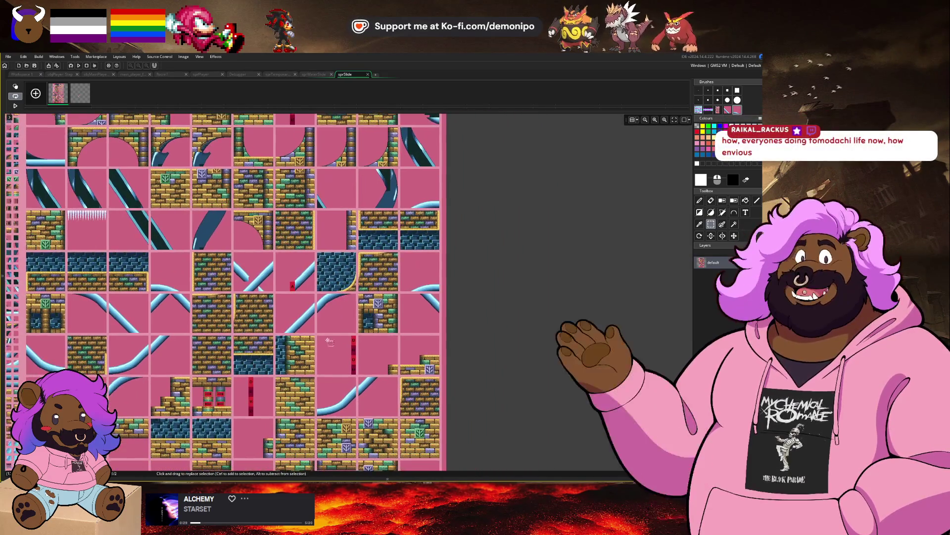
pyautogui.scroll(-2, 329, 341)
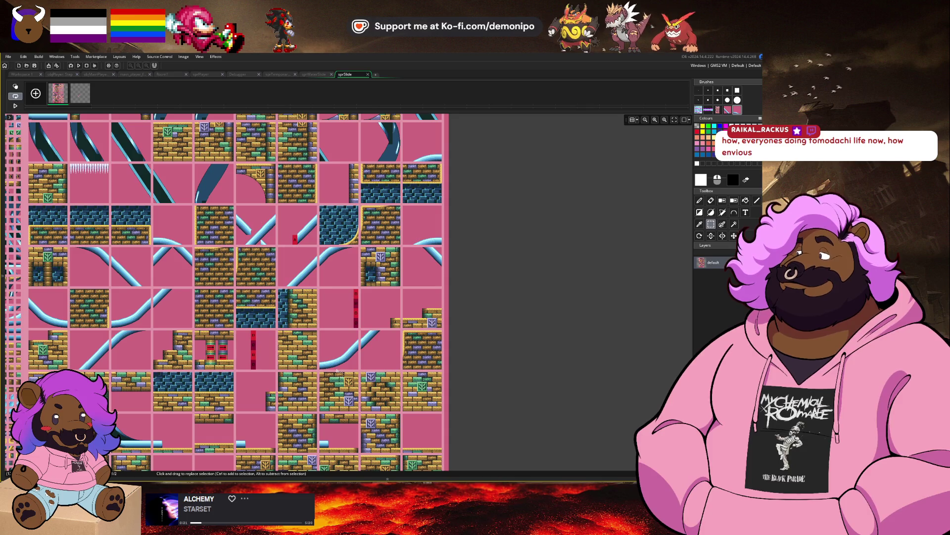
pyautogui.scroll(-1, 344, 364)
pyautogui.hscroll(-1, 347, 361)
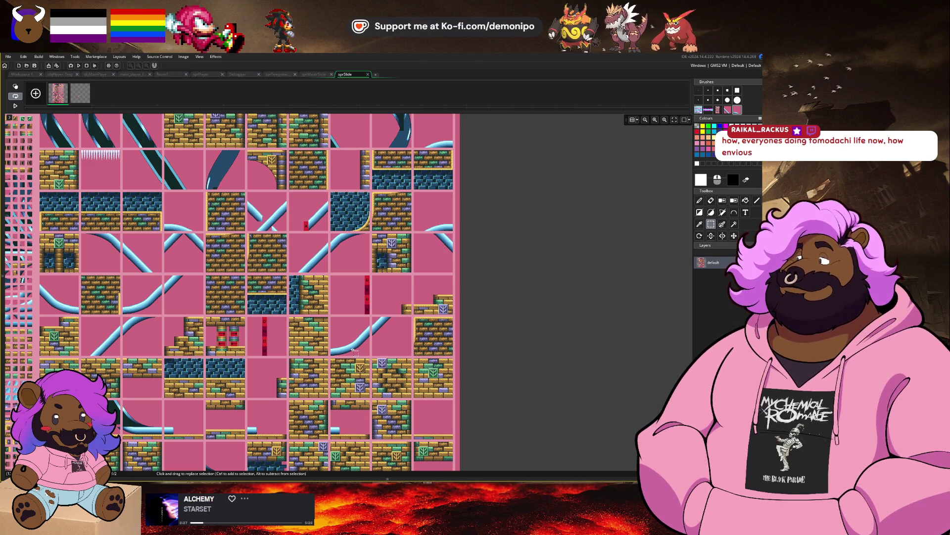
pyautogui.scroll(-2, 333, 355)
pyautogui.hscroll(-1, 333, 355)
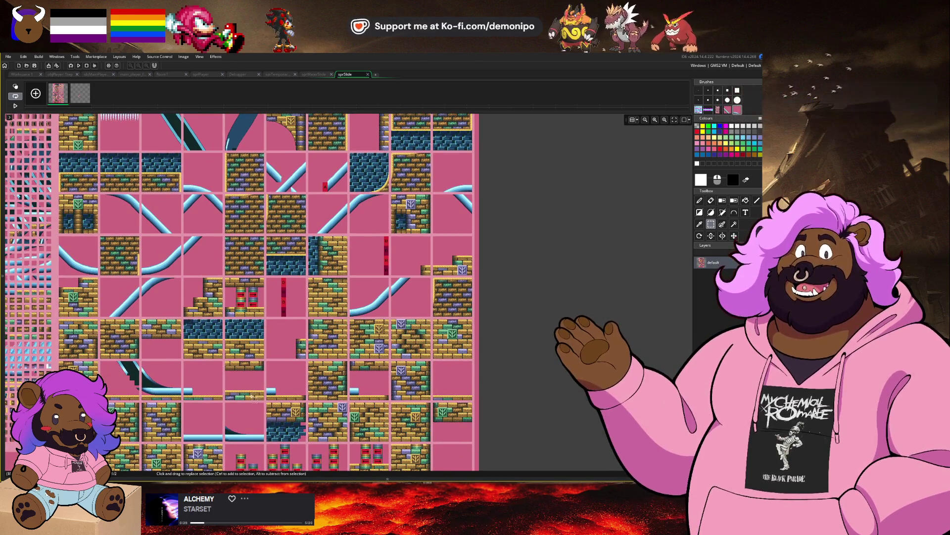
pyautogui.scroll(-1, 263, 364)
pyautogui.scroll(-3, 263, 366)
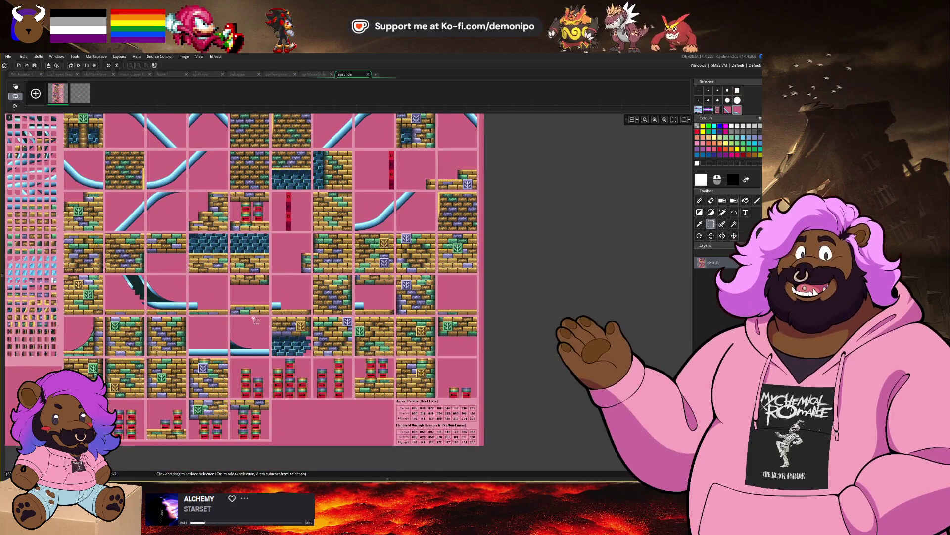
pyautogui.scroll(-2, 246, 345)
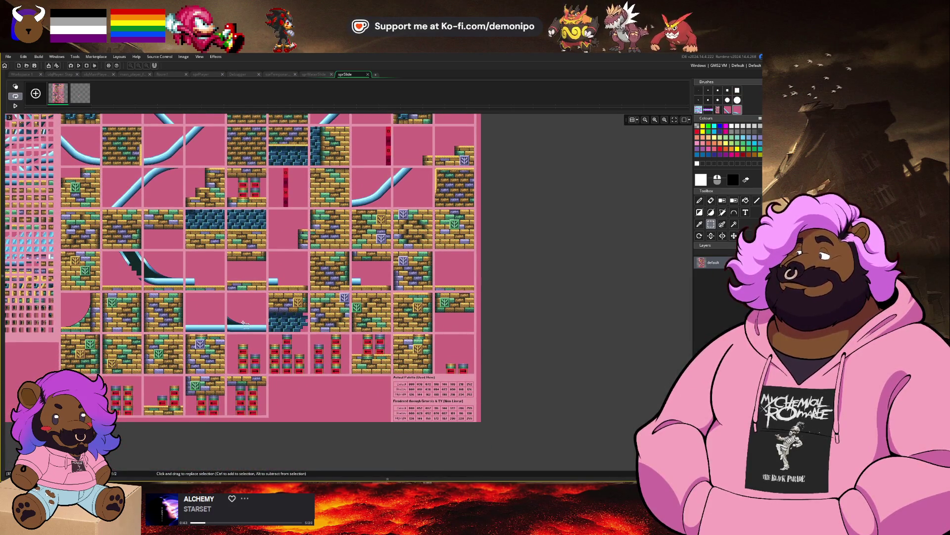
pyautogui.moveTo(245, 324); pyautogui.dragTo(273, 385)
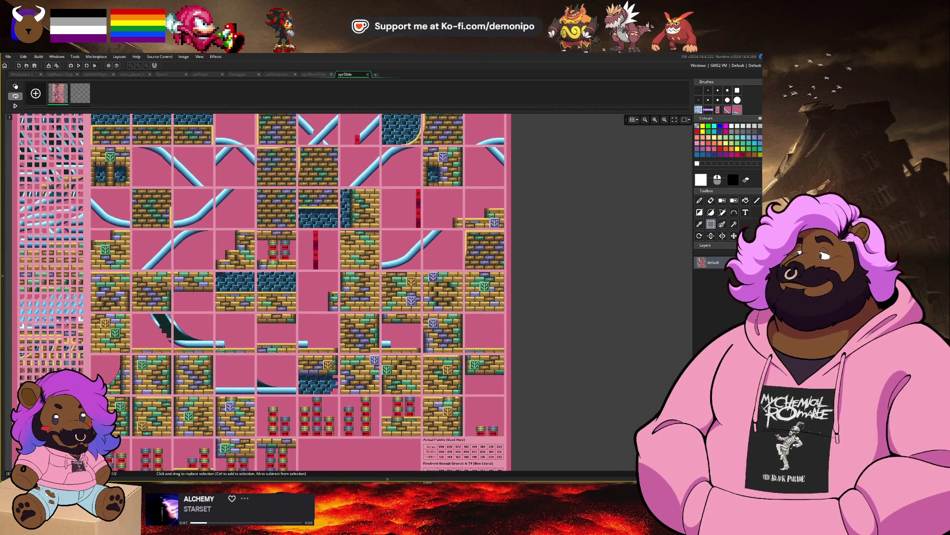
pyautogui.moveTo(251, 294); pyautogui.dragTo(262, 354)
pyautogui.scroll(5, 263, 354)
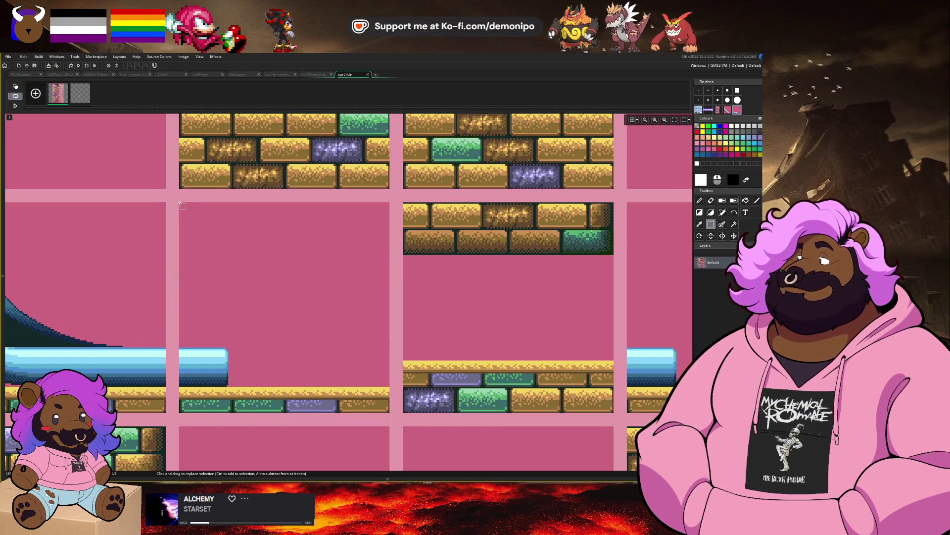
# Select the flat floor tile with its pipe end, copy it as a brush, and show frame 2.
pyautogui.scroll(3, 182, 205)
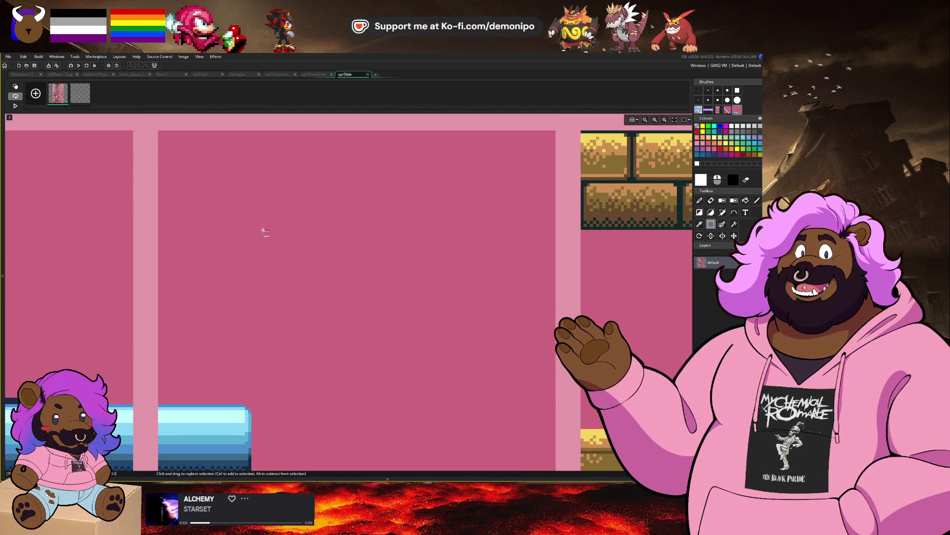
pyautogui.moveTo(321, 295)
pyautogui.mouseDown()
pyautogui.moveTo(286, 249)
pyautogui.moveTo(285, 264)
pyautogui.mouseUp()
pyautogui.scroll(-2, 316, 289)
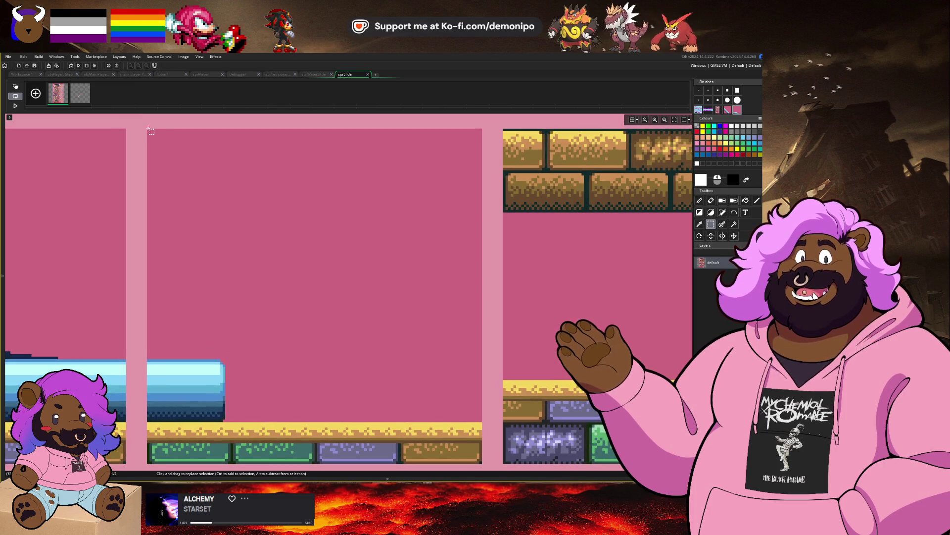
pyautogui.moveTo(148, 130); pyautogui.dragTo(438, 464)
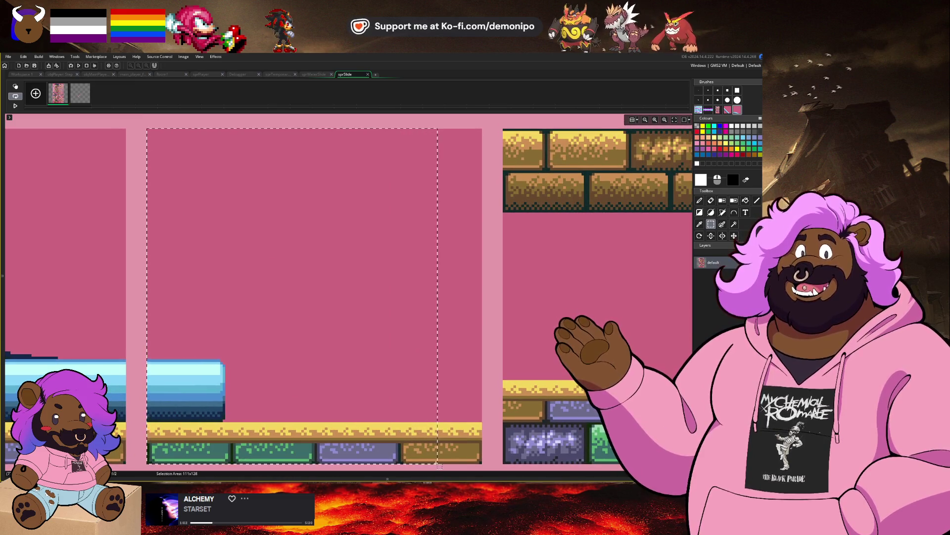
pyautogui.press('d')
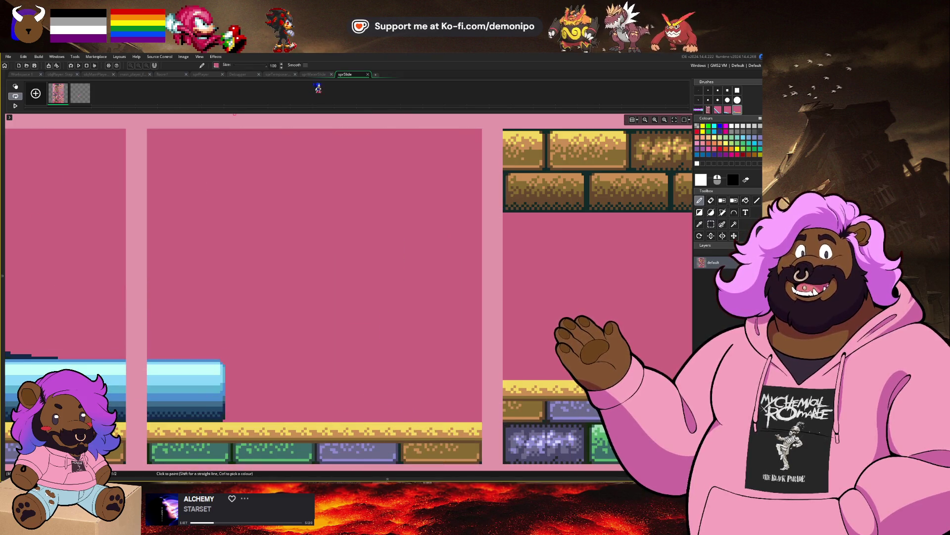
pyautogui.click(80, 93)
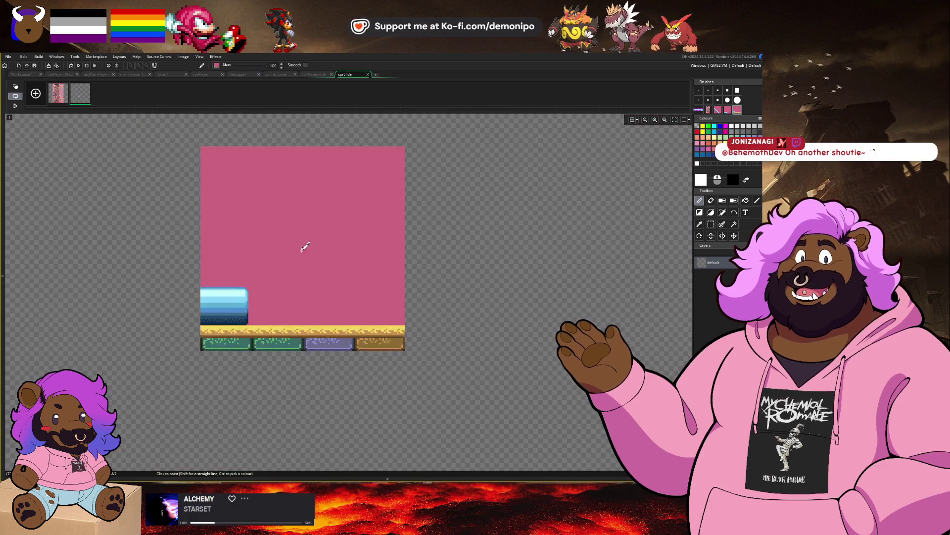
# Move the bottom pink piece up beside the others, then delete the tileset frame and confirm.
pyautogui.scroll(-5, 297, 278)
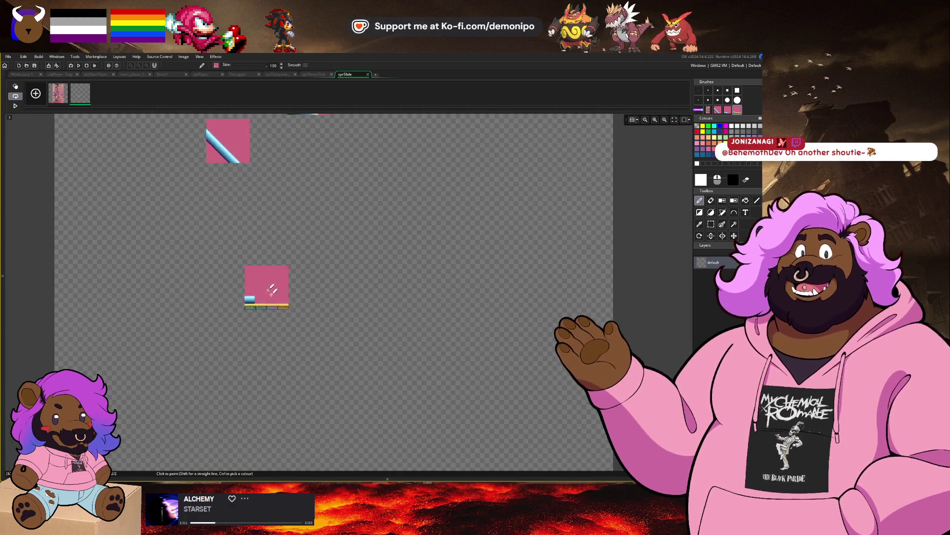
pyautogui.press('s')
pyautogui.moveTo(337, 304); pyautogui.dragTo(346, 221)
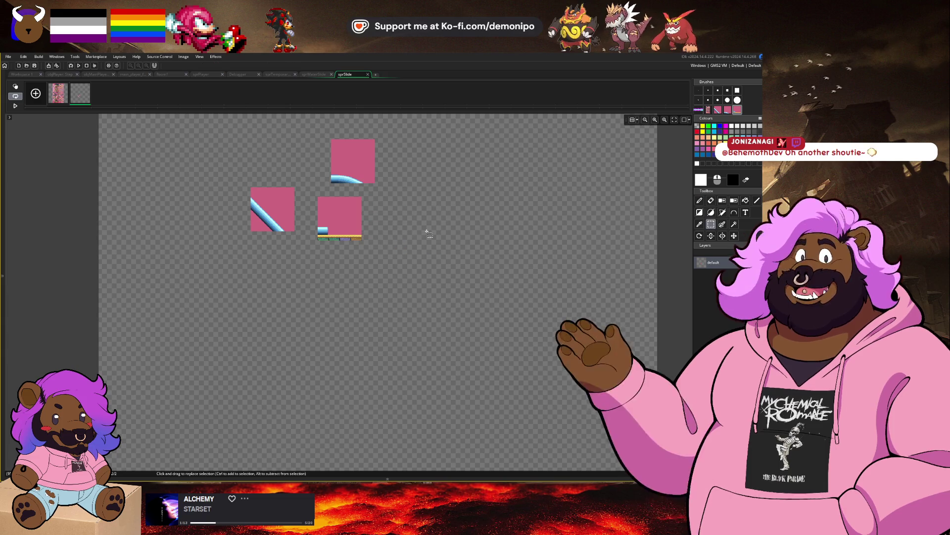
pyautogui.scroll(1, 353, 198)
pyautogui.scroll(1, 341, 198)
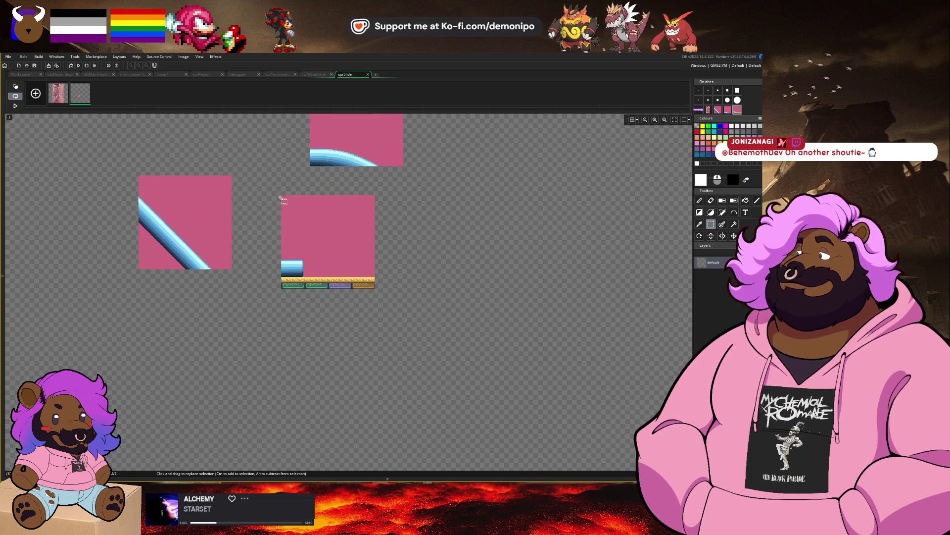
pyautogui.moveTo(280, 202); pyautogui.dragTo(329, 248)
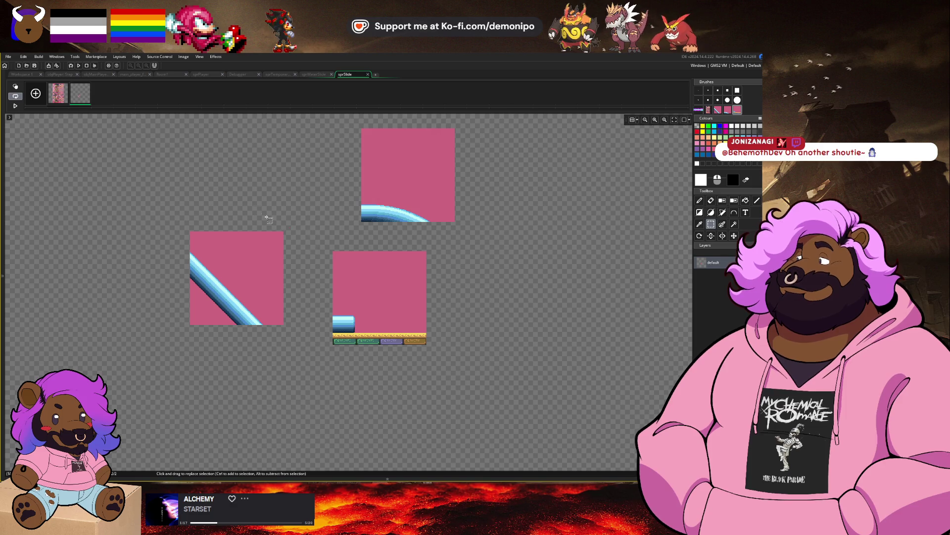
pyautogui.click(67, 84)
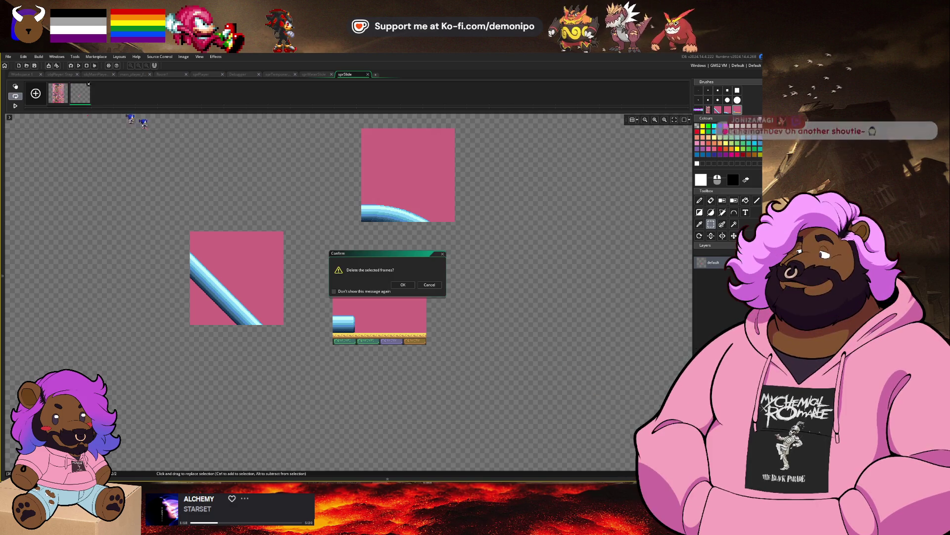
pyautogui.click(411, 284)
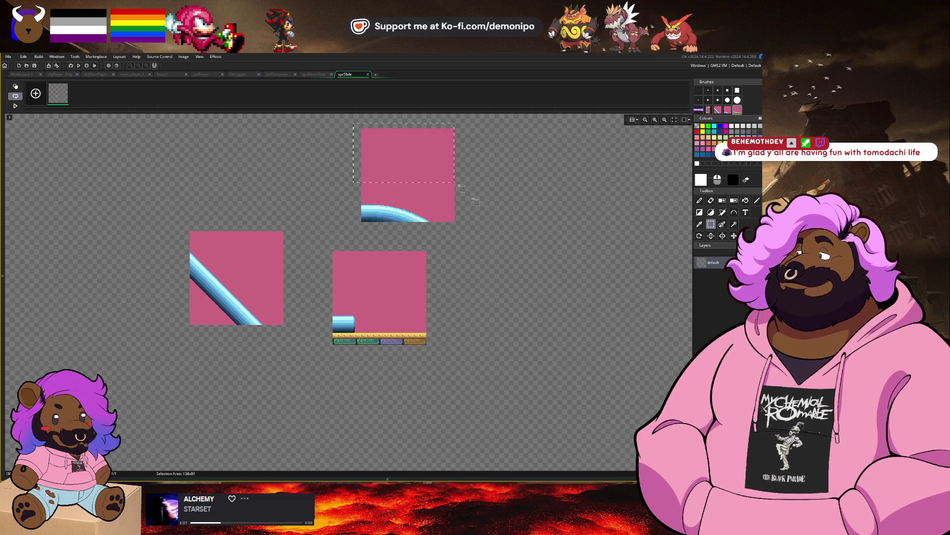
# Place the curved piece above the diagonal piece, then undo to bring back the deleted tileset frame.
pyautogui.moveTo(461, 187); pyautogui.dragTo(490, 225)
pyautogui.moveTo(435, 199)
pyautogui.mouseDown()
pyautogui.moveTo(401, 185)
pyautogui.moveTo(214, 191)
pyautogui.moveTo(187, 219)
pyautogui.moveTo(223, 228)
pyautogui.mouseUp()
pyautogui.scroll(3, 173, 252)
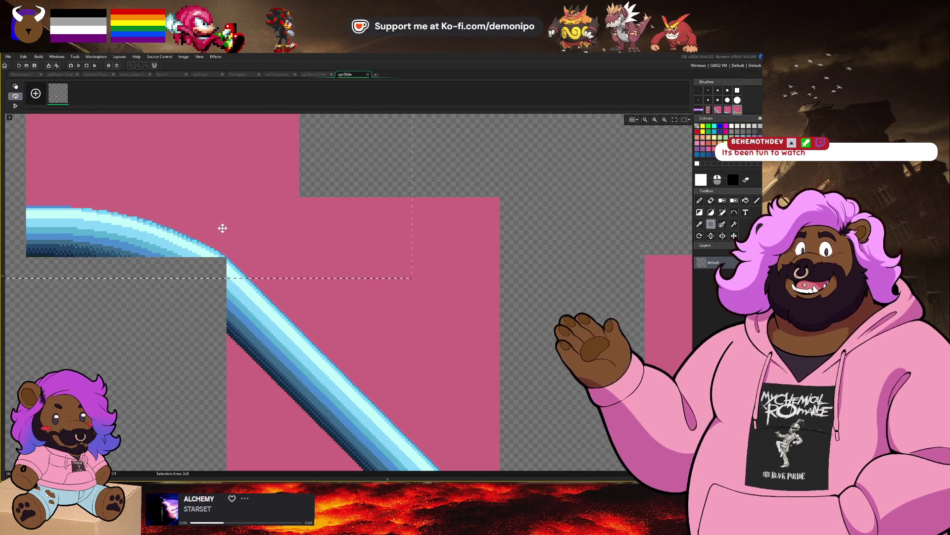
pyautogui.click(222, 228)
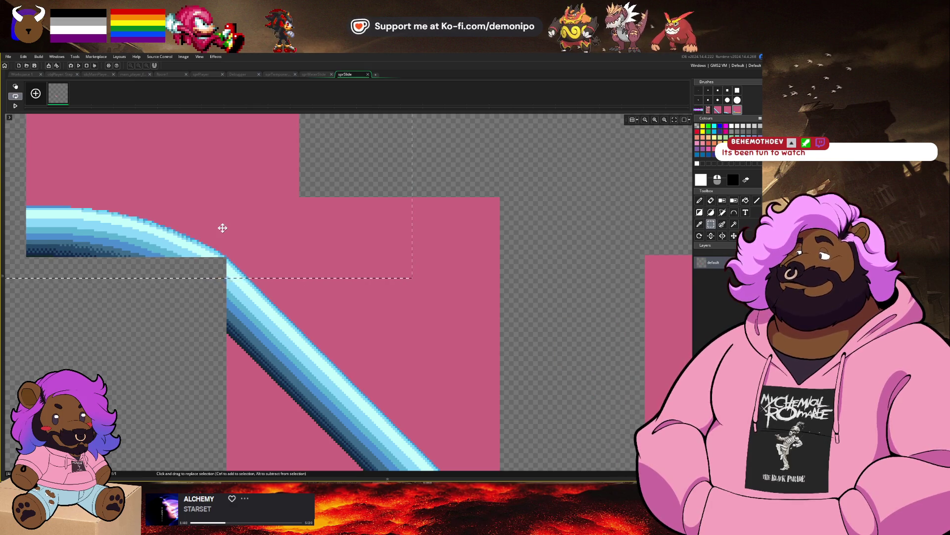
pyautogui.scroll(-4, 157, 251)
pyautogui.scroll(-1, 157, 251)
pyautogui.moveTo(156, 251); pyautogui.dragTo(230, 187)
pyautogui.hotkey('ctrl', 'z')
pyautogui.hotkey('ctrl', 'z')
pyautogui.hotkey('ctrl', 'z')
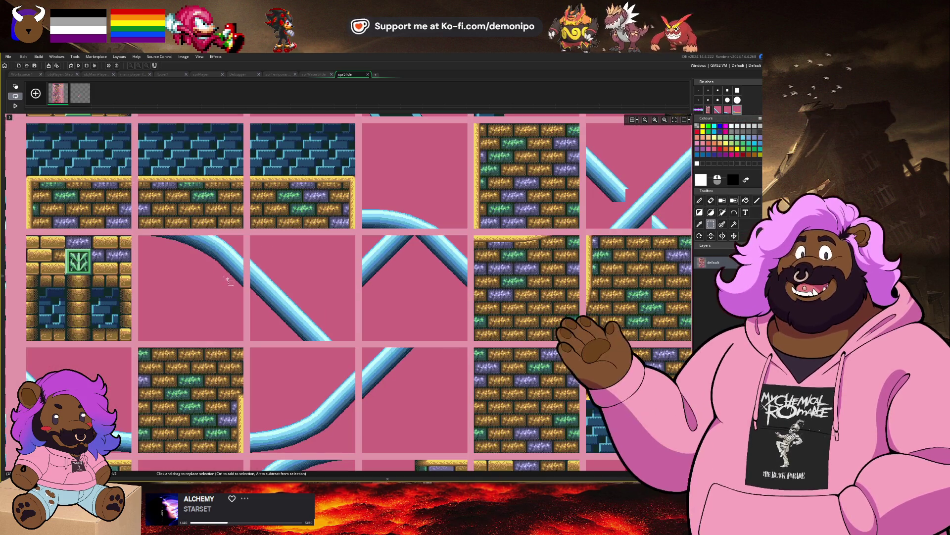
# Copy the curved pipe tile as a brush and stamp it on frame 2 left of the diagonal piece.
pyautogui.scroll(-1, 222, 263)
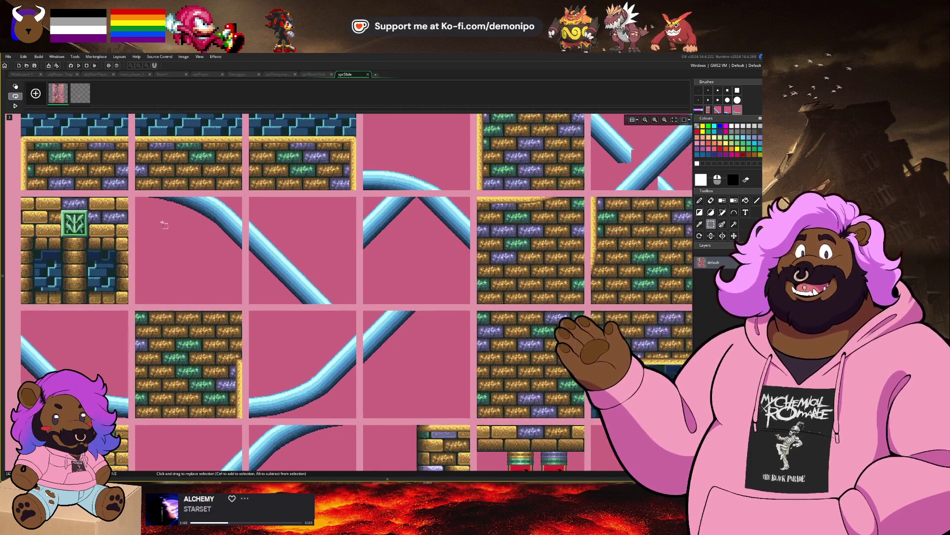
pyautogui.scroll(3, 162, 218)
pyautogui.moveTo(96, 165); pyautogui.dragTo(102, 177)
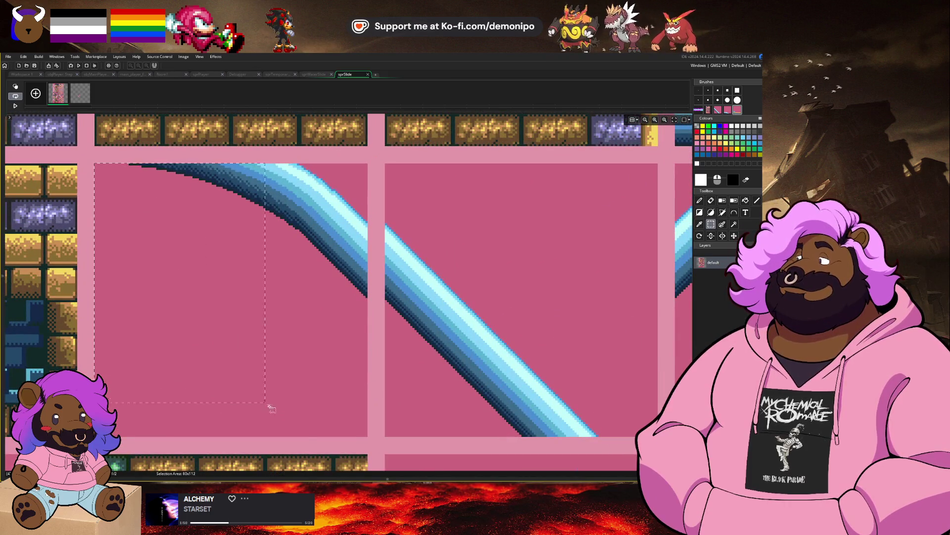
pyautogui.moveTo(270, 407)
pyautogui.mouseDown()
pyautogui.moveTo(302, 436)
pyautogui.moveTo(369, 439)
pyautogui.mouseUp()
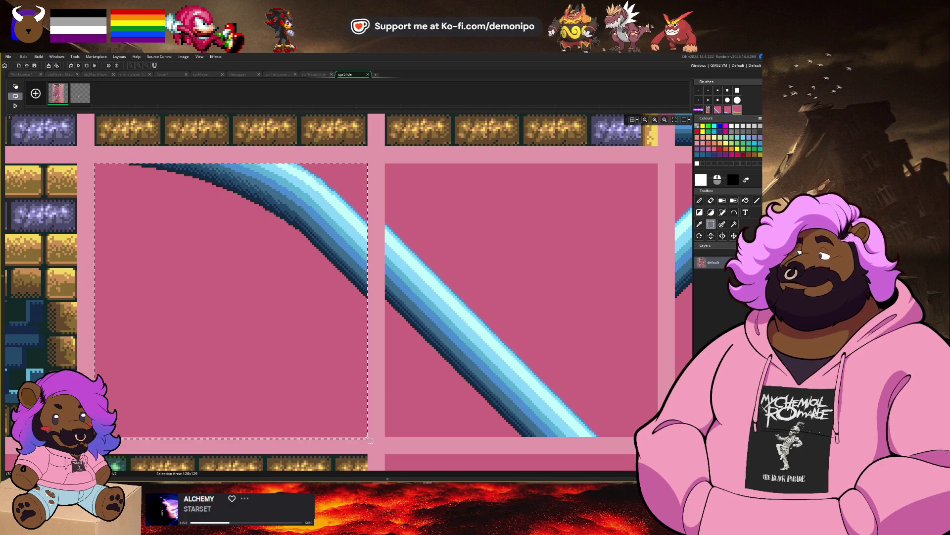
pyautogui.press('d')
pyautogui.moveTo(133, 146); pyautogui.dragTo(93, 106)
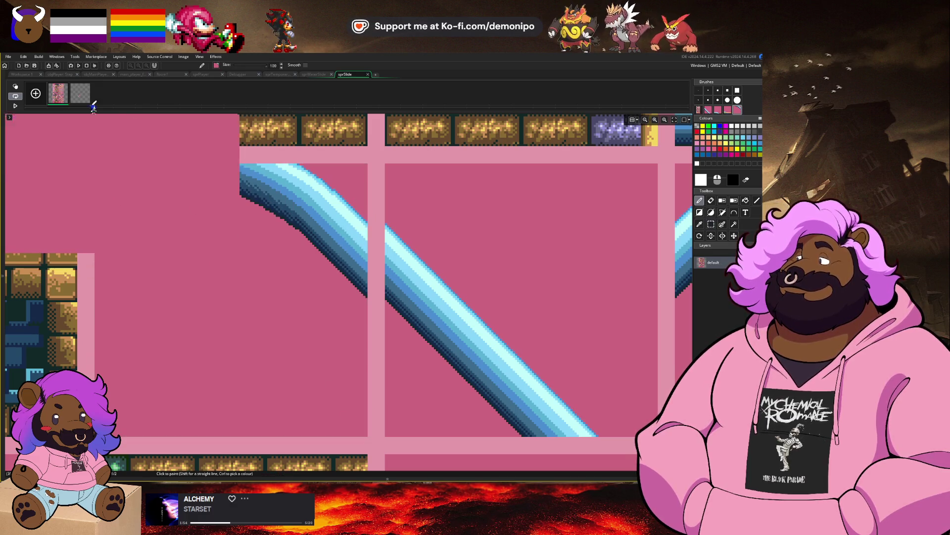
pyautogui.click(88, 100)
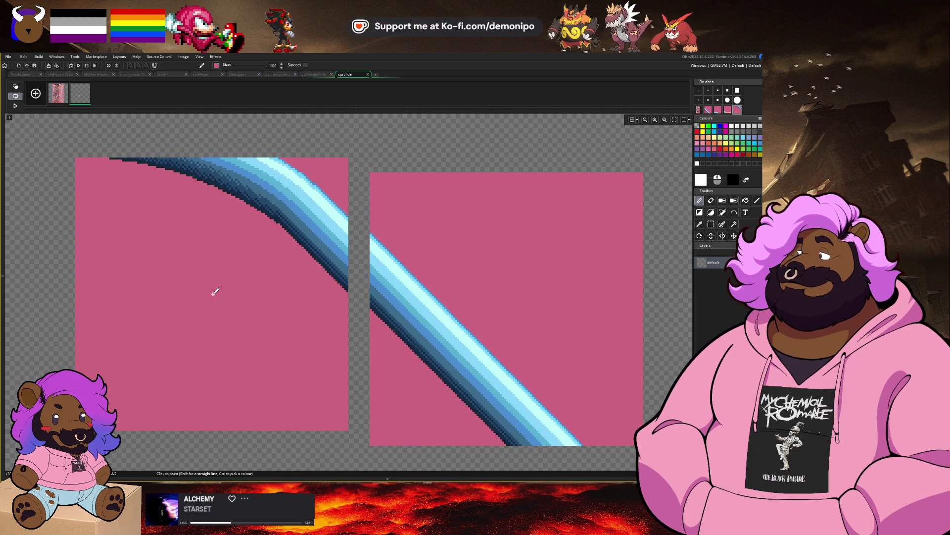
pyautogui.moveTo(215, 292); pyautogui.dragTo(218, 293)
pyautogui.scroll(-5, 470, 263)
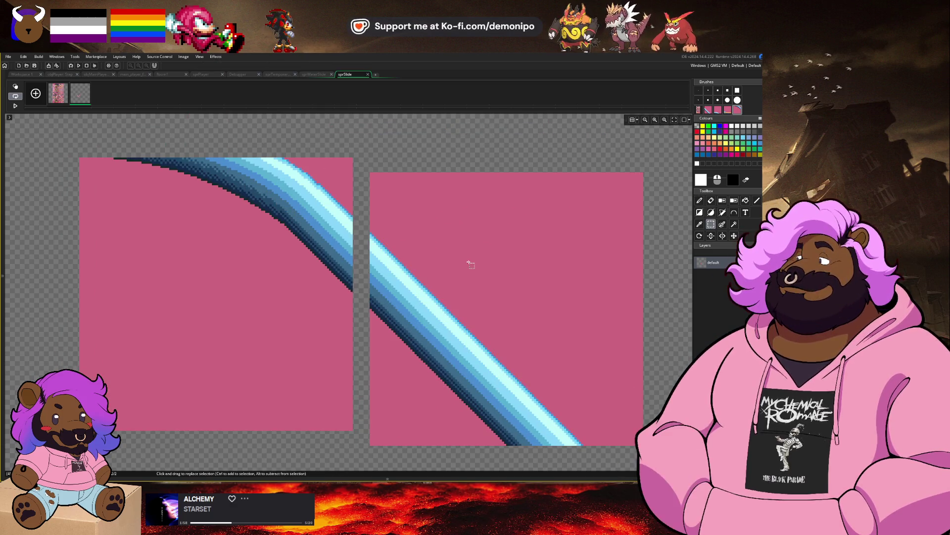
pyautogui.press('s')
pyautogui.scroll(-2, 470, 262)
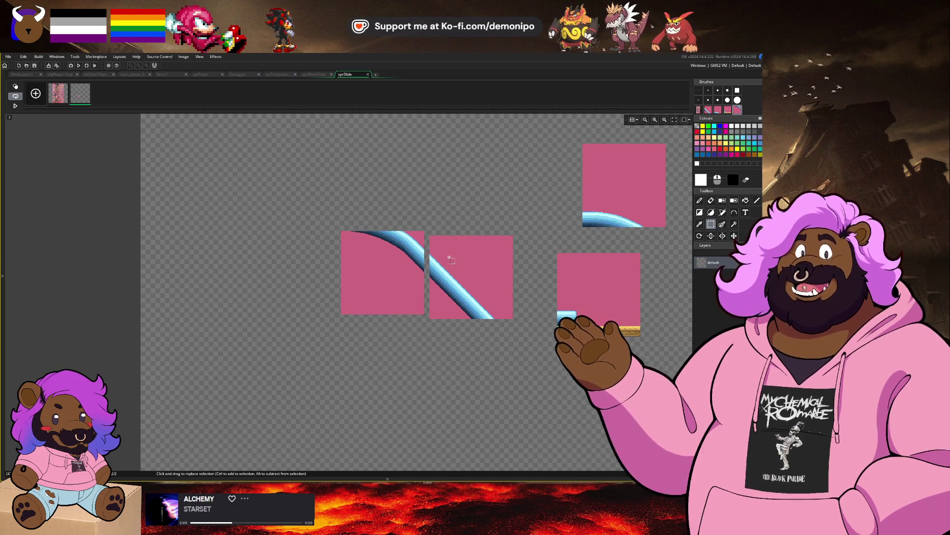
pyautogui.moveTo(456, 251); pyautogui.dragTo(374, 265)
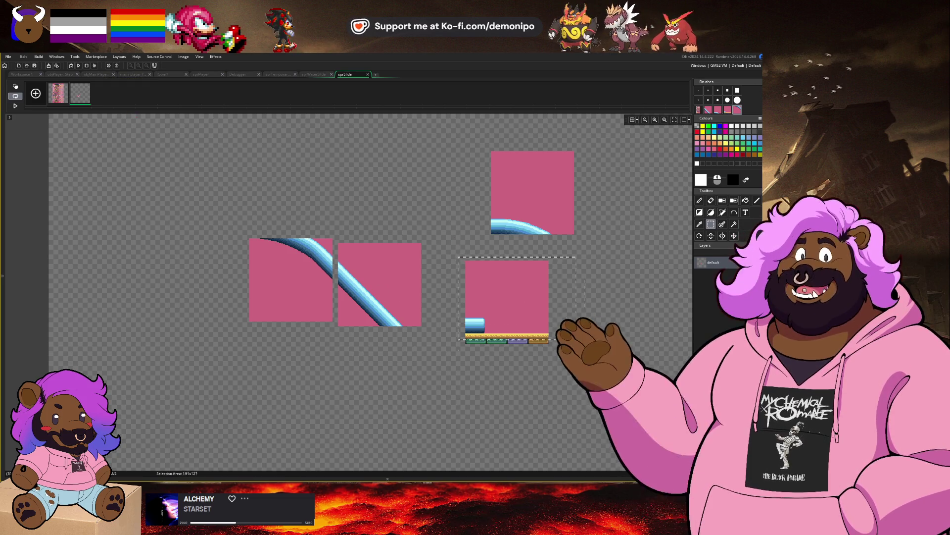
# Copy the flat floor piece with its pipe end as a brush and rotate it diagonally.
pyautogui.moveTo(575, 340); pyautogui.dragTo(606, 376)
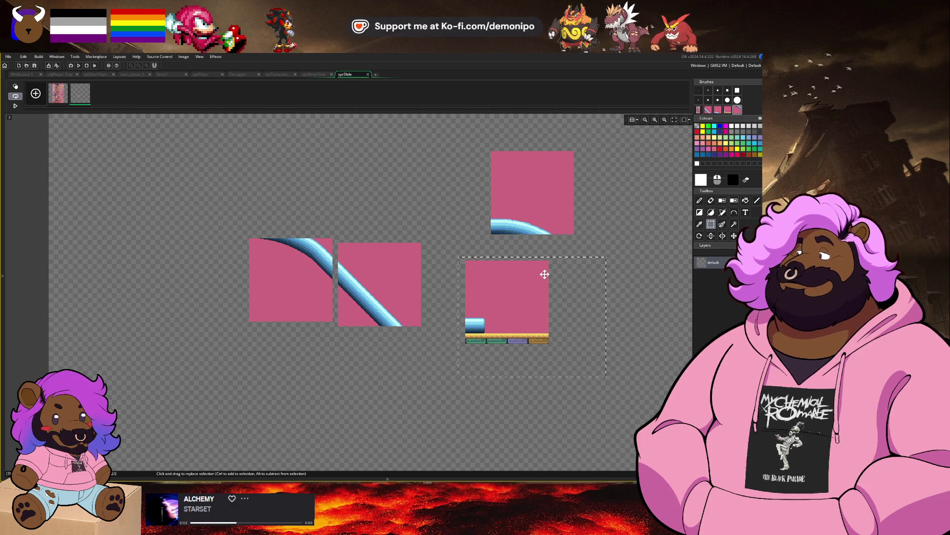
pyautogui.press('t')
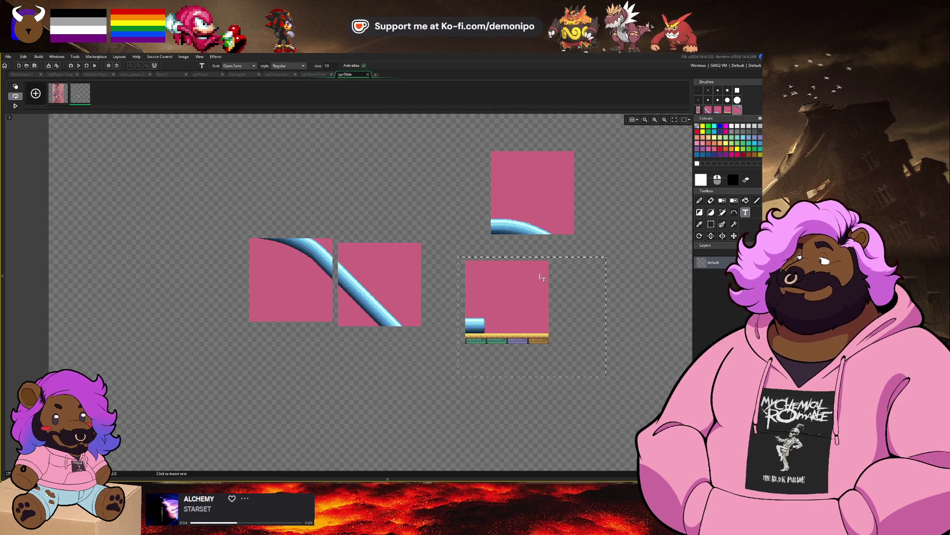
pyautogui.hotkey('shift', 'f')
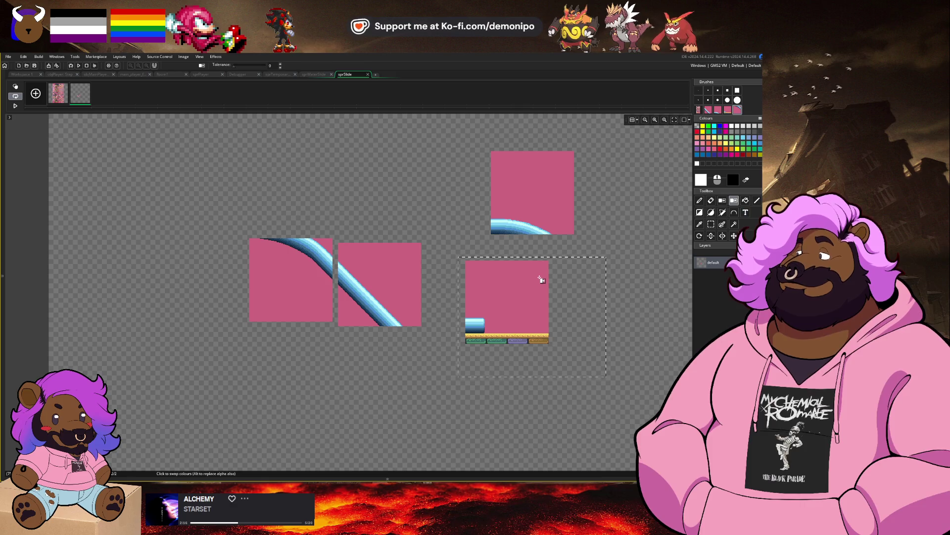
pyautogui.click(711, 212)
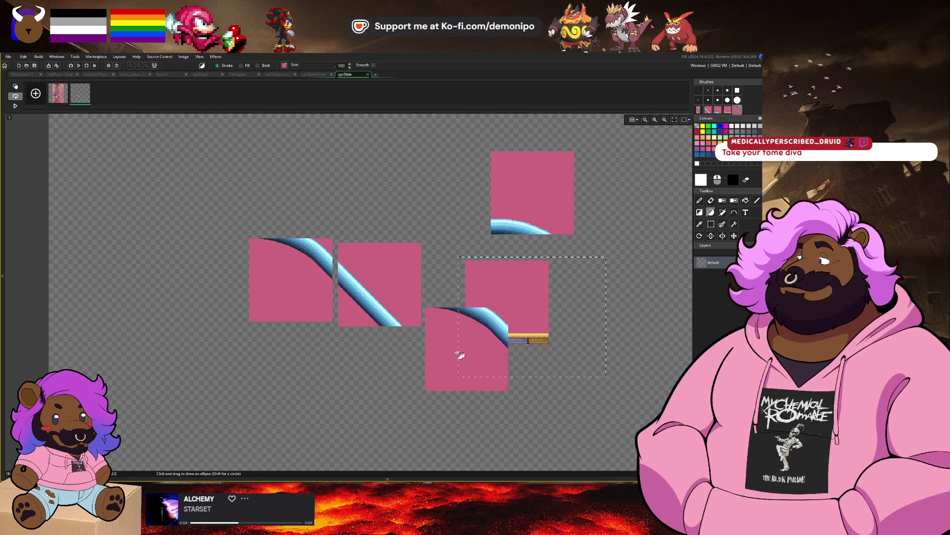
pyautogui.press('s')
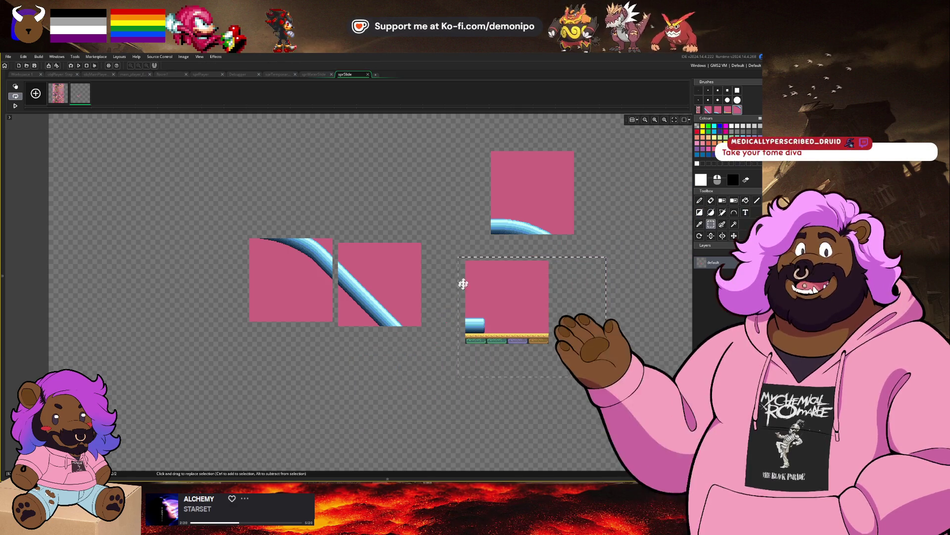
pyautogui.moveTo(455, 257)
pyautogui.mouseDown()
pyautogui.moveTo(576, 355)
pyautogui.moveTo(622, 277)
pyautogui.mouseUp()
pyautogui.press('d')
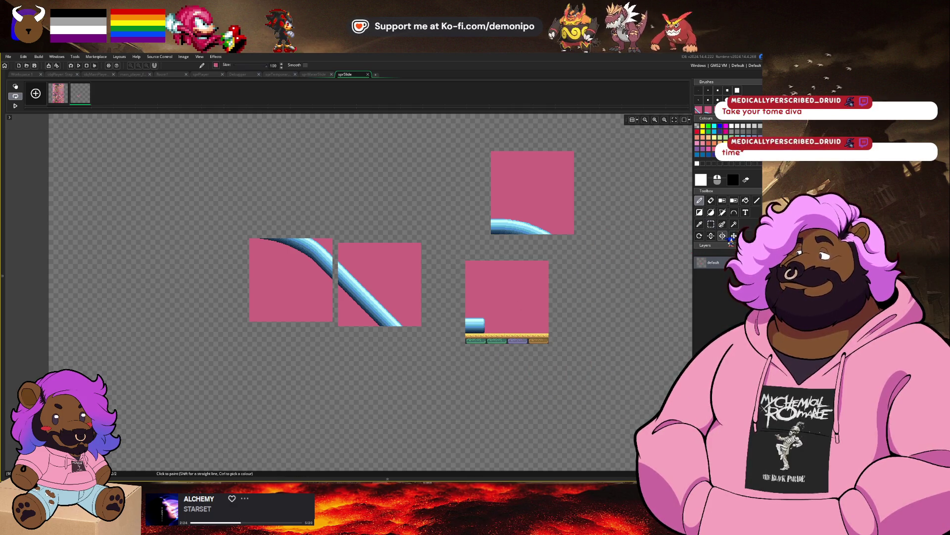
pyautogui.click(699, 236)
pyautogui.moveTo(412, 261)
pyautogui.mouseDown()
pyautogui.moveTo(425, 284)
pyautogui.moveTo(419, 279)
pyautogui.moveTo(419, 312)
pyautogui.mouseUp()
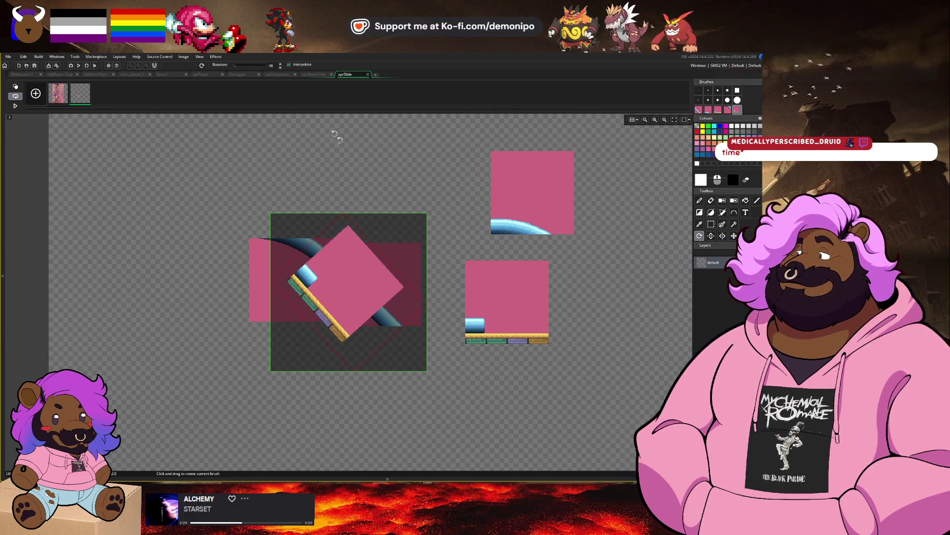
# Set the brush rotation to 45° and stamp a flat platform tile onto the frame.
pyautogui.moveTo(281, 72); pyautogui.dragTo(286, 71)
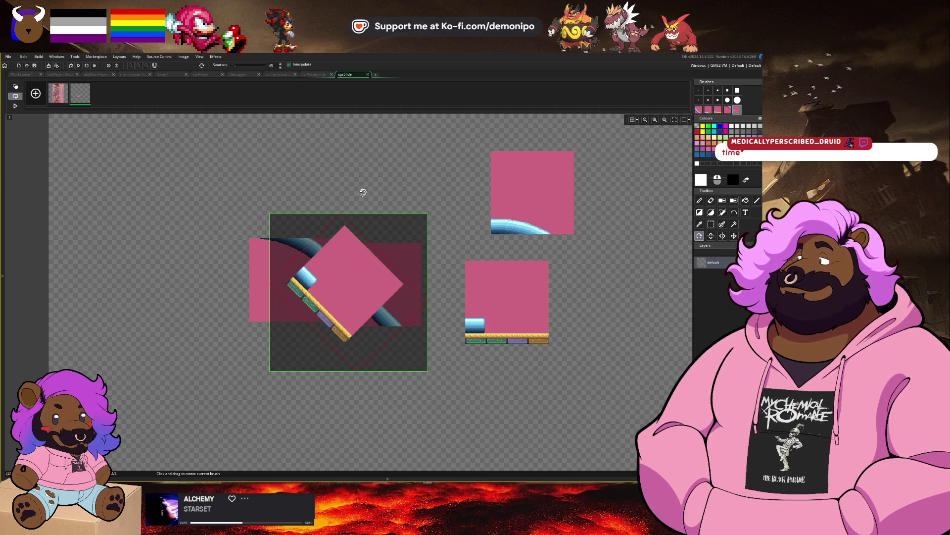
pyautogui.press('p')
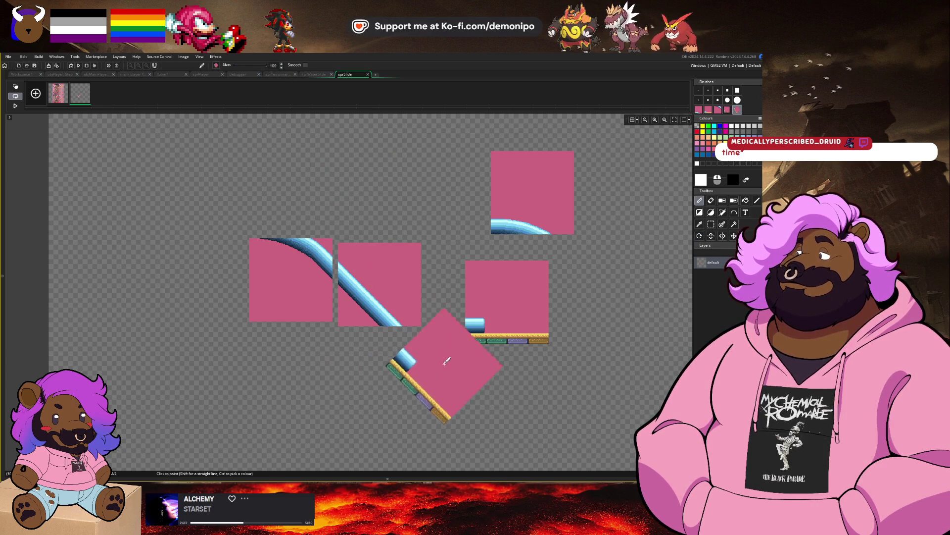
pyautogui.scroll(2, 442, 342)
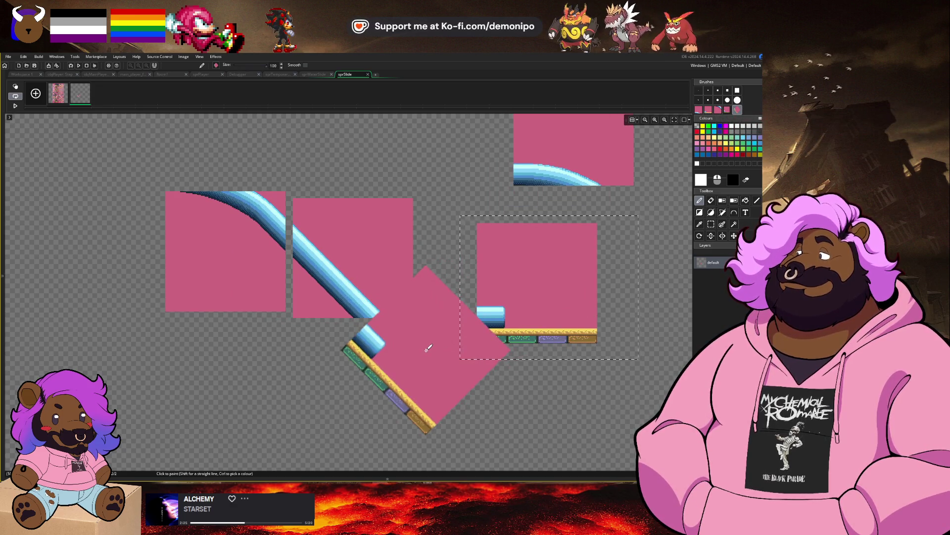
pyautogui.click(428, 347)
pyautogui.press('r')
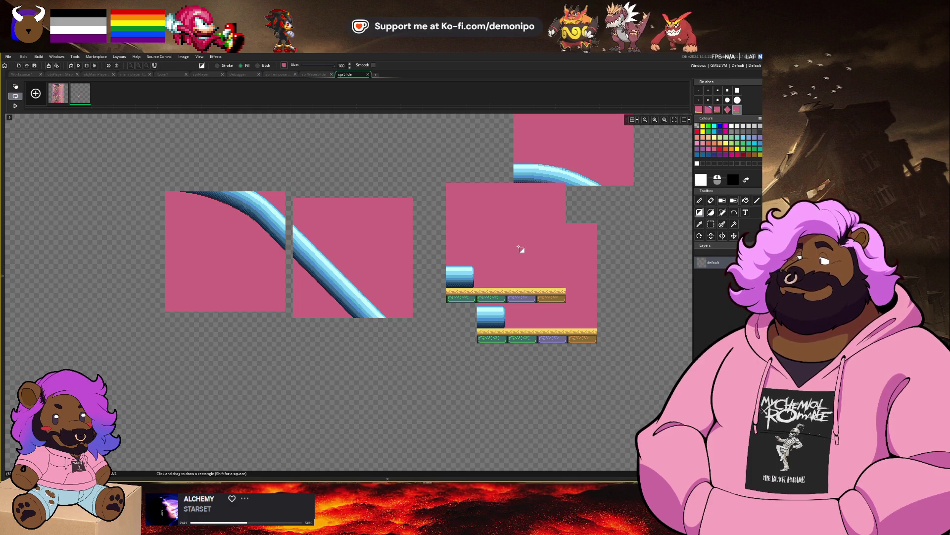
# Rotate the platform brush to roughly 50–60 degrees toward the slope.
pyautogui.click(701, 237)
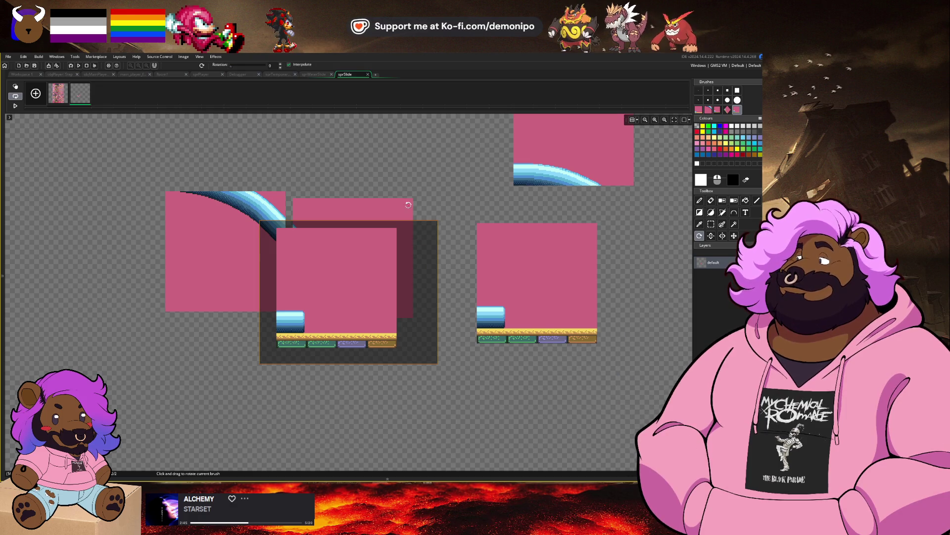
pyautogui.moveTo(408, 205)
pyautogui.mouseDown()
pyautogui.moveTo(387, 177)
pyautogui.moveTo(346, 161)
pyautogui.moveTo(441, 206)
pyautogui.moveTo(433, 206)
pyautogui.mouseUp()
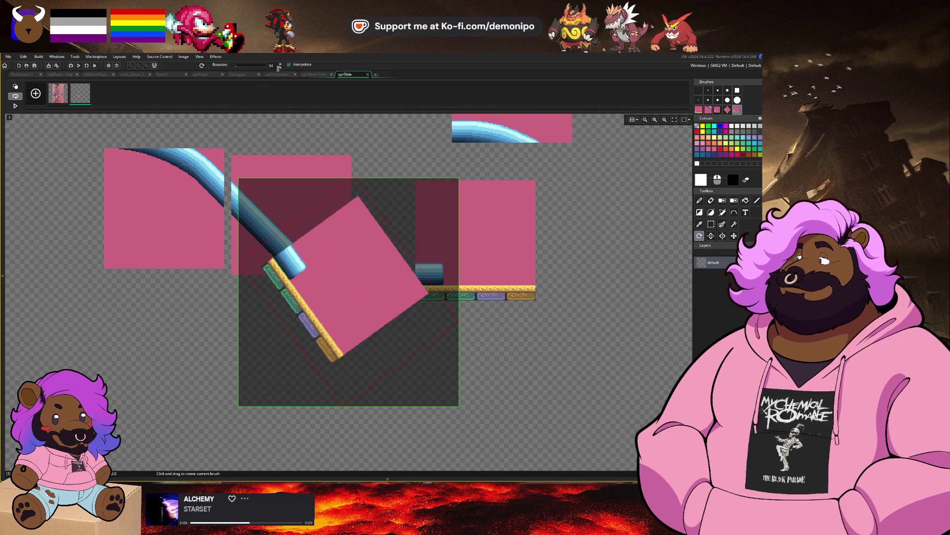
pyautogui.moveTo(287, 74); pyautogui.dragTo(325, 109)
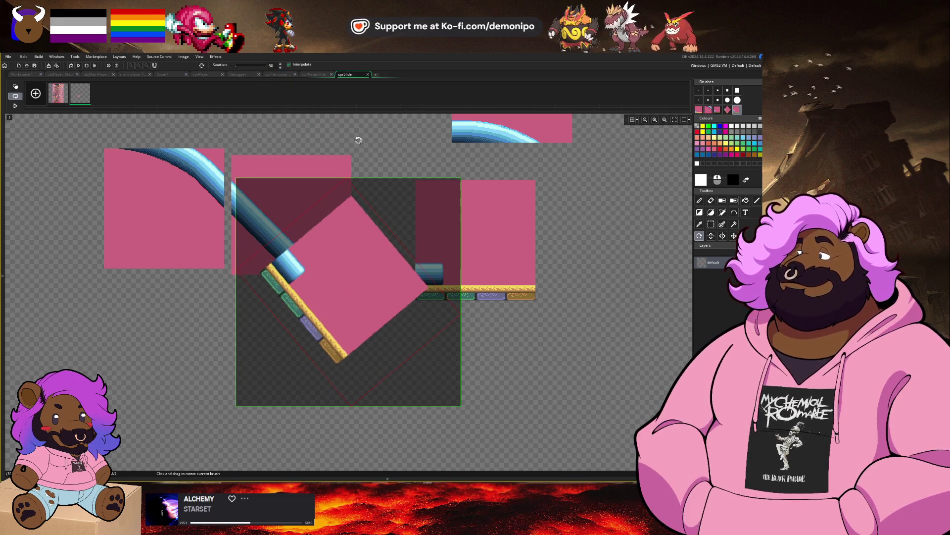
pyautogui.moveTo(357, 140)
pyautogui.mouseDown()
pyautogui.moveTo(321, 130)
pyautogui.moveTo(315, 116)
pyautogui.mouseUp()
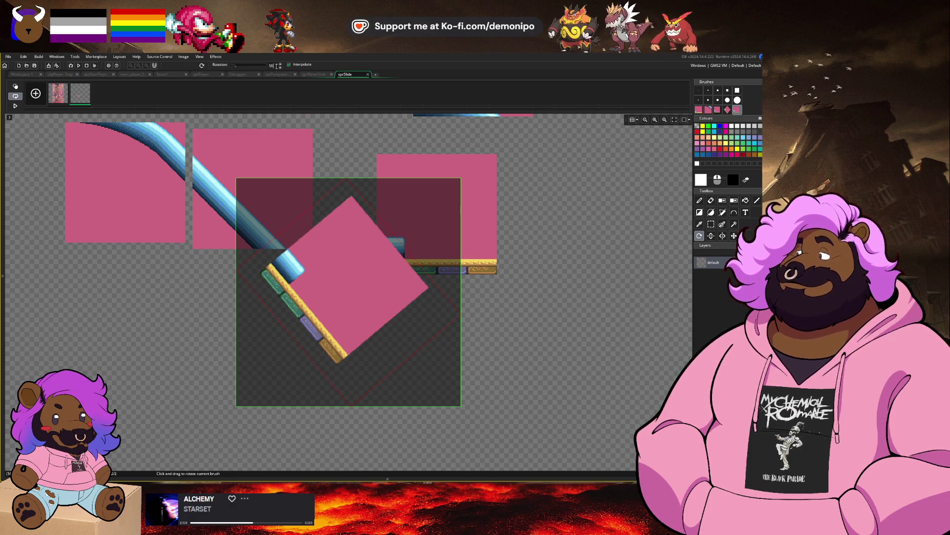
pyautogui.scroll(9, 276, 66)
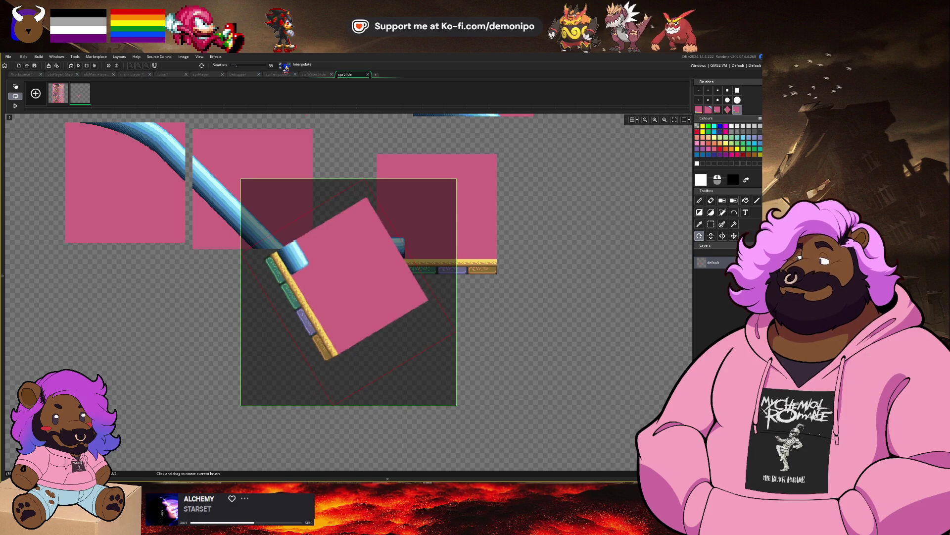
pyautogui.scroll(1, 286, 68)
pyautogui.moveTo(281, 132); pyautogui.dragTo(288, 120)
# Raise the brush rotation to about 80°, resume painting, and show the tileset frame.
pyautogui.scroll(1, 285, 67)
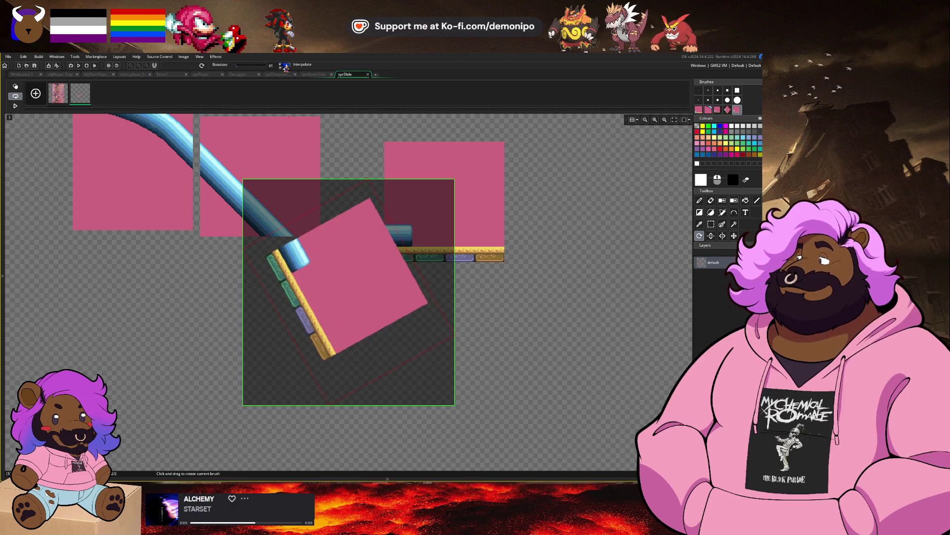
pyautogui.scroll(7, 285, 67)
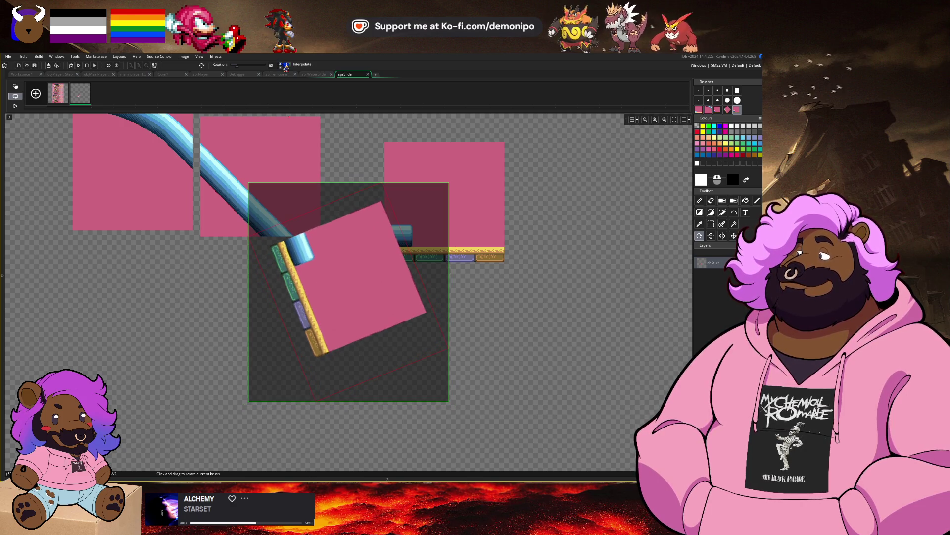
pyautogui.scroll(1, 285, 68)
pyautogui.scroll(1, 285, 67)
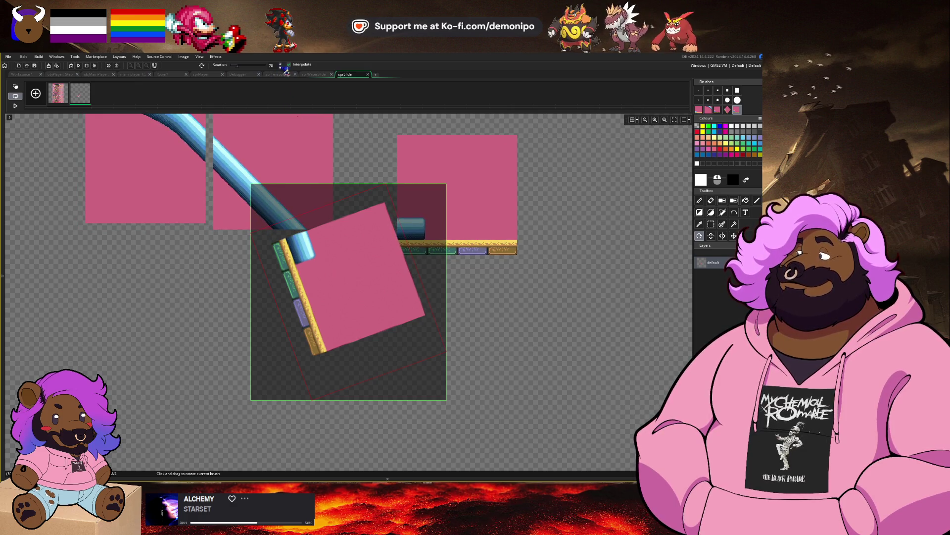
pyautogui.scroll(2, 286, 67)
pyautogui.scroll(2, 285, 68)
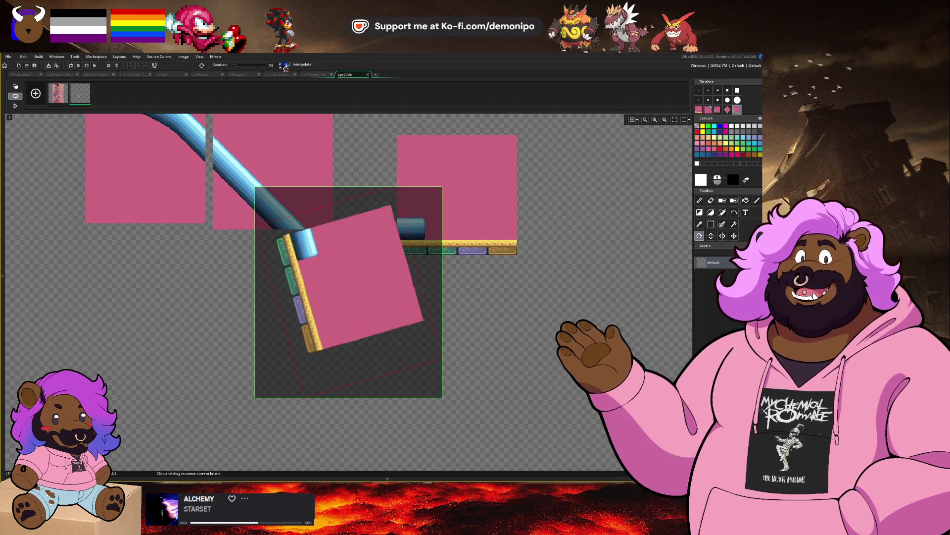
pyautogui.scroll(2, 286, 68)
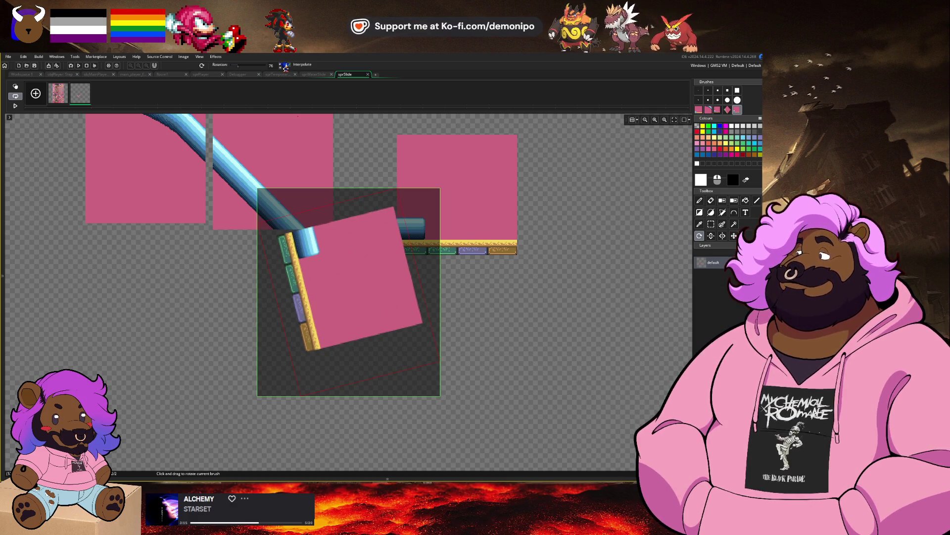
pyautogui.scroll(4, 286, 67)
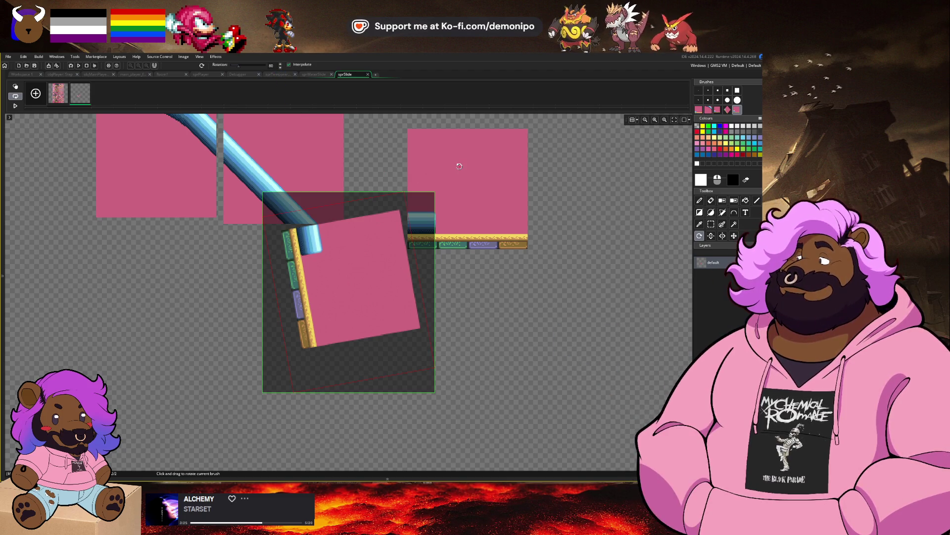
pyautogui.press('d')
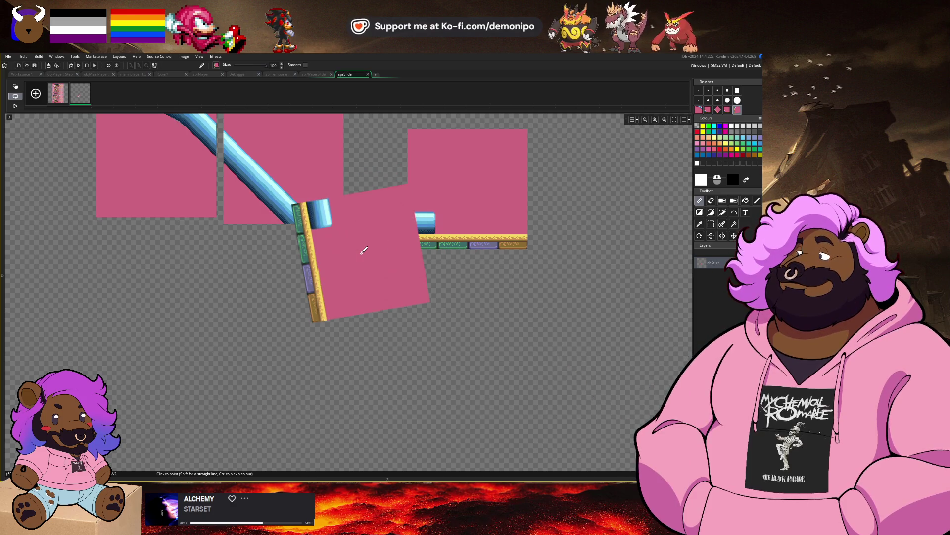
pyautogui.click(58, 95)
# Look over the Hydrocity tile sheet's slope tiles, then return to sprSlide's empty second frame.
pyautogui.press('s')
pyautogui.scroll(-3, 322, 260)
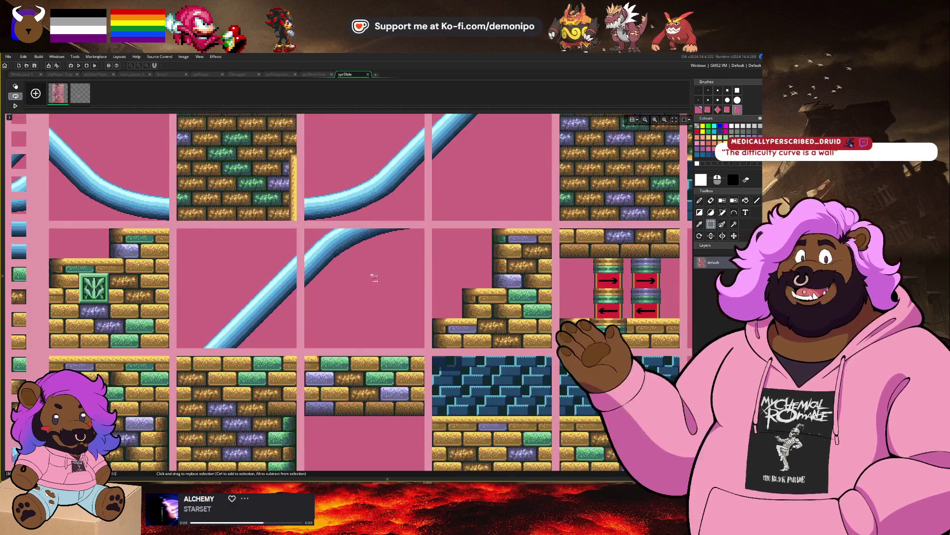
pyautogui.scroll(-4, 364, 267)
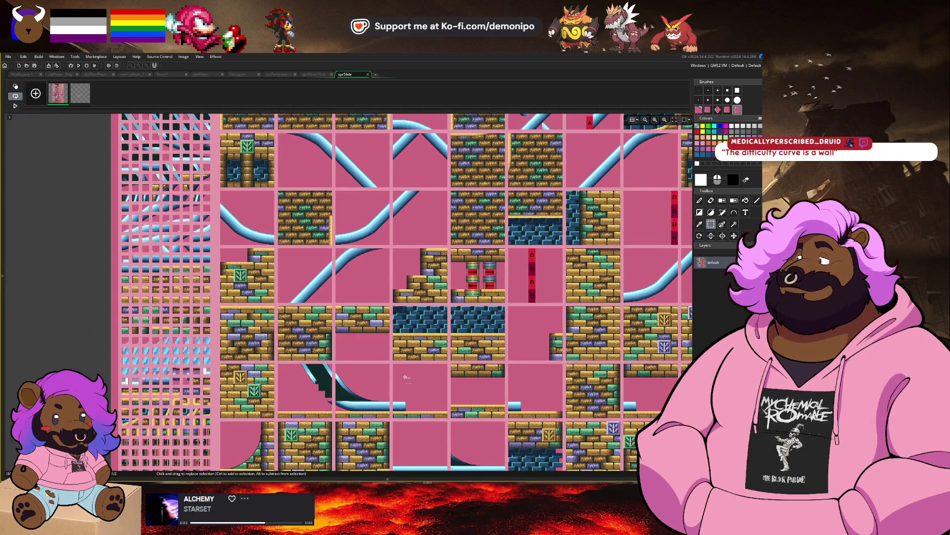
pyautogui.moveTo(407, 379); pyautogui.dragTo(390, 346)
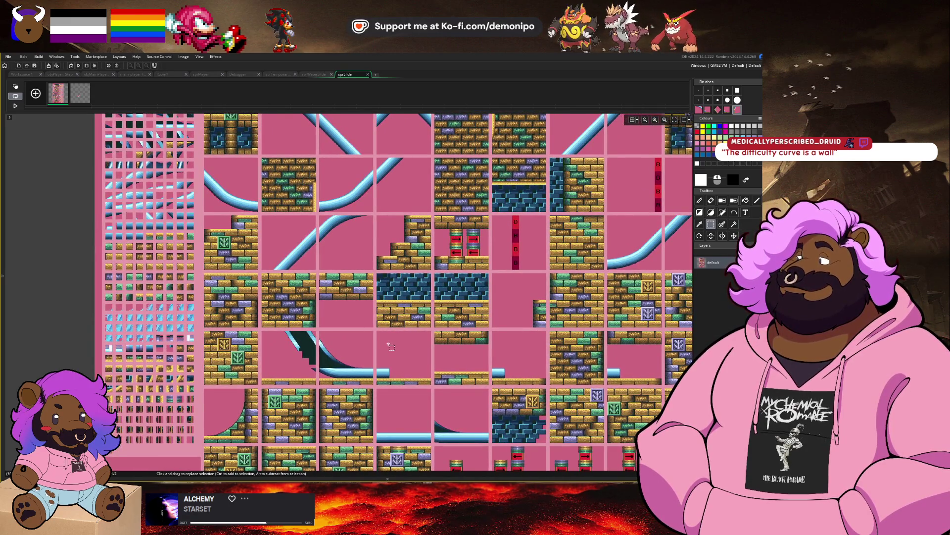
pyautogui.scroll(-5, 391, 347)
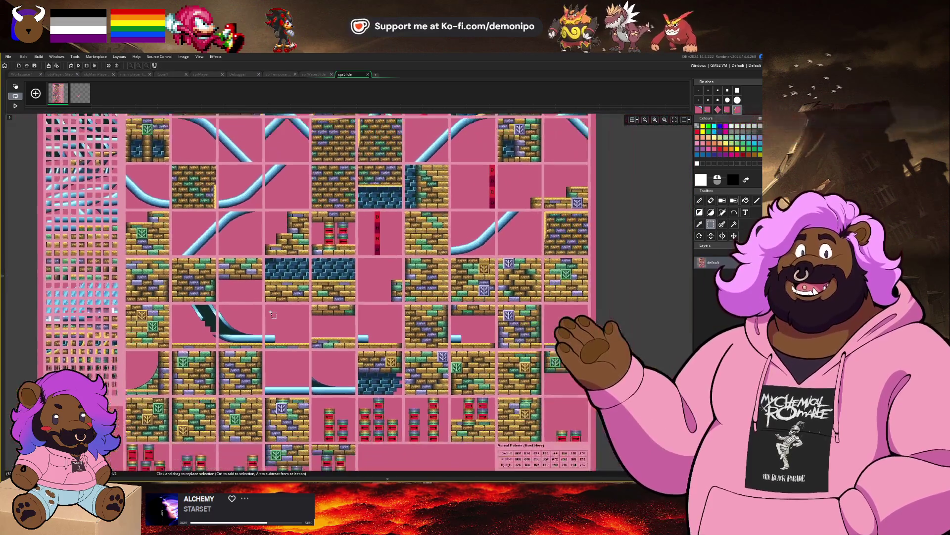
pyautogui.scroll(-1, 273, 315)
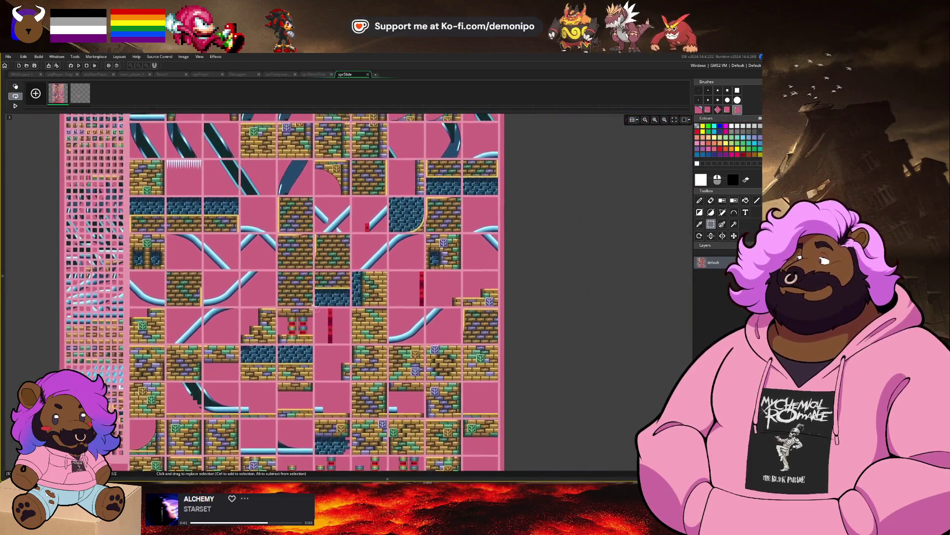
pyautogui.scroll(2, 363, 218)
pyautogui.scroll(4, 362, 217)
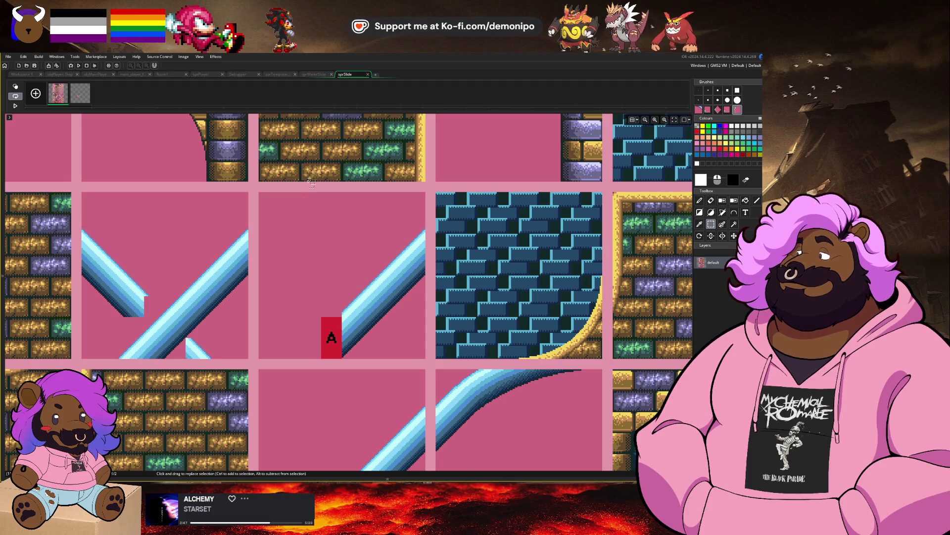
pyautogui.click(80, 94)
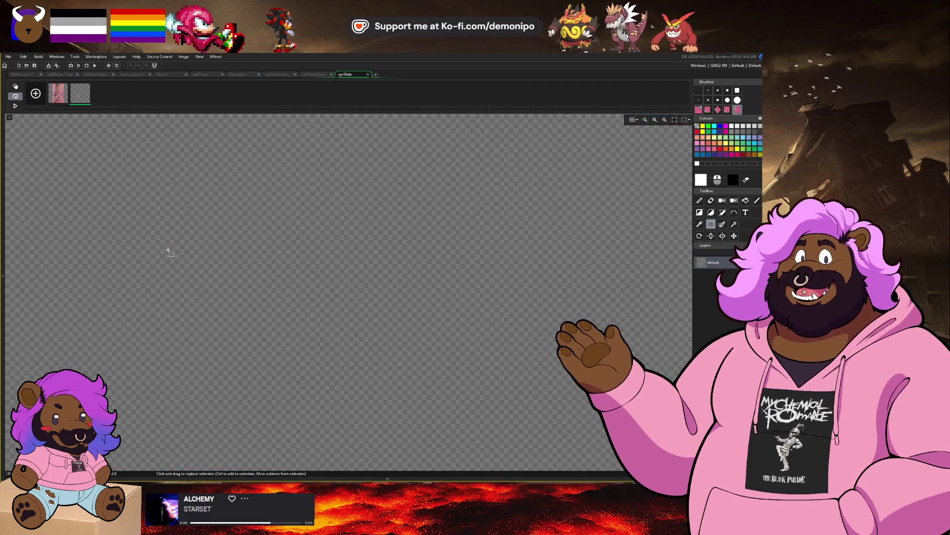
# Paste the copied slope tiles into the empty frame and select them all.
pyautogui.hotkey('ctrl', 'v')
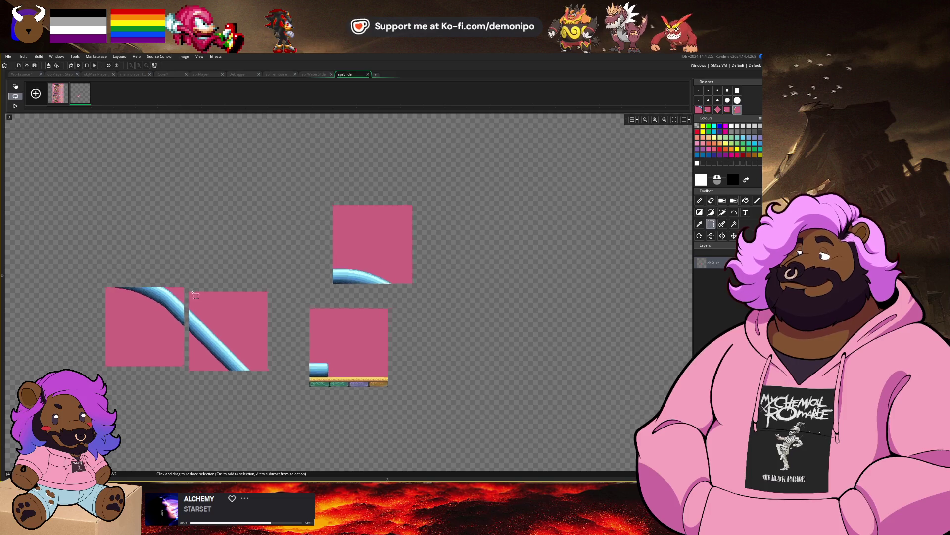
pyautogui.scroll(1, 195, 295)
pyautogui.scroll(-2, 198, 229)
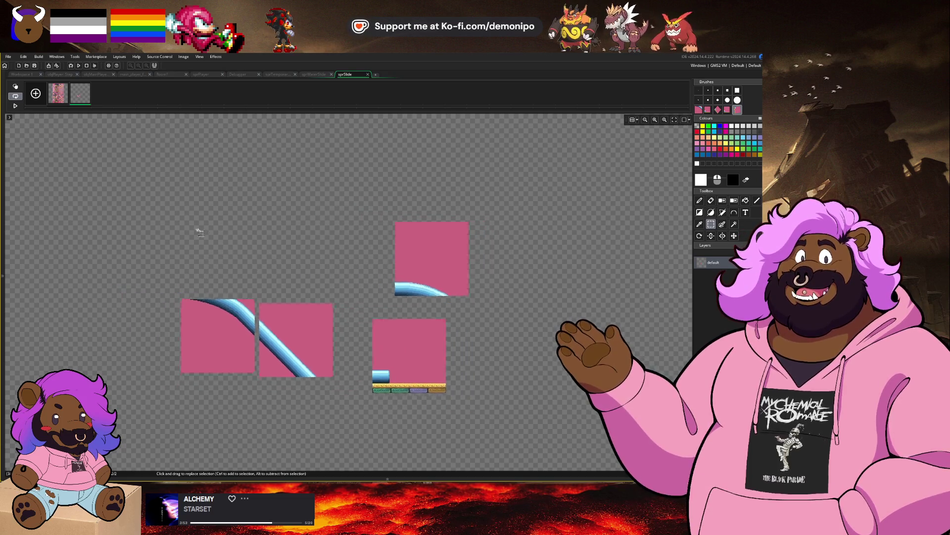
pyautogui.moveTo(139, 196); pyautogui.dragTo(511, 405)
pyautogui.scroll(-3, 359, 333)
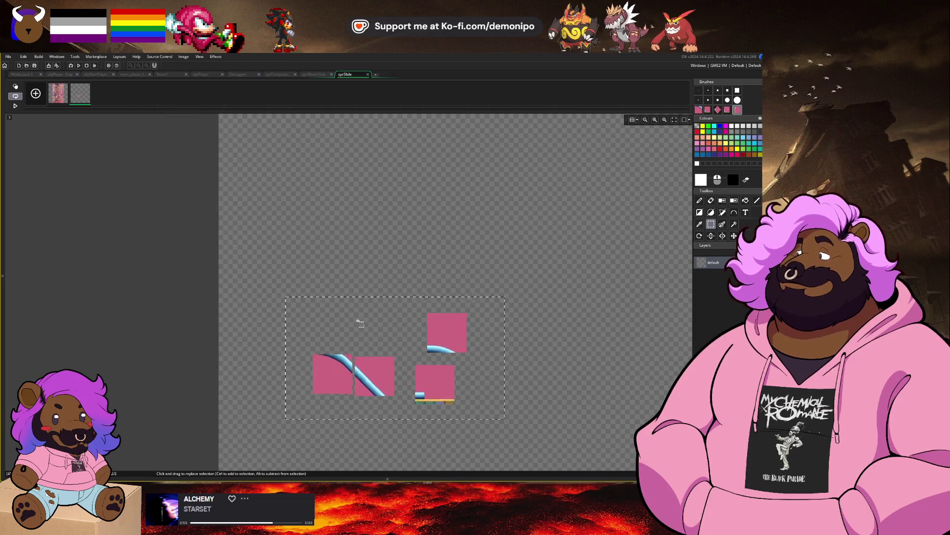
pyautogui.scroll(2, 311, 198)
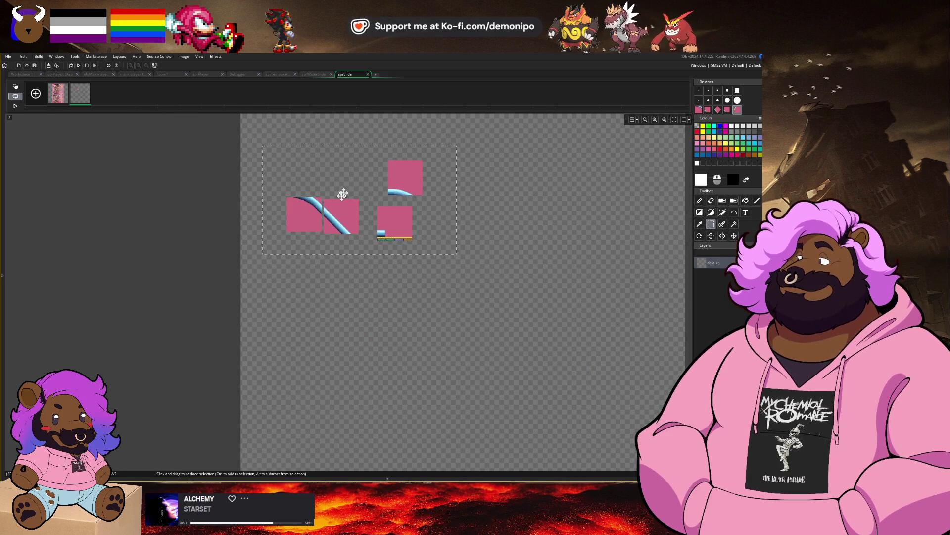
# Shift the tile group up and left, then erase the flat platform tile.
pyautogui.moveTo(306, 208); pyautogui.dragTo(290, 193)
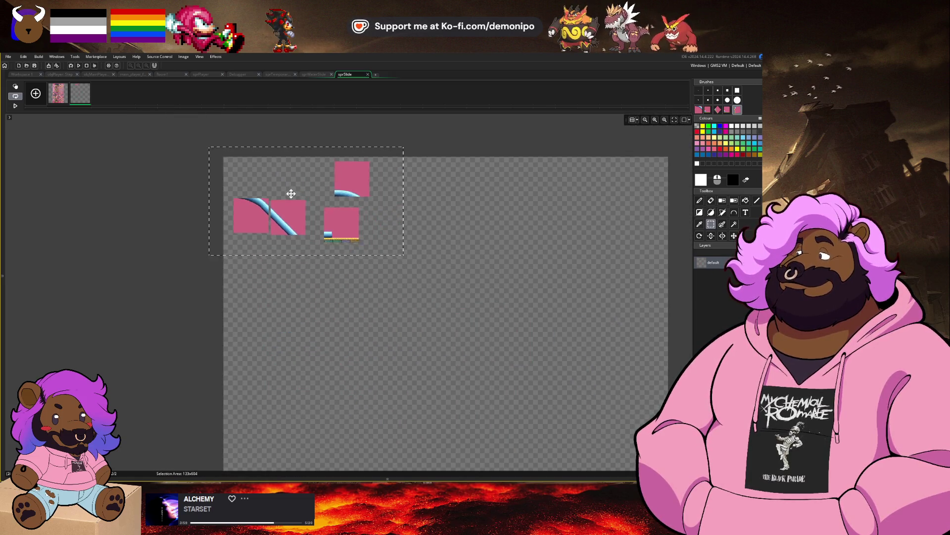
pyautogui.click(335, 220)
pyautogui.scroll(2, 335, 220)
pyautogui.scroll(1, 335, 220)
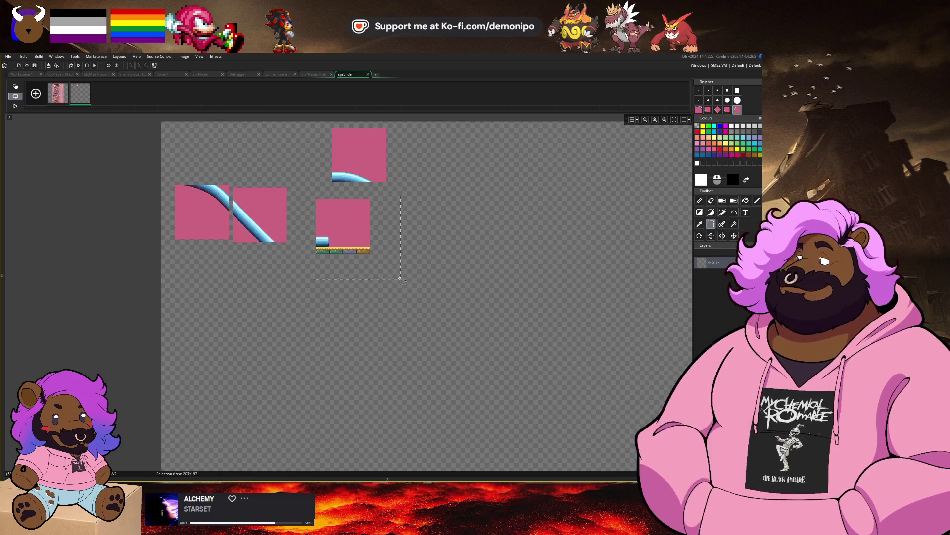
pyautogui.press('Delete')
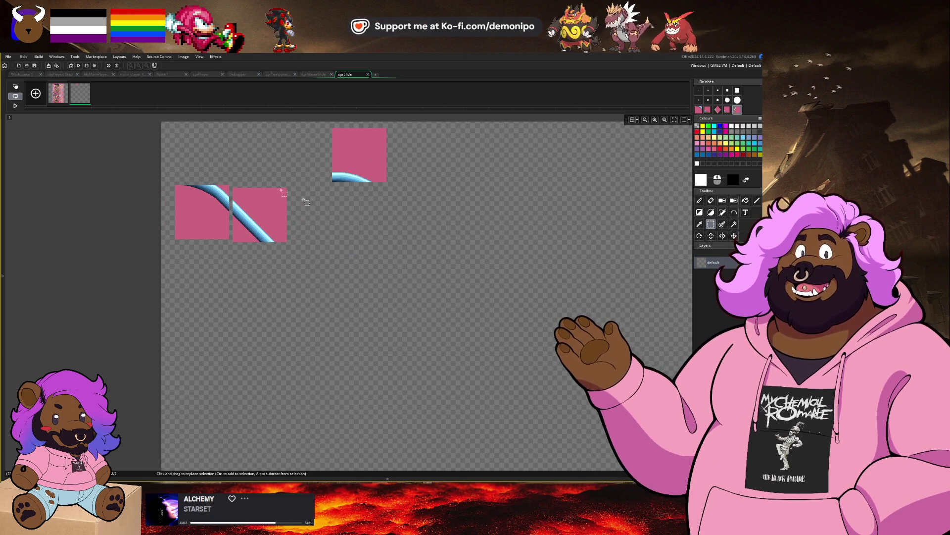
# Delete the tile-sheet frame so one frame remains, and restore the workspace panels.
pyautogui.click(66, 84)
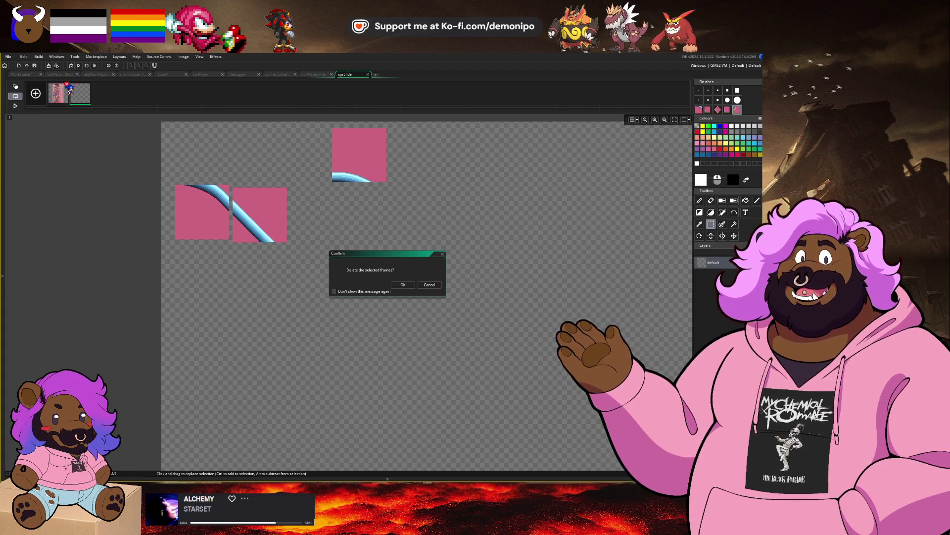
pyautogui.click(403, 285)
pyautogui.press('F12')
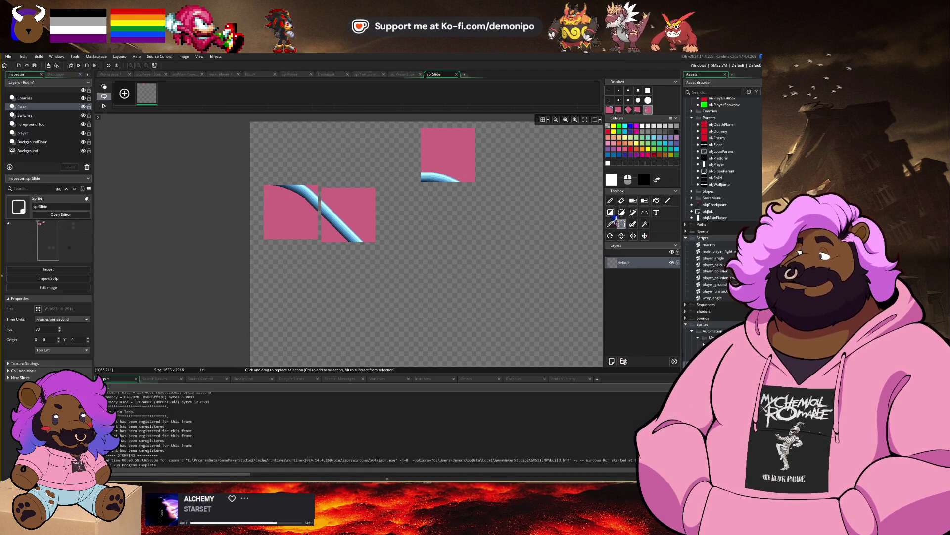
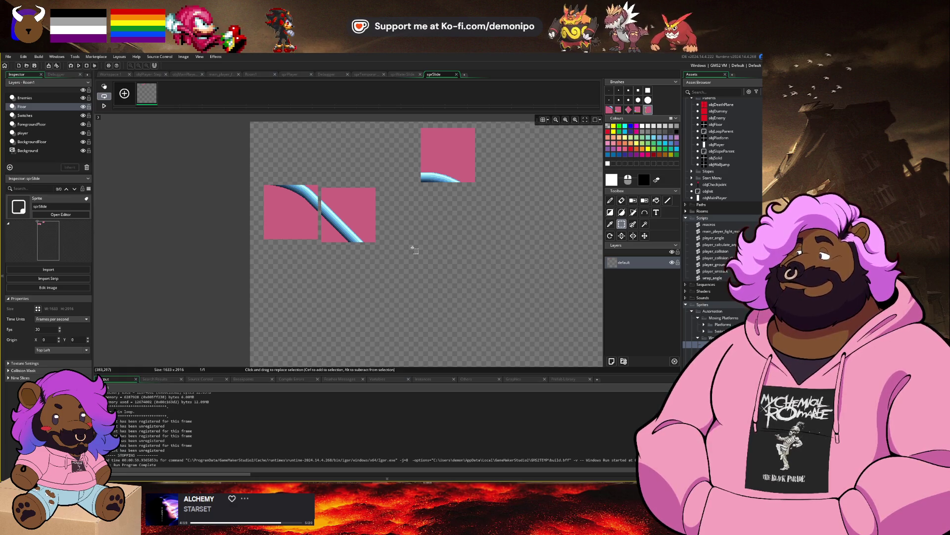
# Restore the accidentally deleted slope tiles with undo, then create a new Tile Set asset.
pyautogui.moveTo(252, 230)
pyautogui.mouseDown()
pyautogui.moveTo(255, 261)
pyautogui.moveTo(224, 299)
pyautogui.mouseUp()
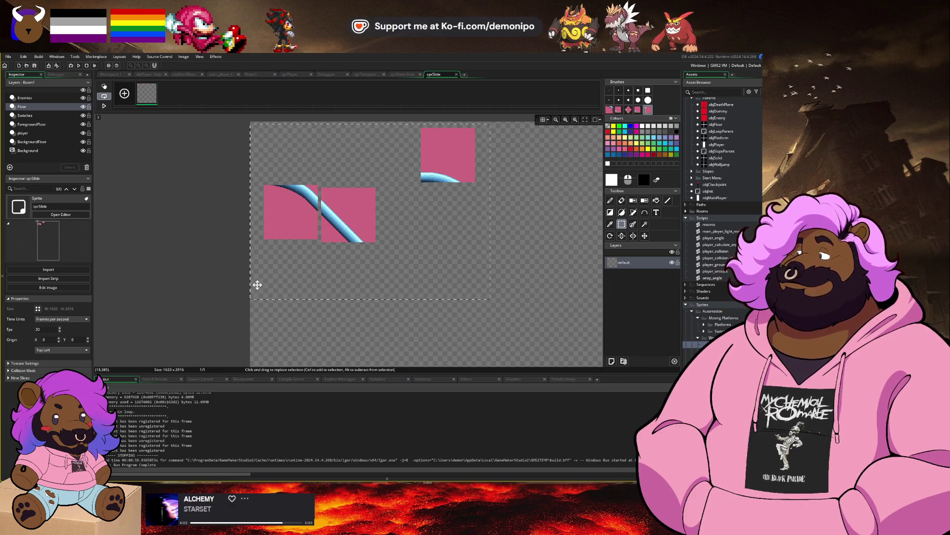
pyautogui.press('Delete')
pyautogui.press('d')
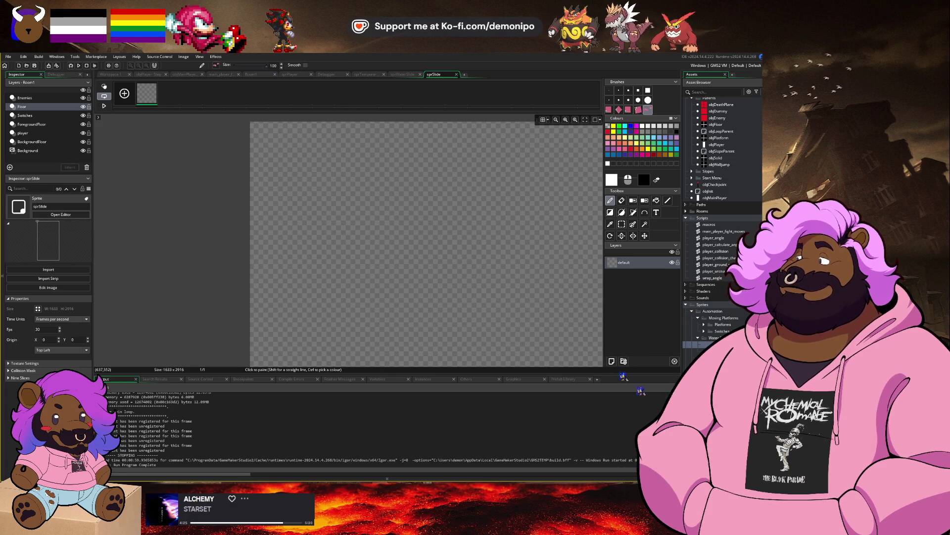
pyautogui.hotkey('ctrl', 'z')
pyautogui.hotkey('ctrl', 'z')
pyautogui.hotkey('ctrl', 'z')
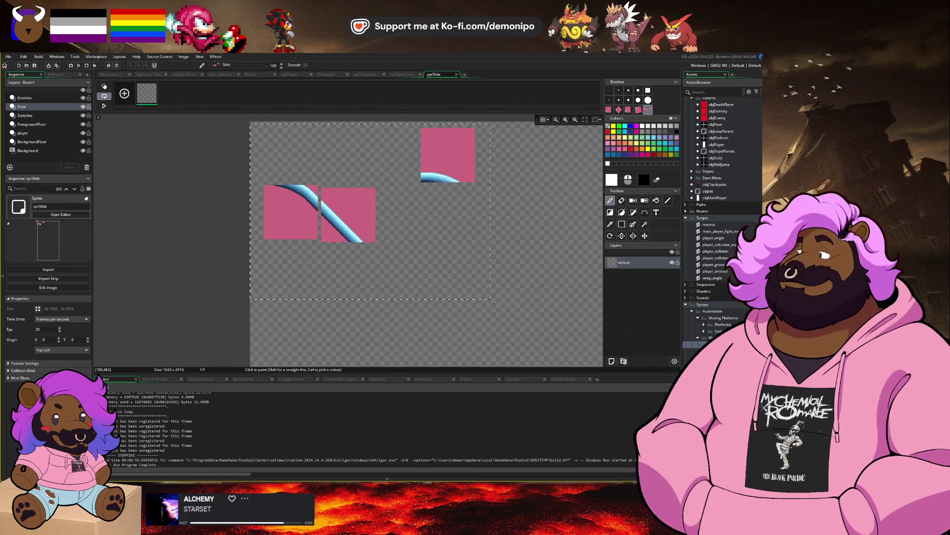
pyautogui.rightClick(712, 344)
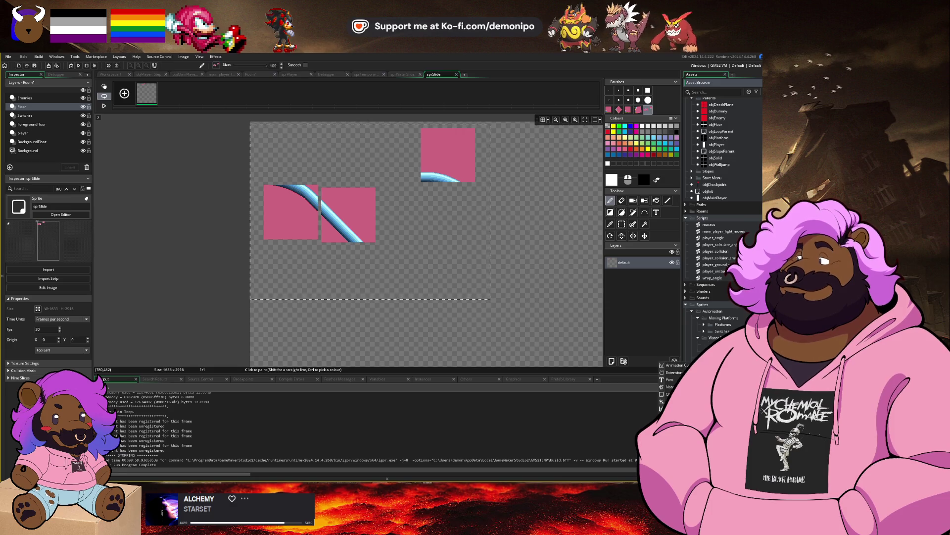
pyautogui.click(678, 460)
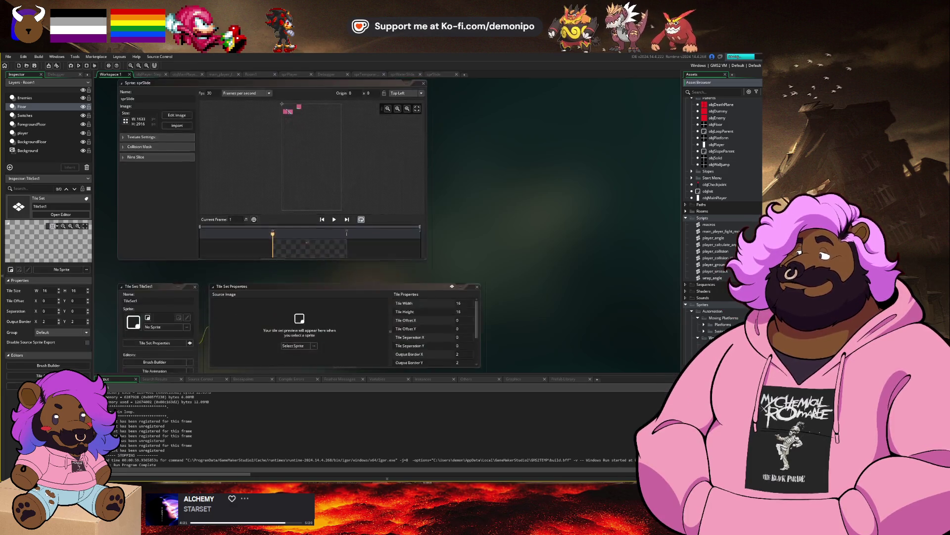
# Rename the tile set to tsTest, then open sprSlide's image in the pixel editor.
pyautogui.click(169, 174)
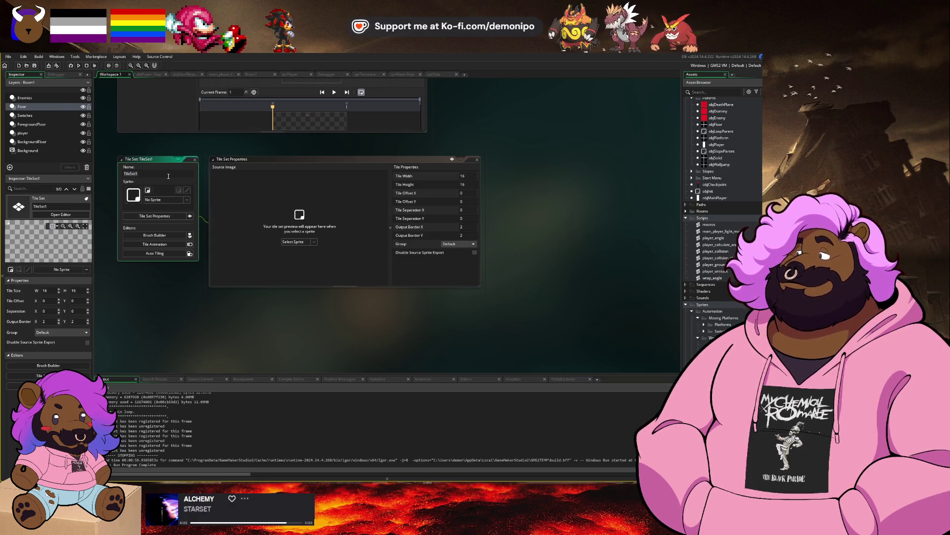
pyautogui.write('tsTest')
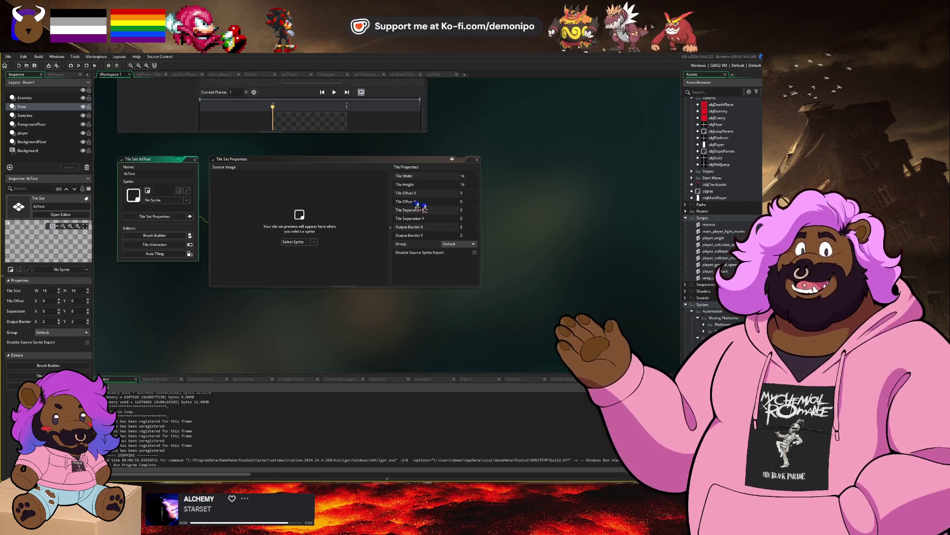
pyautogui.click(299, 242)
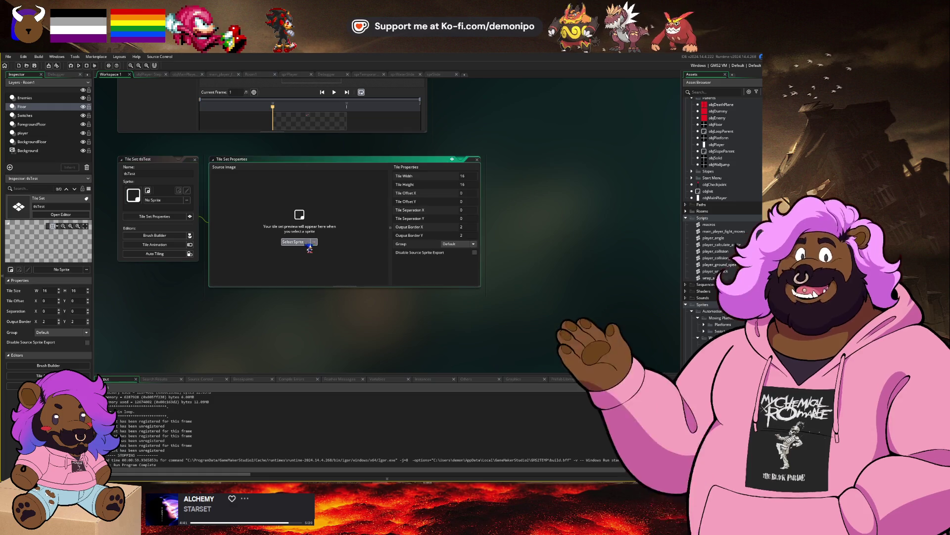
pyautogui.click(603, 307)
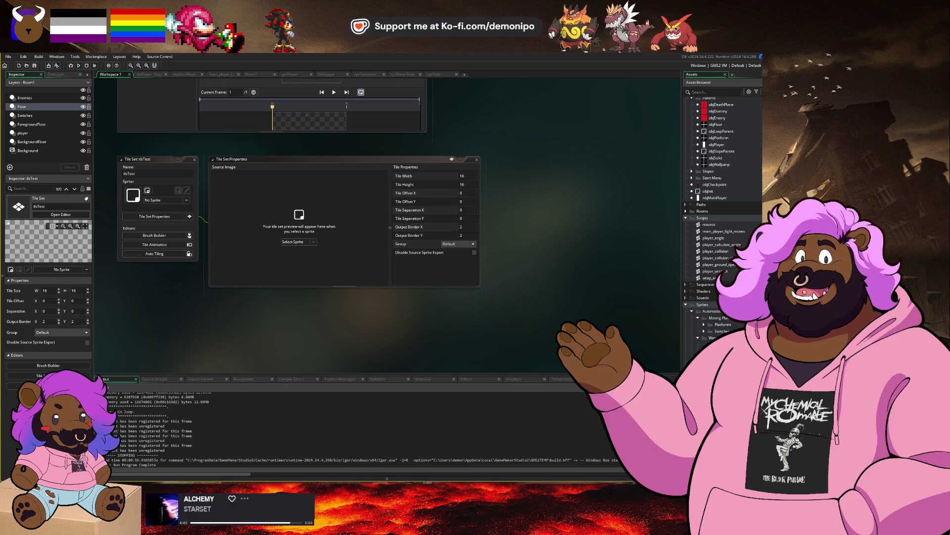
pyautogui.doubleClick(718, 346)
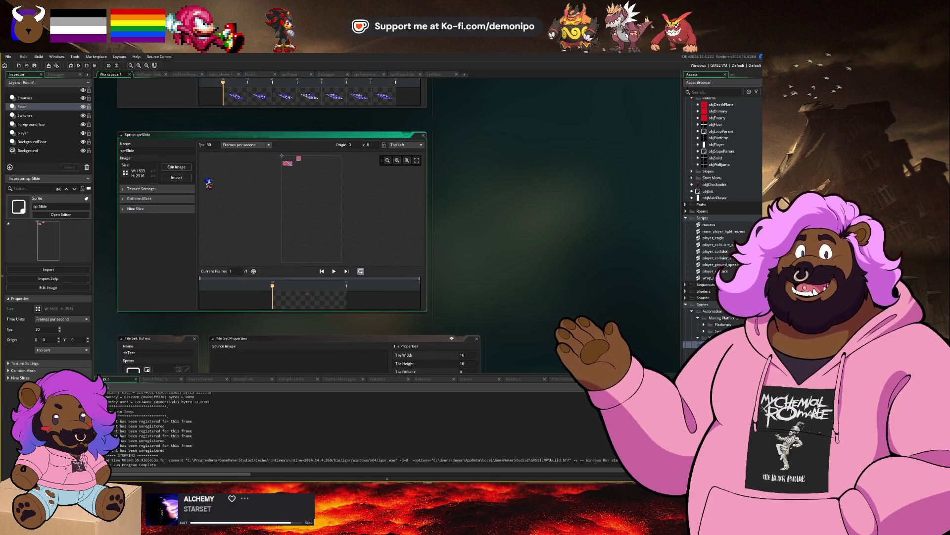
pyautogui.click(176, 167)
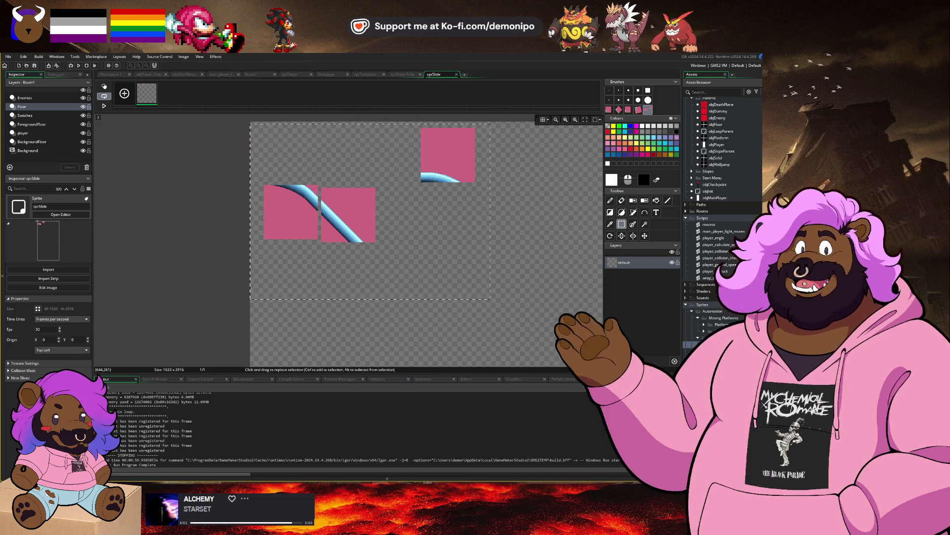
# Drag the slope tiles toward the canvas top-left and move the right tile beside the others.
pyautogui.click(531, 266)
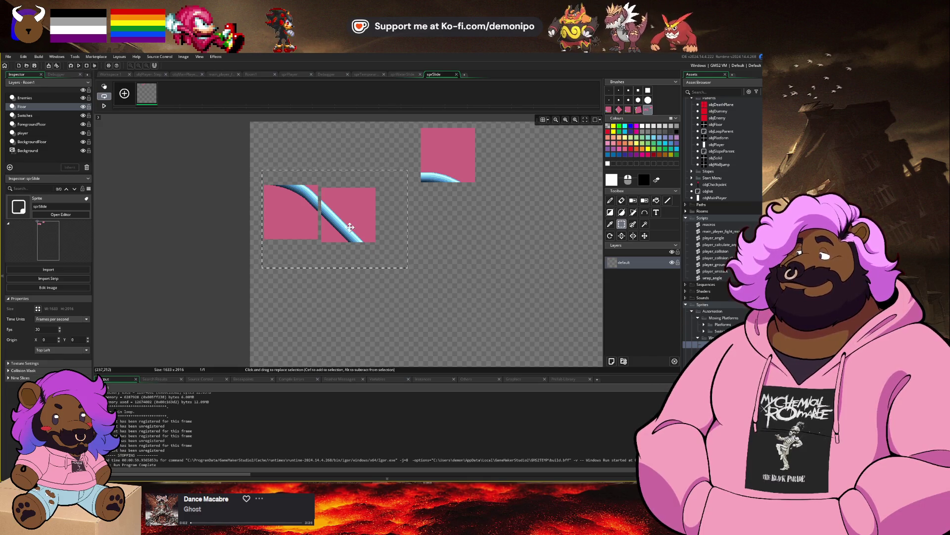
pyautogui.moveTo(349, 226); pyautogui.dragTo(336, 165)
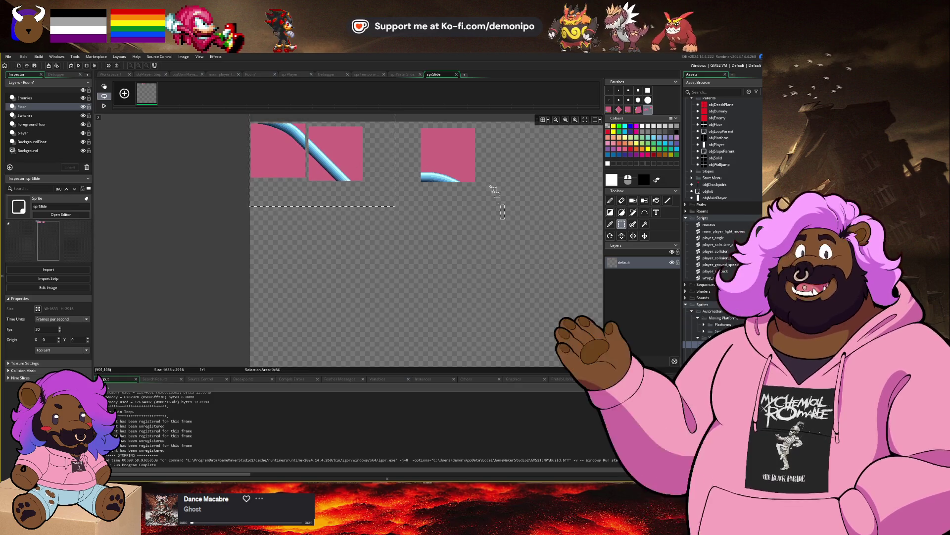
pyautogui.moveTo(505, 217)
pyautogui.mouseDown()
pyautogui.moveTo(410, 119)
pyautogui.moveTo(388, 145)
pyautogui.moveTo(370, 144)
pyautogui.mouseUp()
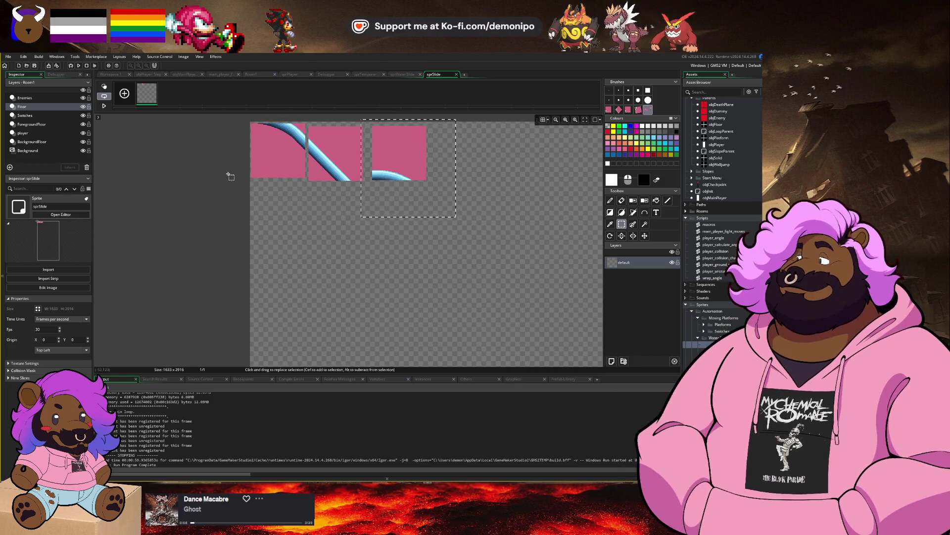
pyautogui.scroll(3, 270, 149)
pyautogui.scroll(3, 265, 218)
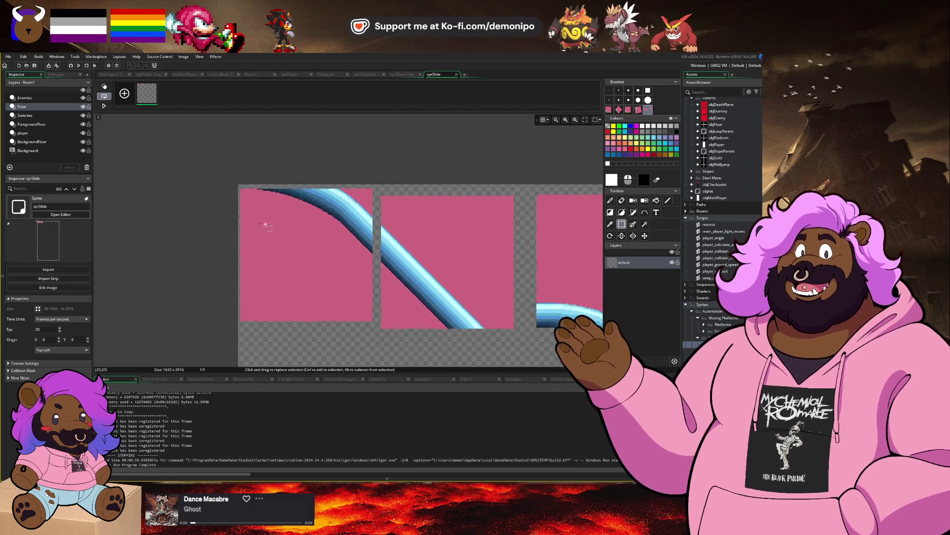
pyautogui.scroll(2, 284, 227)
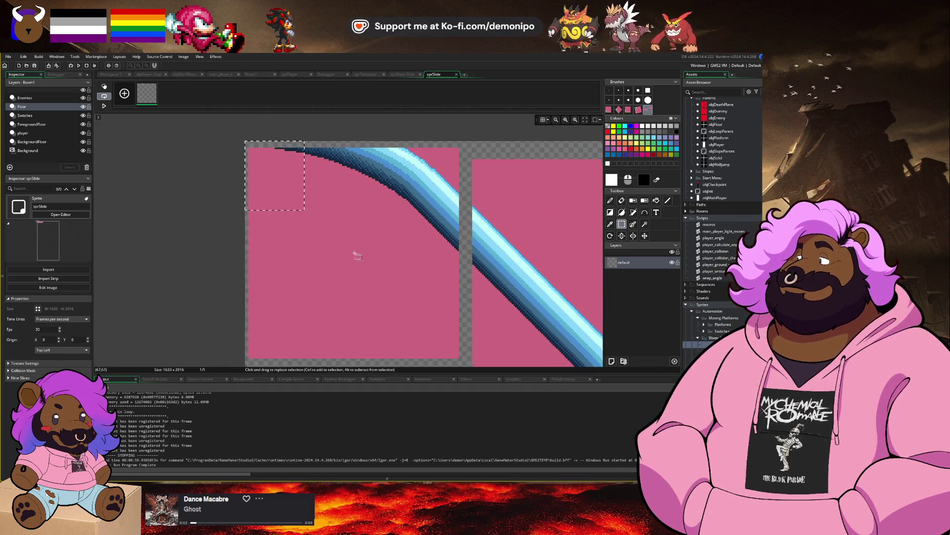
# Select the left slope tile and nudge it into alignment with the arrow keys.
pyautogui.moveTo(296, 201)
pyautogui.mouseDown()
pyautogui.moveTo(236, 132)
pyautogui.moveTo(386, 257)
pyautogui.moveTo(426, 354)
pyautogui.moveTo(457, 355)
pyautogui.mouseUp()
pyautogui.press('Up')
pyautogui.press('Up')
pyautogui.press('Up')
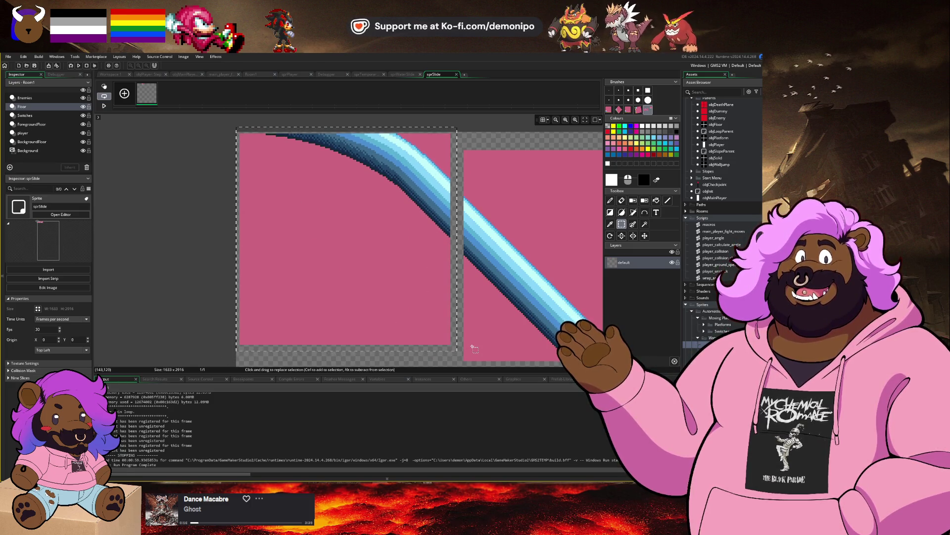
pyautogui.press('Left')
pyautogui.press('Left')
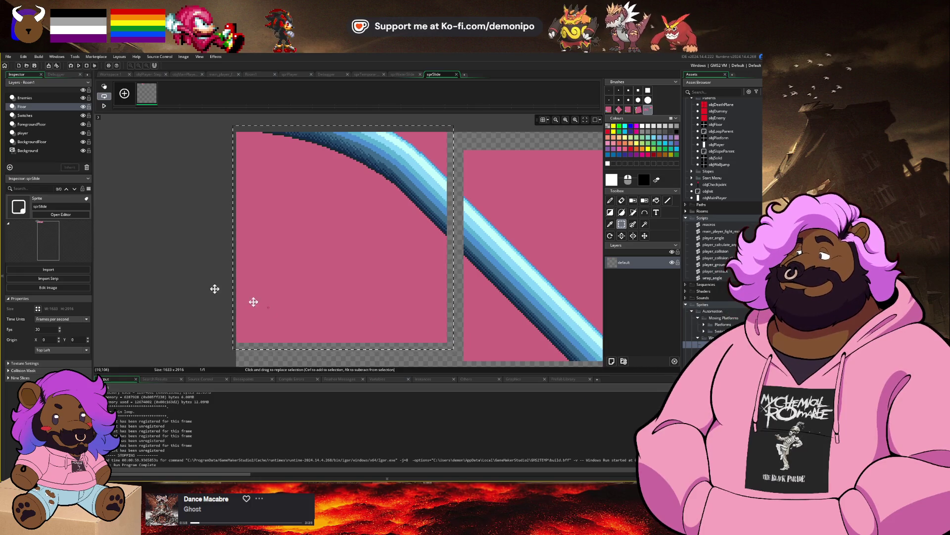
pyautogui.press('Right')
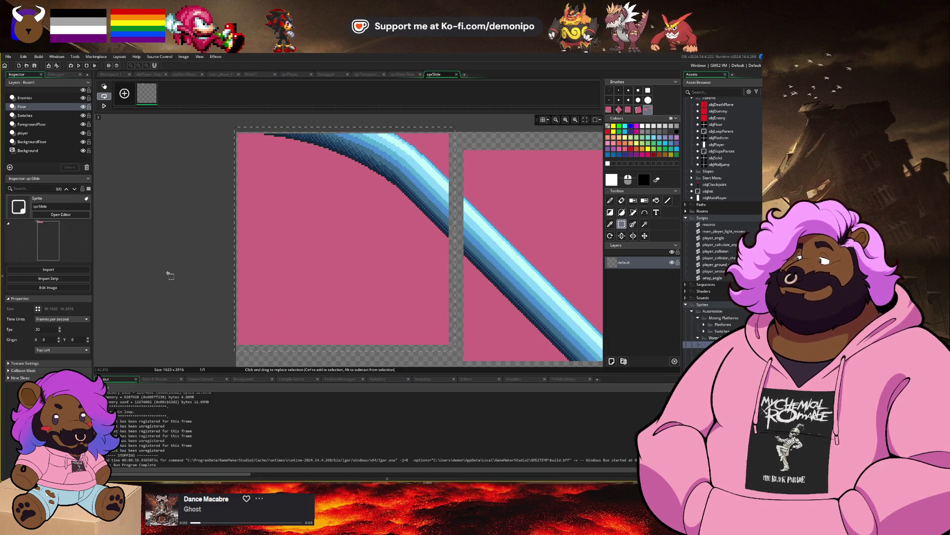
pyautogui.press('Down')
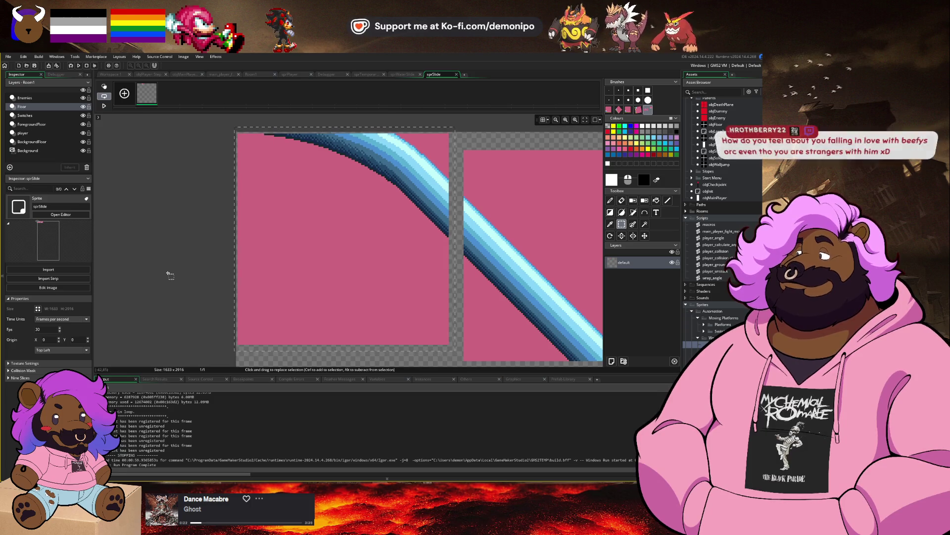
pyautogui.scroll(-3, 319, 173)
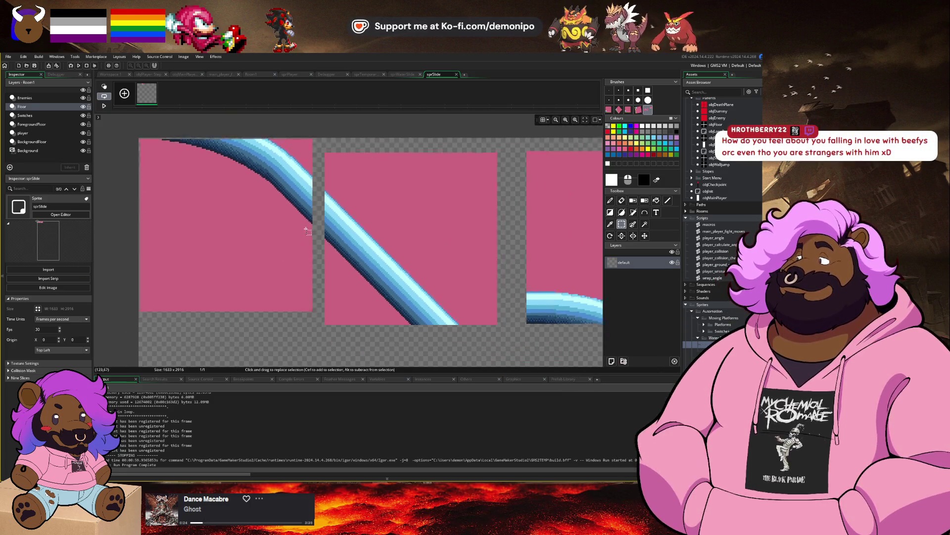
pyautogui.scroll(4, 353, 223)
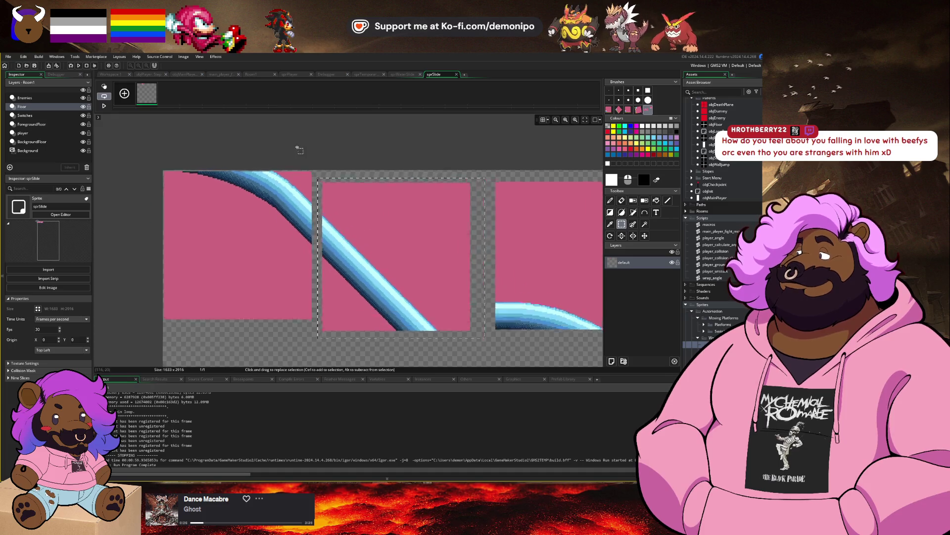
pyautogui.scroll(3, 345, 207)
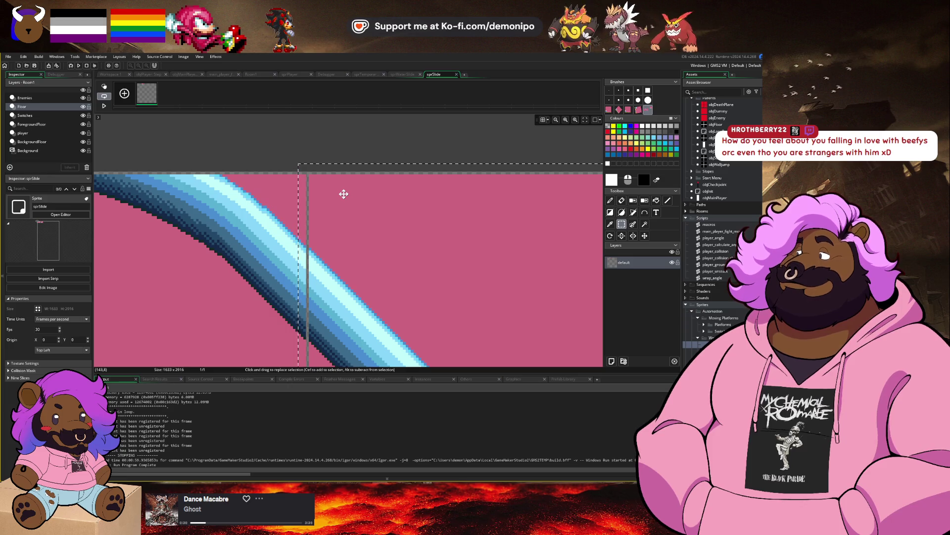
pyautogui.press('Right')
pyautogui.press('Right')
pyautogui.press('Right')
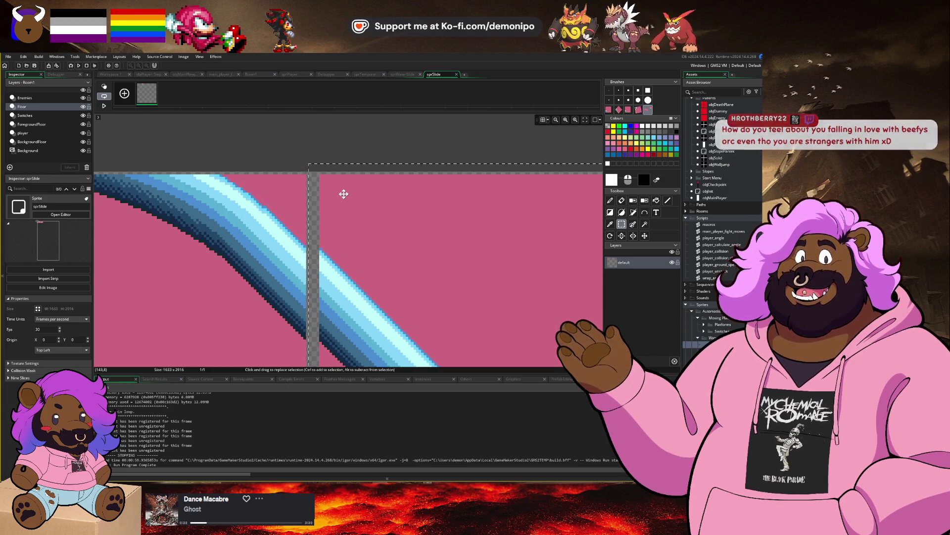
pyautogui.scroll(-4, 356, 206)
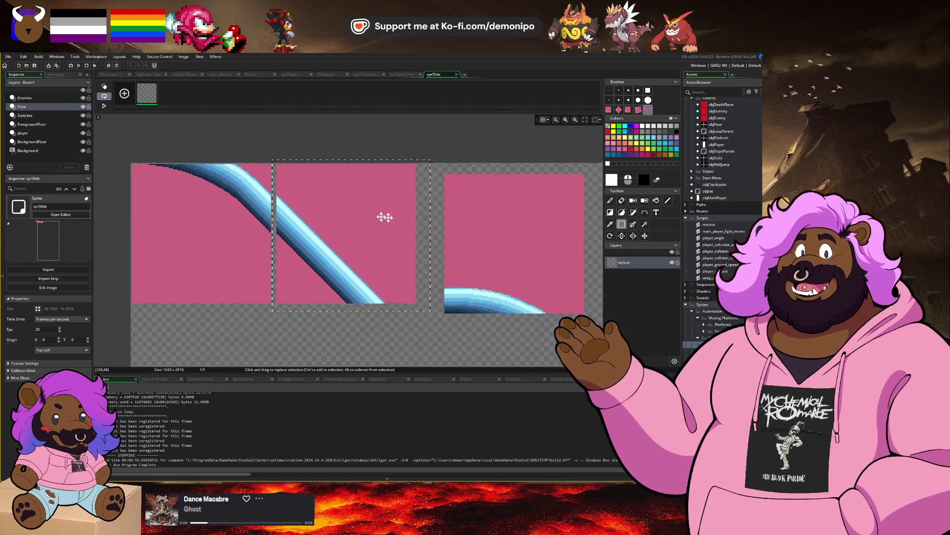
# Nudge the right slope tile into line with its neighbour, then deselect and recentre the canvas.
pyautogui.moveTo(408, 161); pyautogui.dragTo(575, 313)
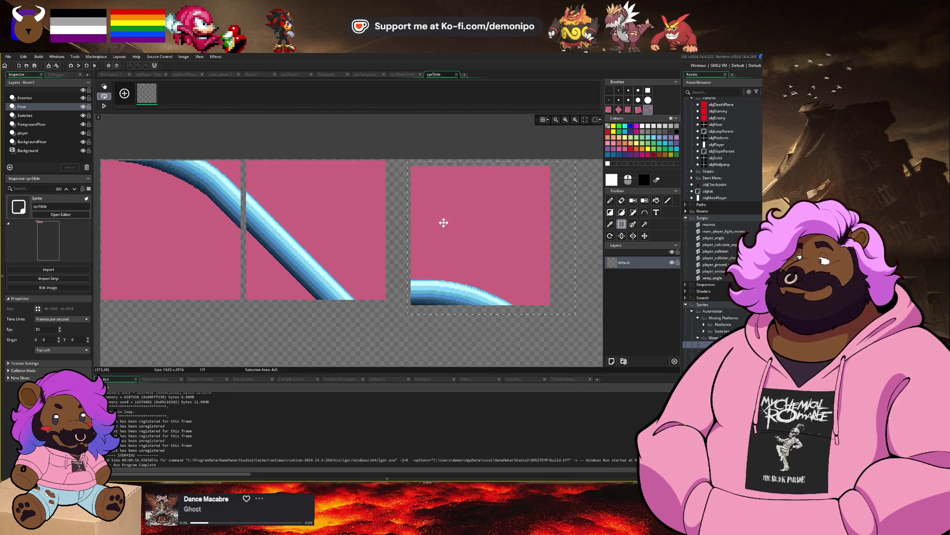
pyautogui.moveTo(444, 222); pyautogui.dragTo(429, 217)
pyautogui.scroll(3, 399, 163)
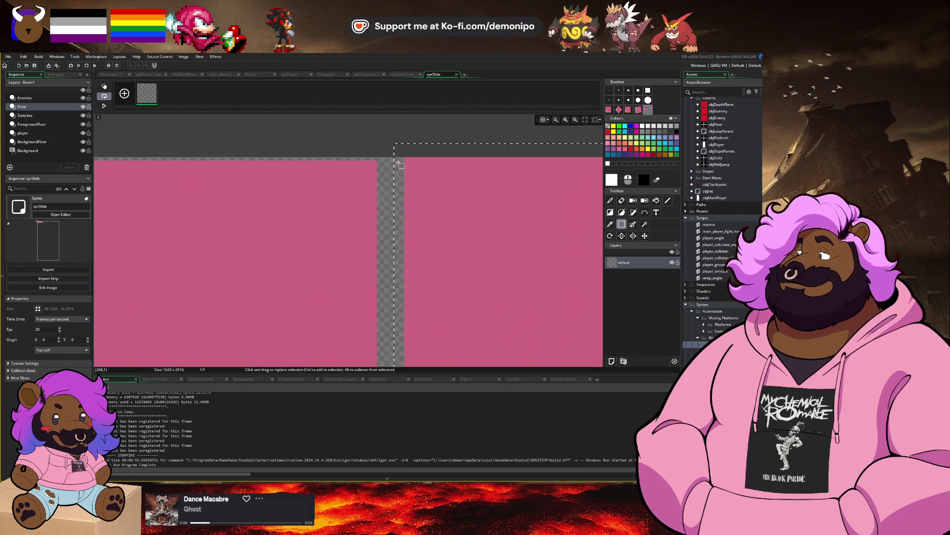
pyautogui.press('Down')
pyautogui.press('Down')
pyautogui.press('Left')
pyautogui.press('Left')
pyautogui.press('Left')
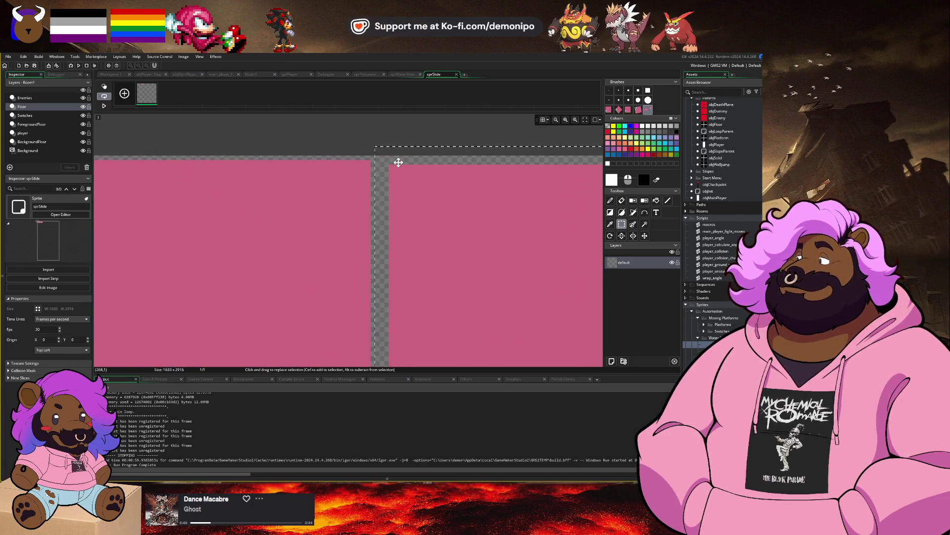
pyautogui.press('Left')
pyautogui.press('Left')
pyautogui.press('Left')
pyautogui.press('Up')
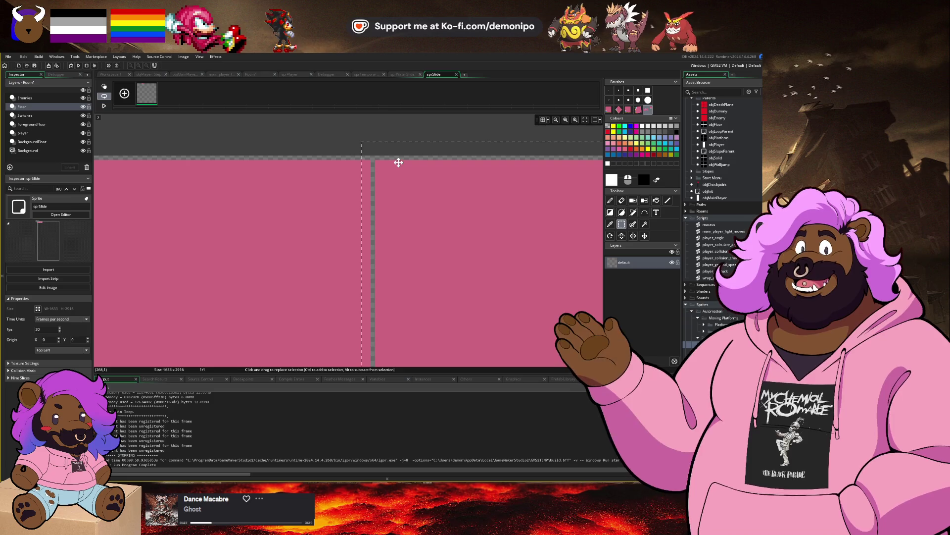
pyautogui.press('Right')
pyautogui.press('Right')
pyautogui.press('Right')
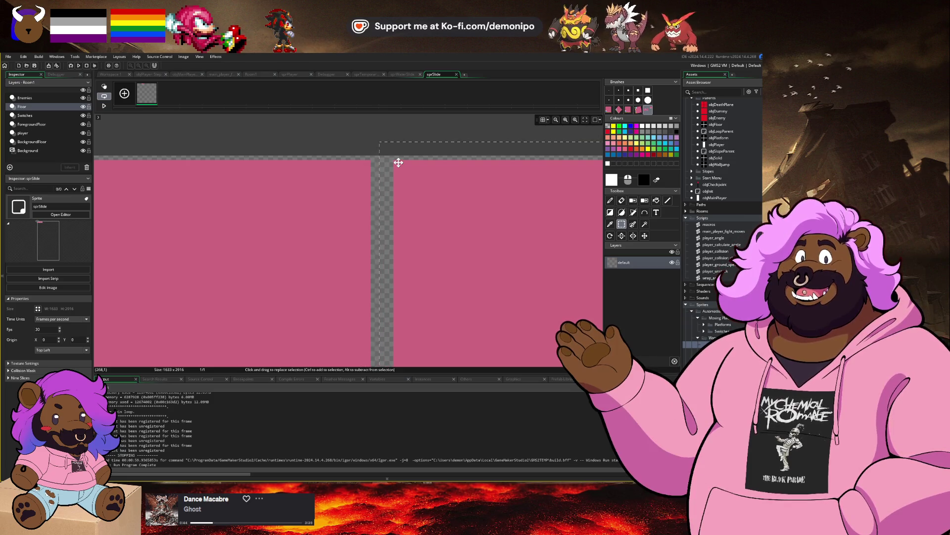
pyautogui.click(305, 141)
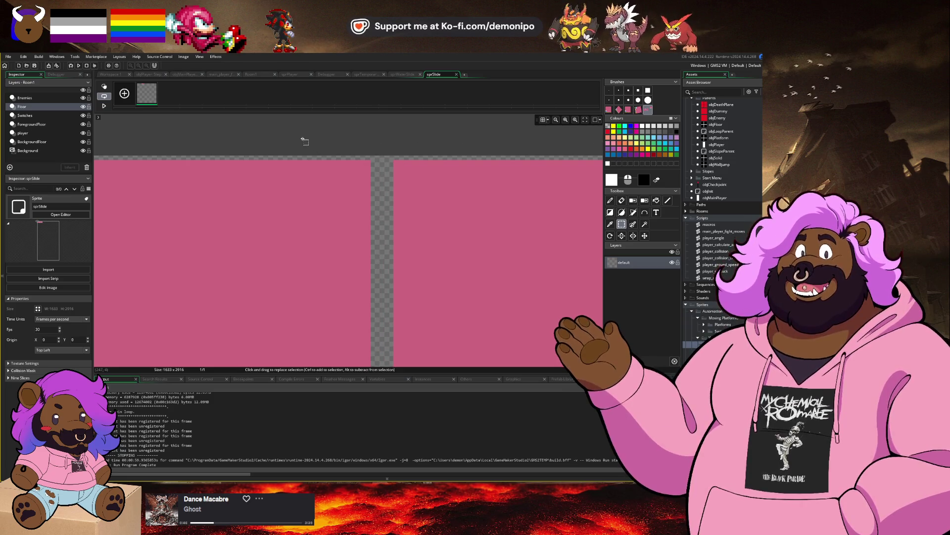
pyautogui.scroll(-6, 304, 141)
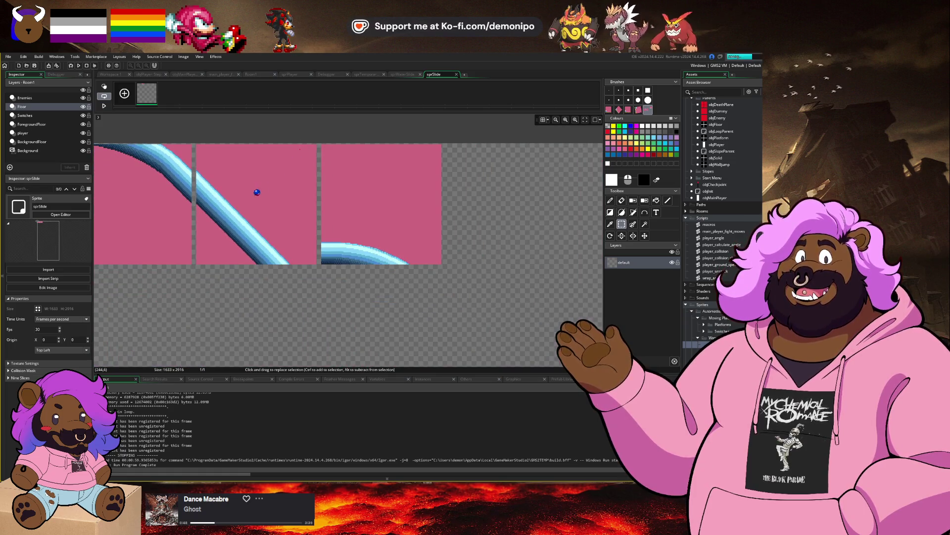
pyautogui.moveTo(257, 192); pyautogui.dragTo(306, 205)
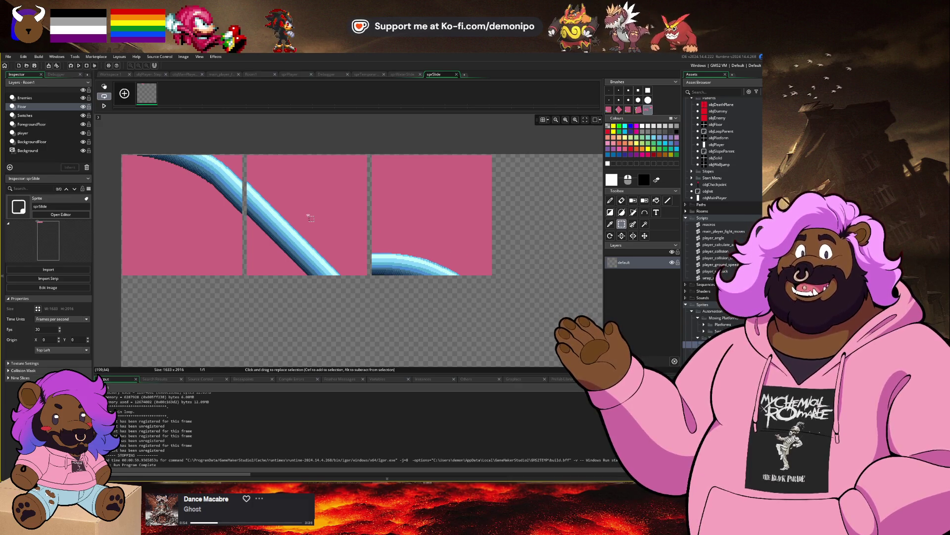
# Erase the pink backgrounds of all three slope tiles with the Magic Wand, then open tsTest.
pyautogui.press('w')
pyautogui.click(327, 218)
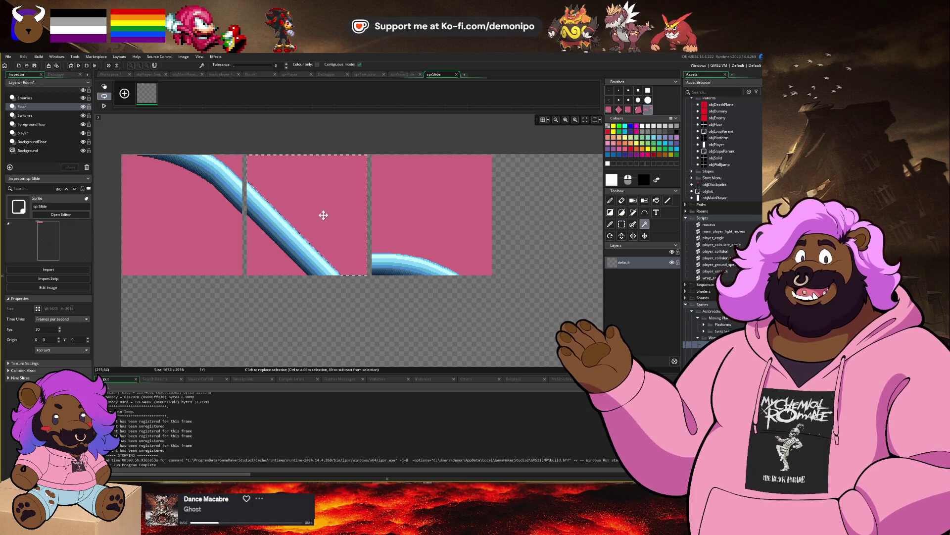
pyautogui.press('Delete')
pyautogui.click(183, 230)
pyautogui.press('Delete')
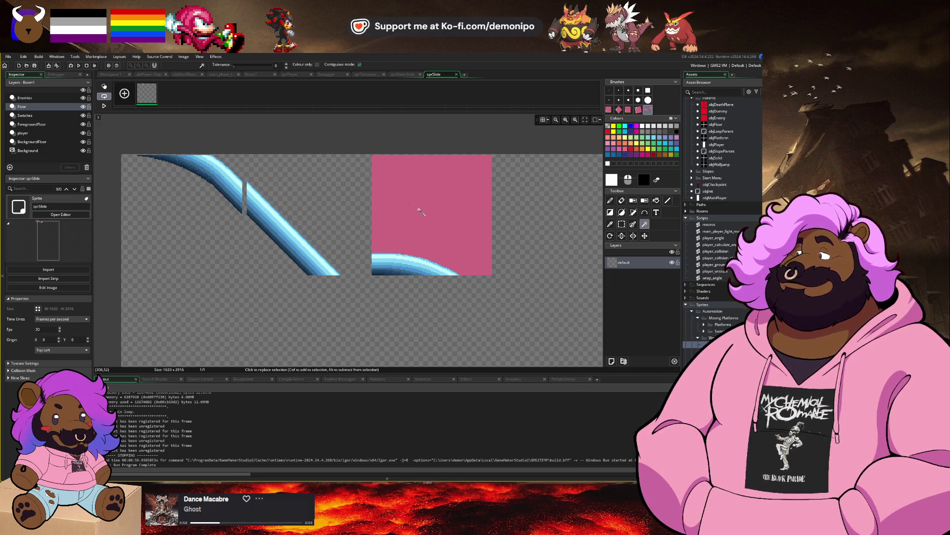
pyautogui.click(440, 219)
pyautogui.press('Delete')
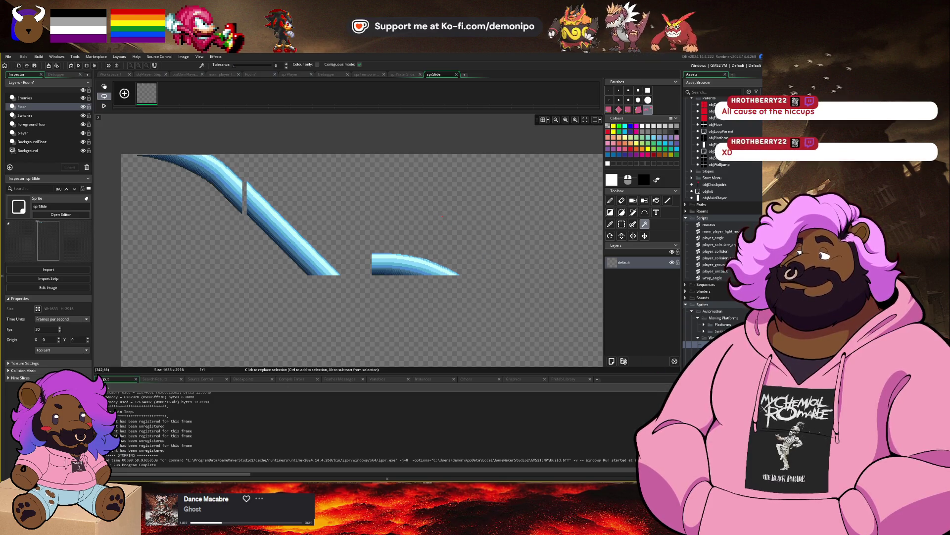
pyautogui.click(717, 352)
pyautogui.doubleClick(718, 352)
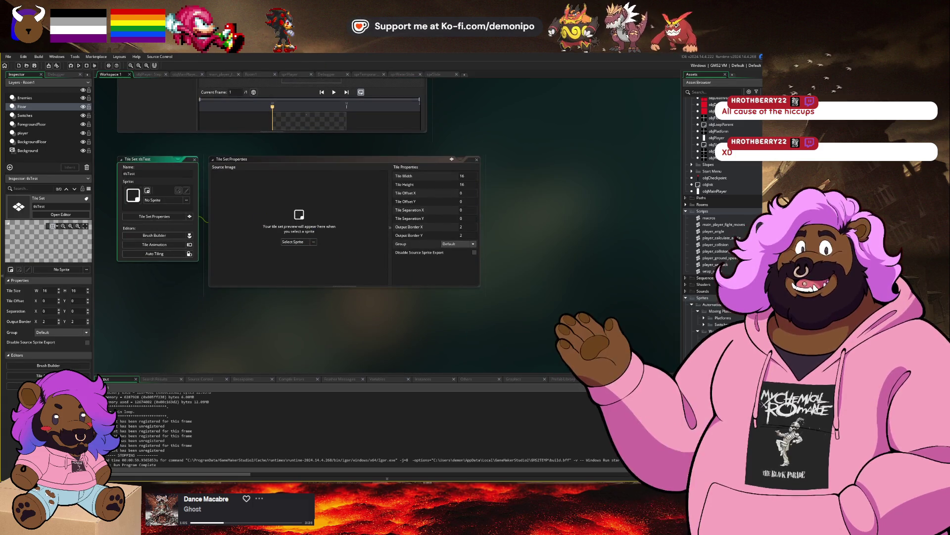
# Assign sprSlide as tsTest's source sprite, then reopen its image and select both slide pieces.
pyautogui.moveTo(713, 338); pyautogui.dragTo(703, 336)
pyautogui.moveTo(318, 218); pyautogui.dragTo(317, 220)
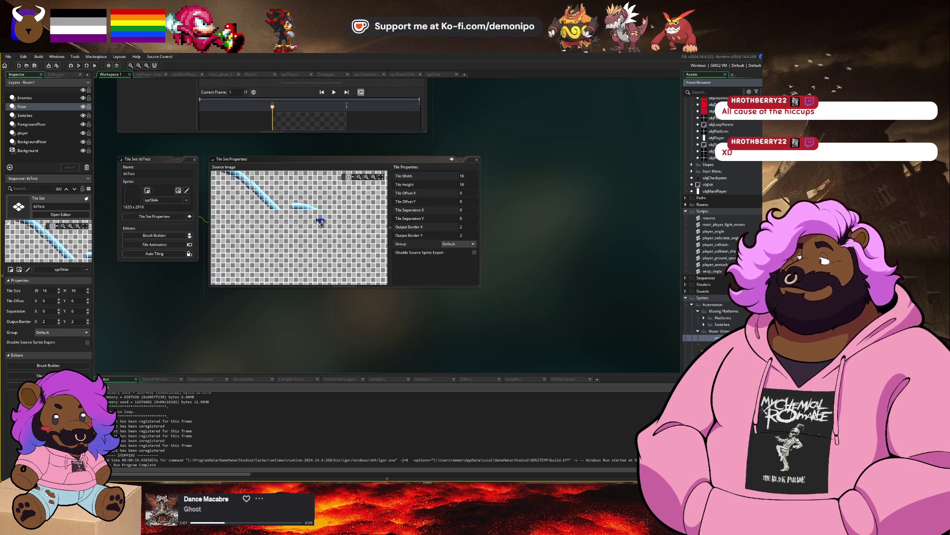
pyautogui.click(178, 191)
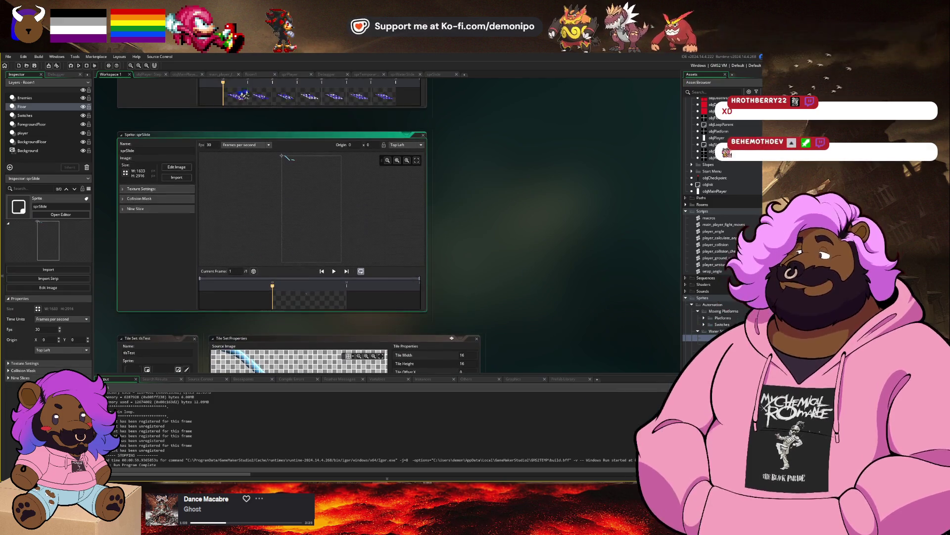
pyautogui.click(176, 167)
pyautogui.moveTo(114, 143); pyautogui.dragTo(158, 170)
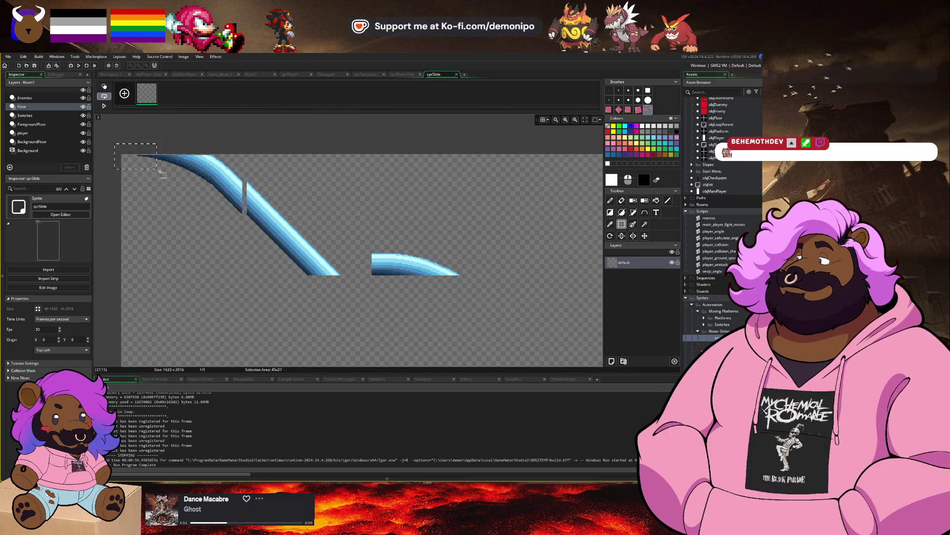
pyautogui.moveTo(212, 215)
pyautogui.mouseDown()
pyautogui.moveTo(292, 283)
pyautogui.moveTo(475, 284)
pyautogui.mouseUp()
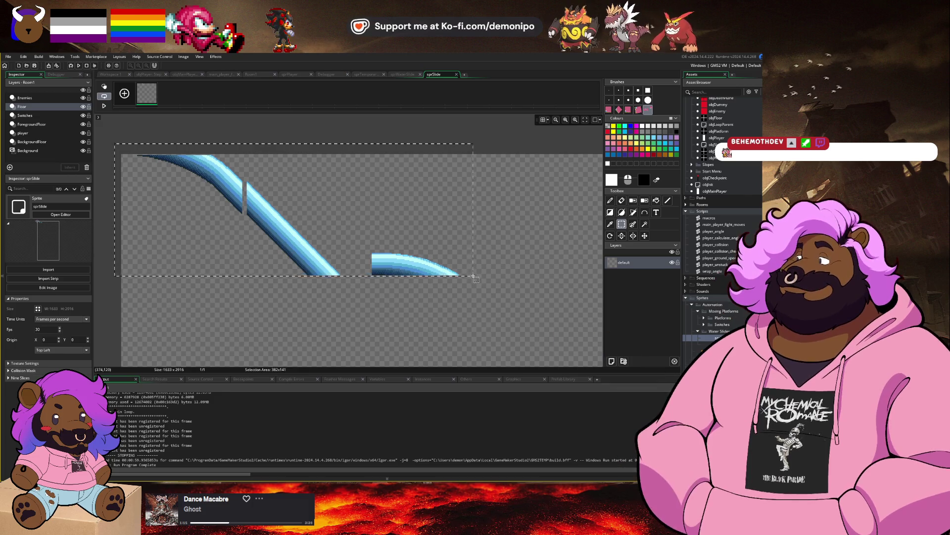
# Measure the slope art with a rectangle selection (about 367x130) and open sprSlide's Resize Properties.
pyautogui.click(529, 268)
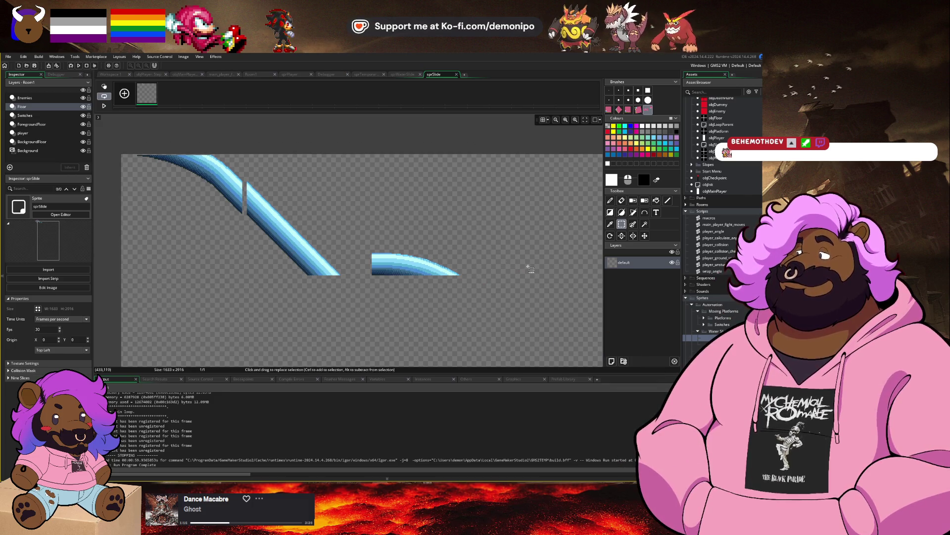
pyautogui.click(122, 156)
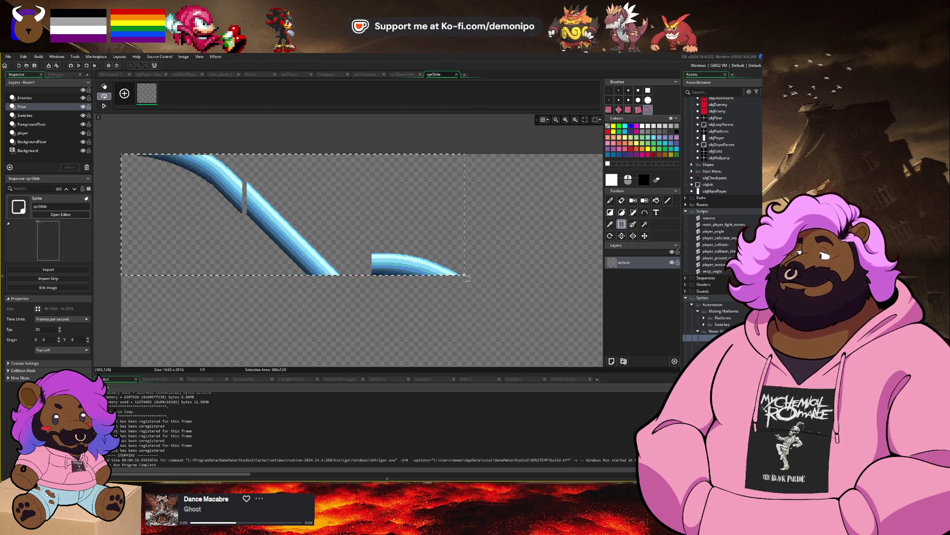
pyautogui.moveTo(467, 279); pyautogui.dragTo(468, 281)
pyautogui.click(37, 309)
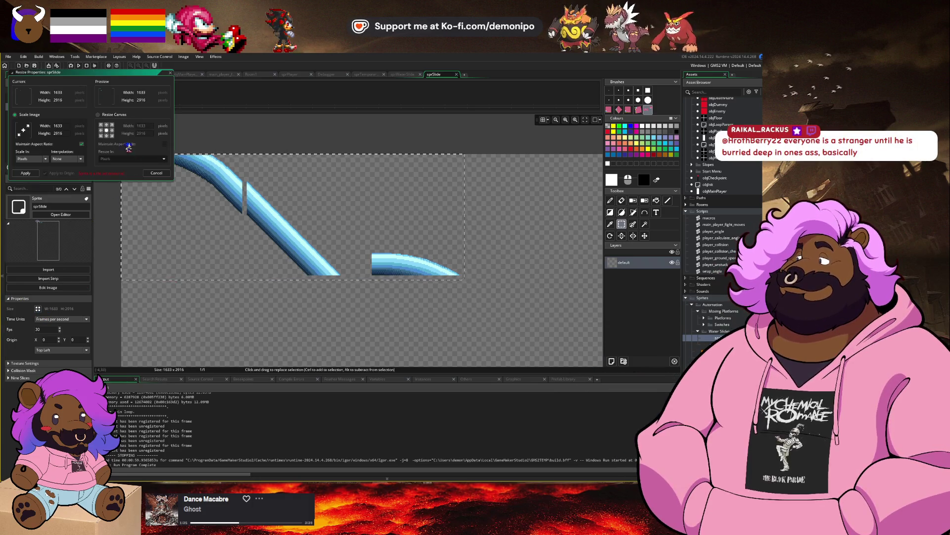
# Resize sprSlide's canvas to 400 x 150 pixels and accept the tile set warning.
pyautogui.click(106, 131)
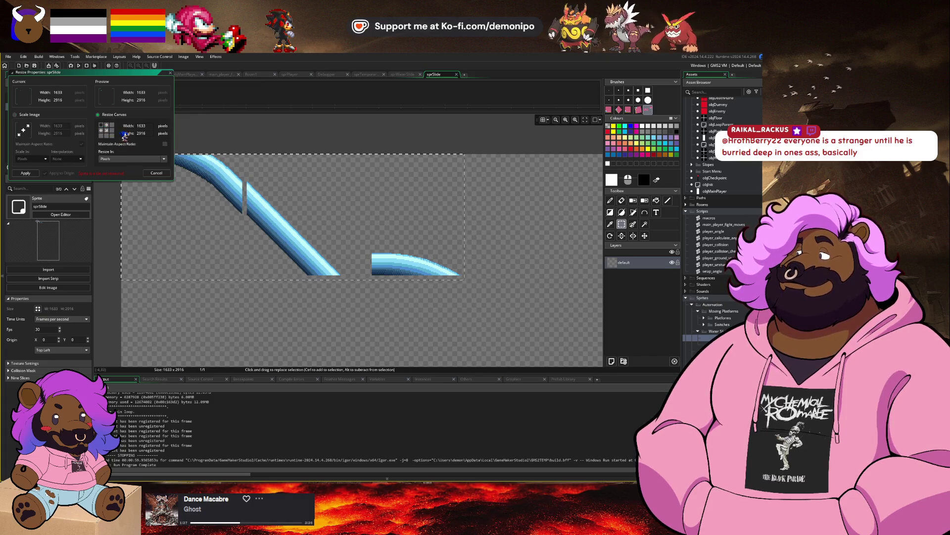
pyautogui.write('400')
pyautogui.press('Tab')
pyautogui.write('150')
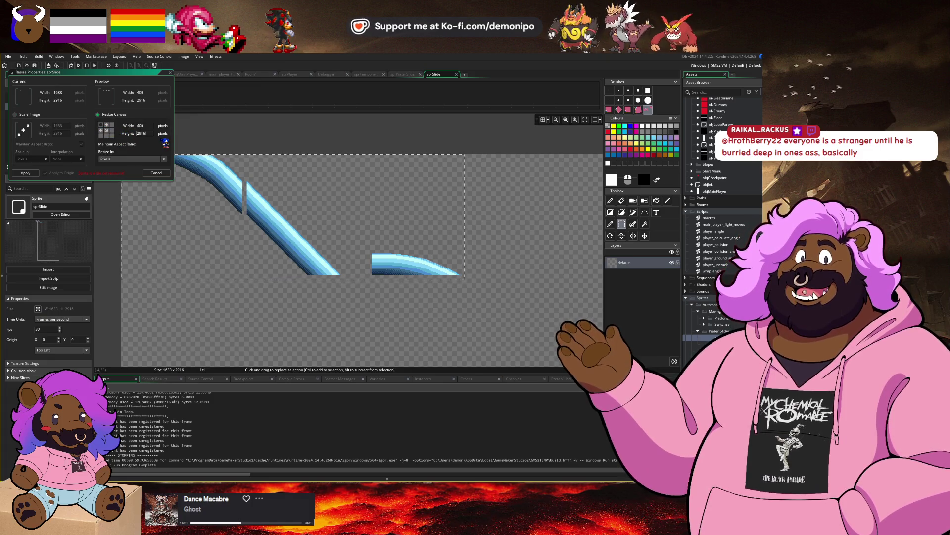
pyautogui.press('Return')
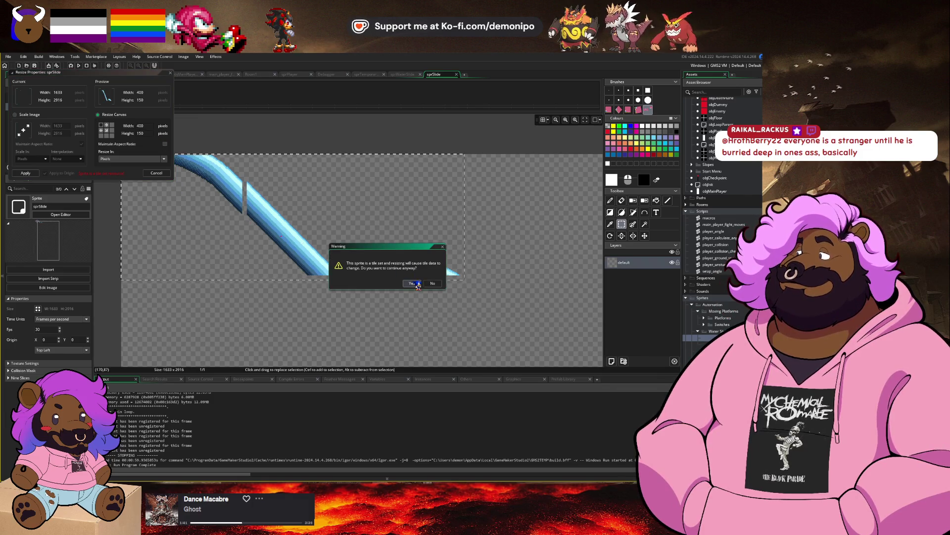
pyautogui.click(419, 284)
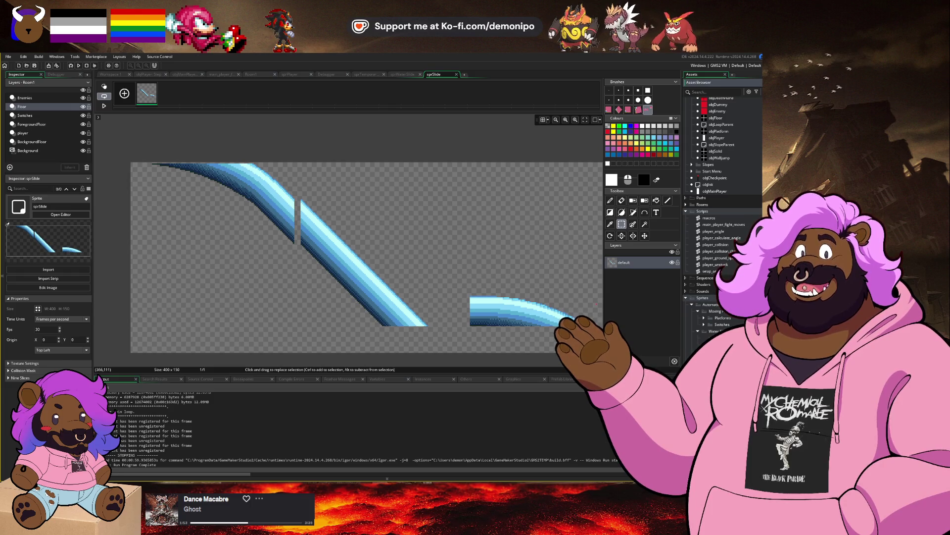
pyautogui.hotkey('ctrl', 'Tab')
pyautogui.hotkey('alt', 'Tab')
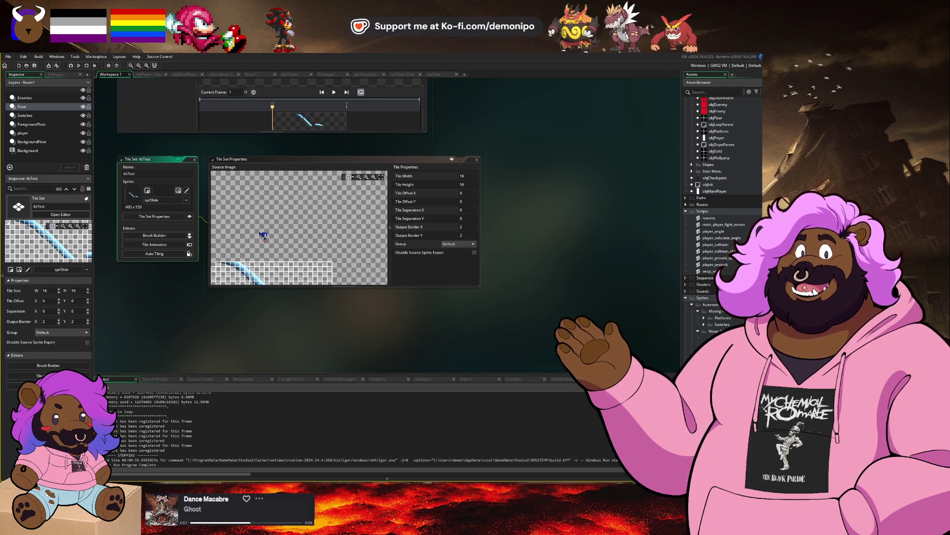
# Set tsTest's tile width and height to 128 pixels.
pyautogui.scroll(5, 228, 257)
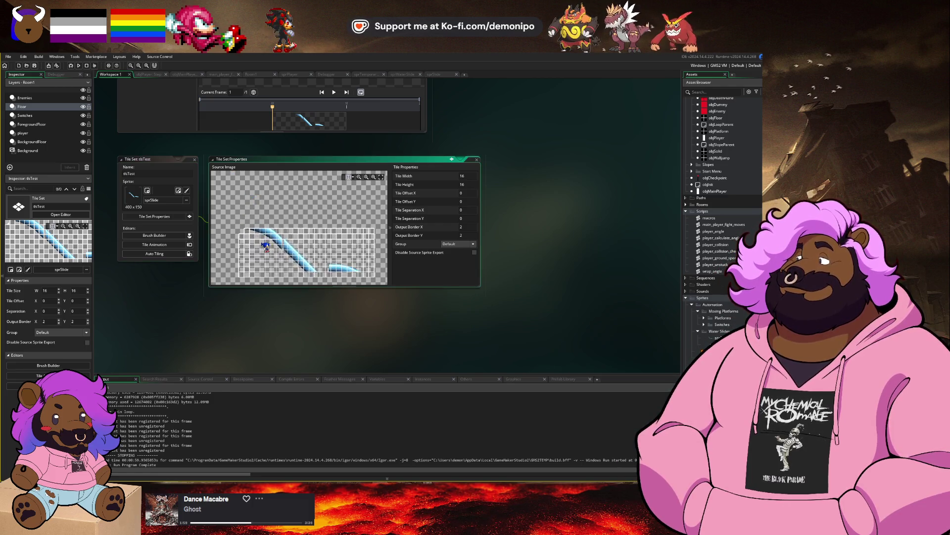
pyautogui.scroll(-1, 472, 168)
pyautogui.click(472, 157)
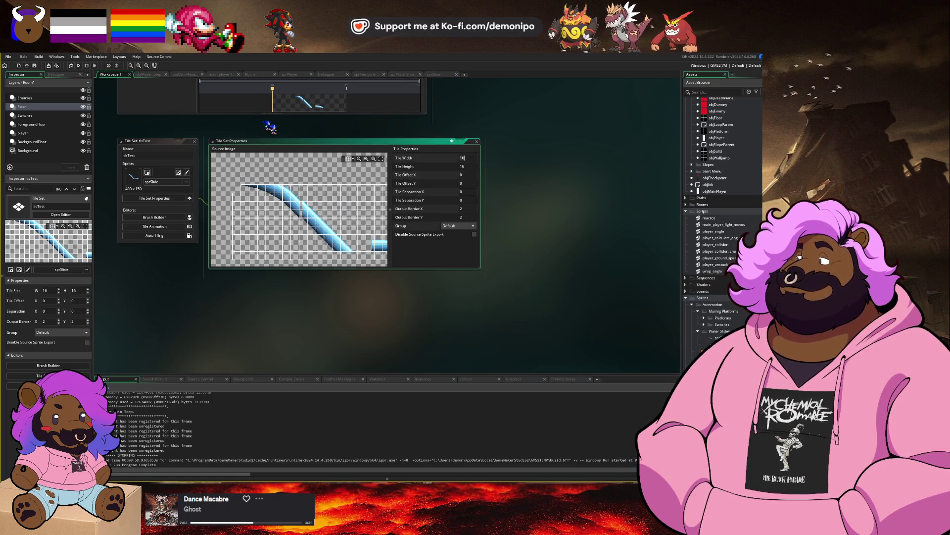
pyautogui.write('128')
pyautogui.press('Tab')
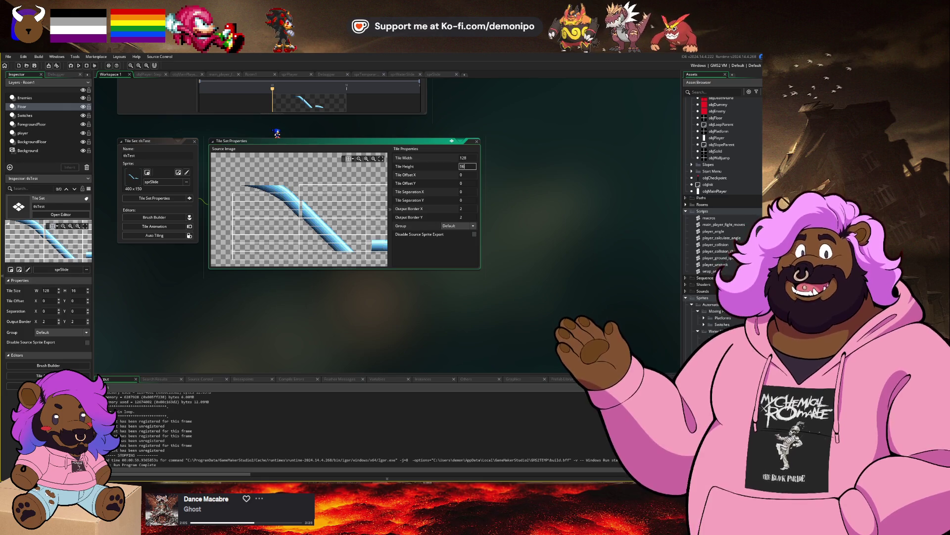
pyautogui.write('128')
pyautogui.press('Tab')
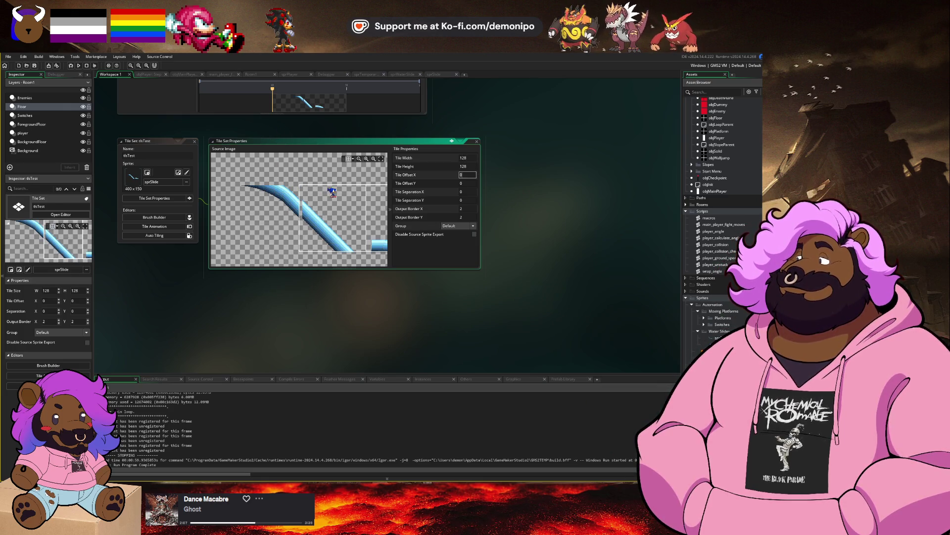
pyautogui.moveTo(317, 223); pyautogui.dragTo(283, 217)
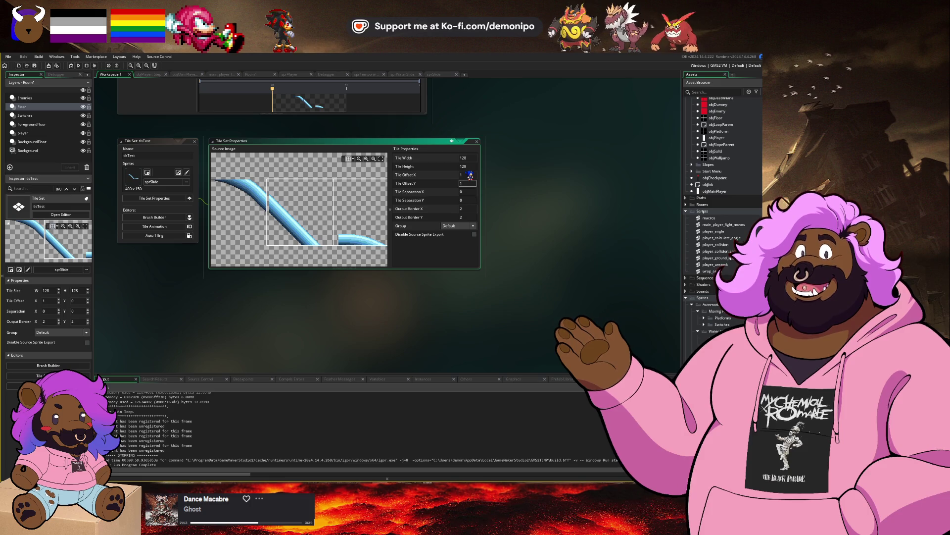
# Set tile offset Y to 1, tile separation to 5 and output border to 2.
pyautogui.press('Tab')
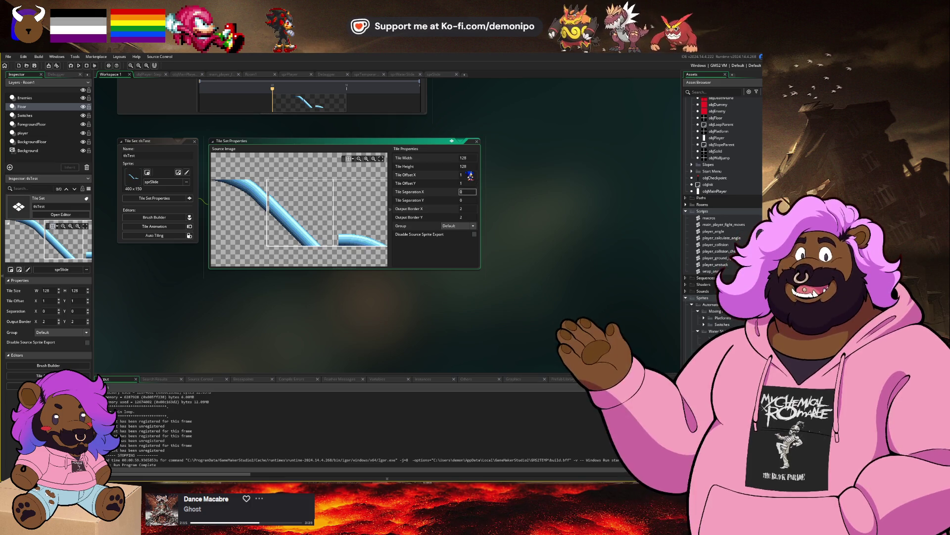
pyautogui.write('5')
pyautogui.press('Tab')
pyautogui.write('5')
pyautogui.press('Tab')
pyautogui.write('2')
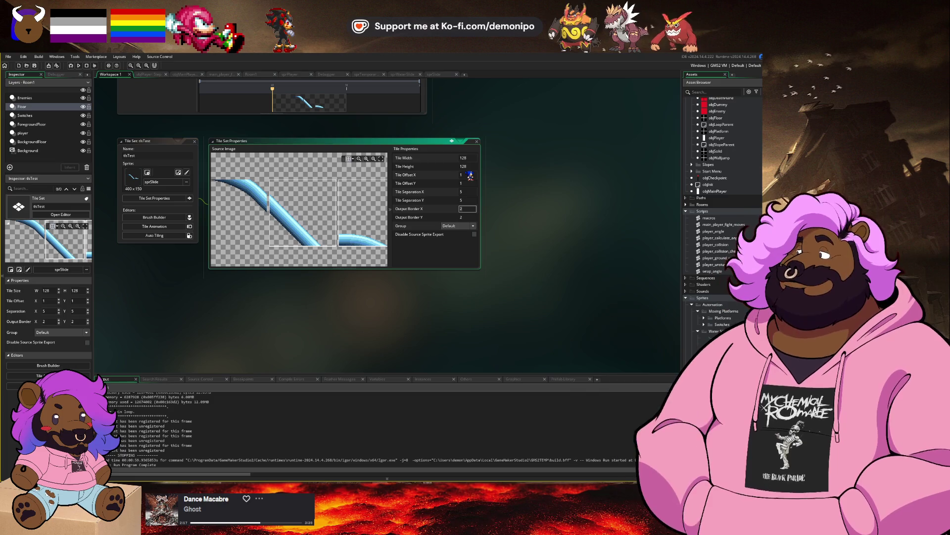
pyautogui.moveTo(374, 195)
pyautogui.mouseDown()
pyautogui.moveTo(347, 195)
pyautogui.moveTo(363, 201)
pyautogui.moveTo(355, 200)
pyautogui.mouseUp()
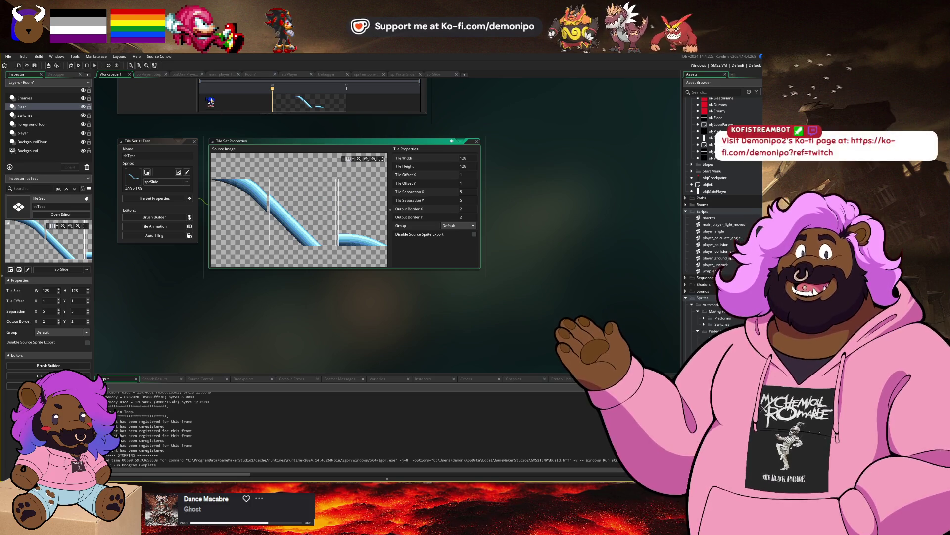
# Add a new tile layer Tiles_1 to Room1 and place it just above Background.
pyautogui.click(251, 75)
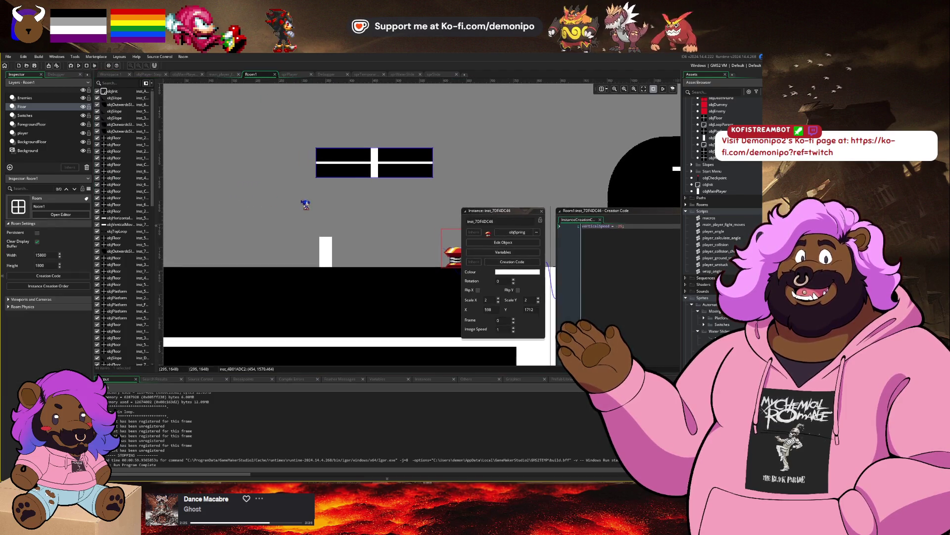
pyautogui.scroll(-1, 268, 182)
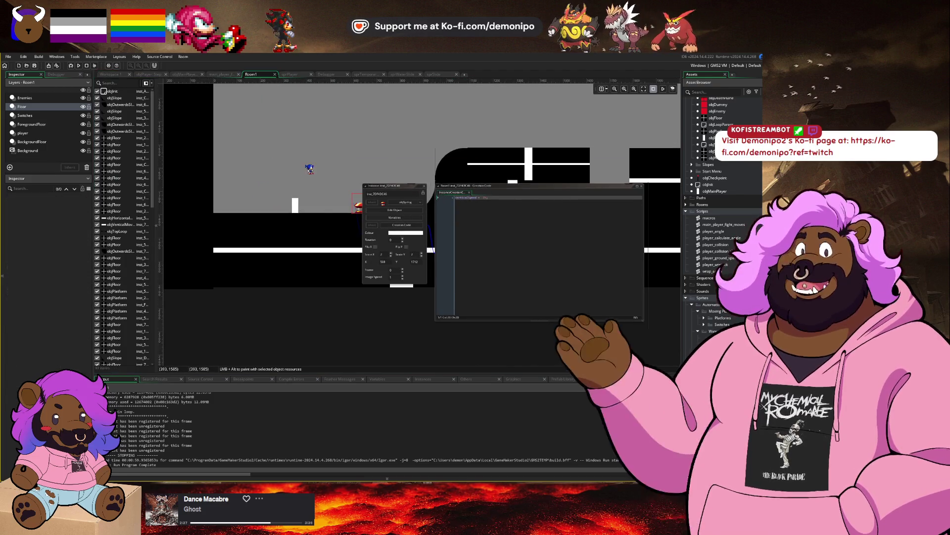
pyautogui.click(10, 168)
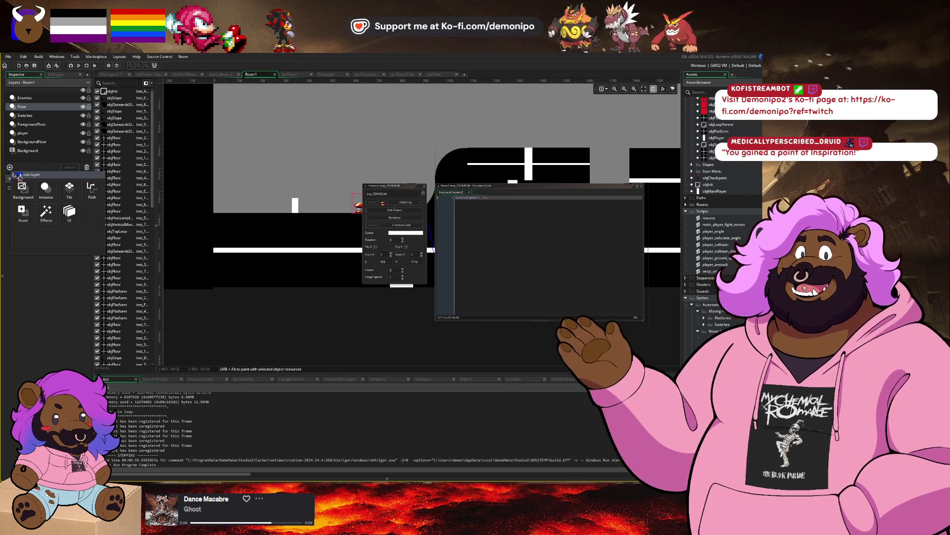
pyautogui.click(69, 190)
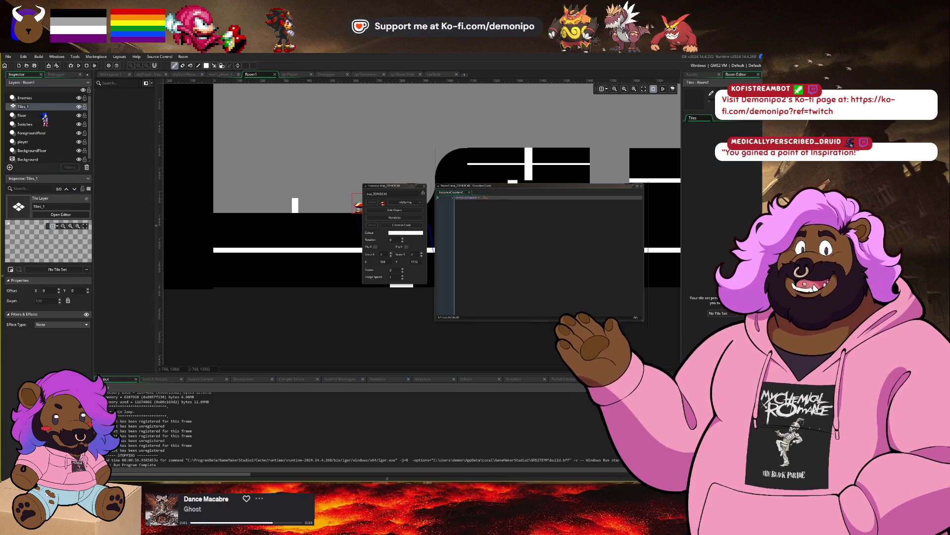
pyautogui.moveTo(32, 119); pyautogui.dragTo(49, 156)
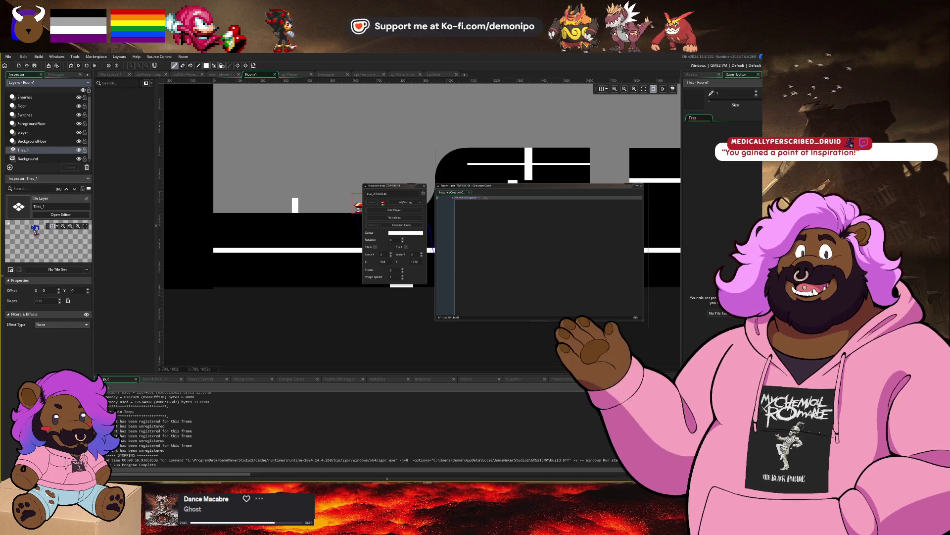
# Assign the tsTest tile set to the Tiles_1 layer.
pyautogui.click(58, 270)
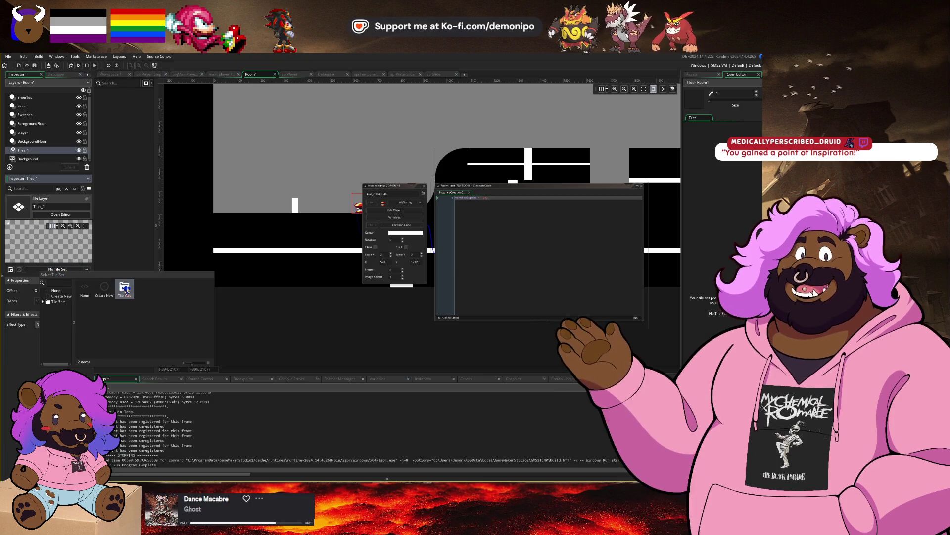
pyautogui.click(125, 290)
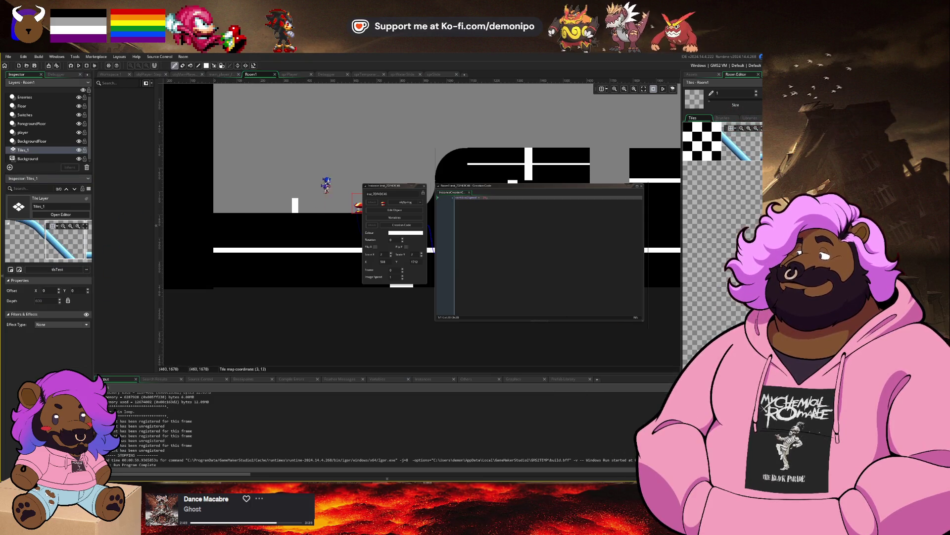
pyautogui.scroll(1, 739, 159)
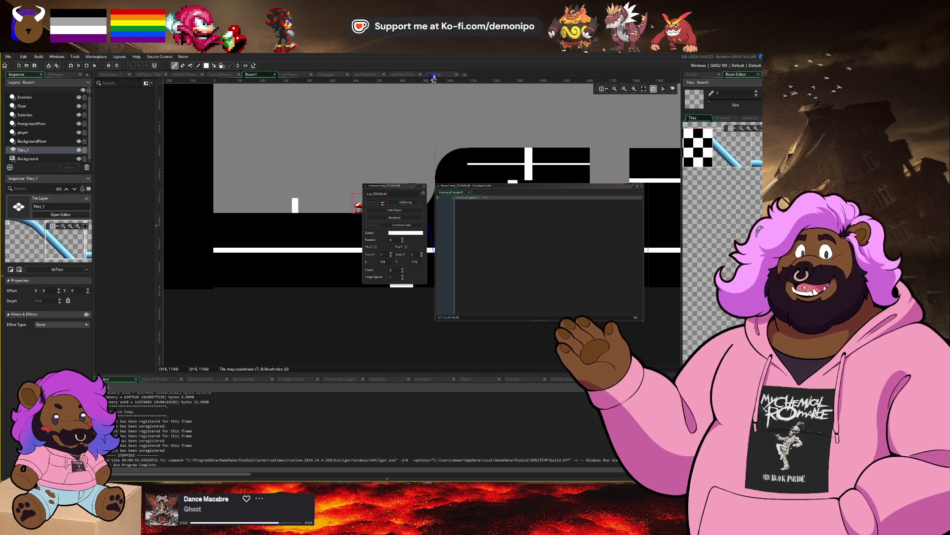
pyautogui.click(433, 75)
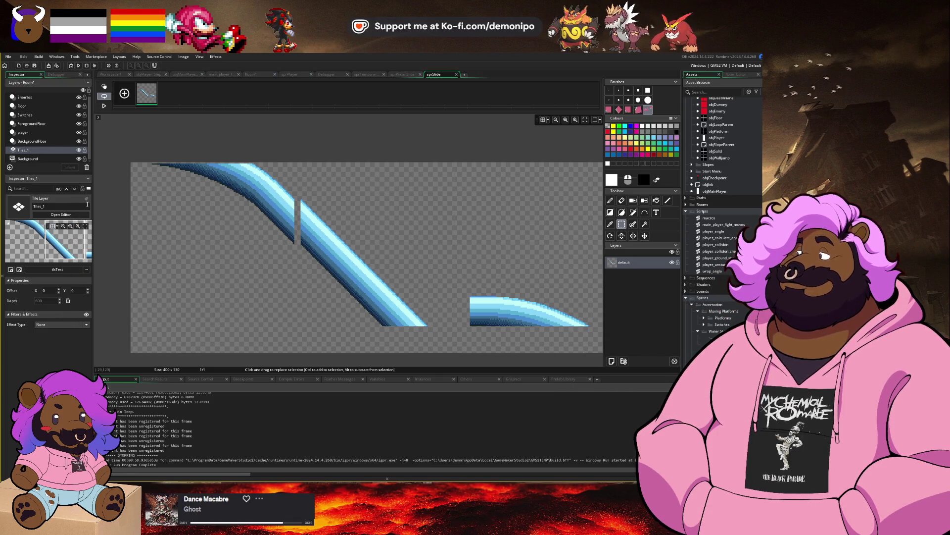
# Open sprSlide's Resize Properties in Resize Canvas mode, then search Windows for the calculator.
pyautogui.click(555, 263)
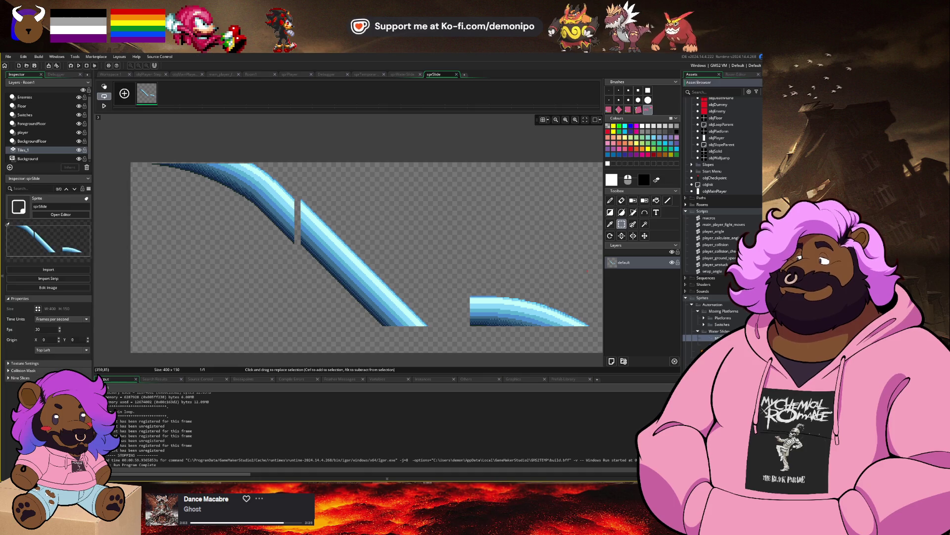
pyautogui.click(39, 308)
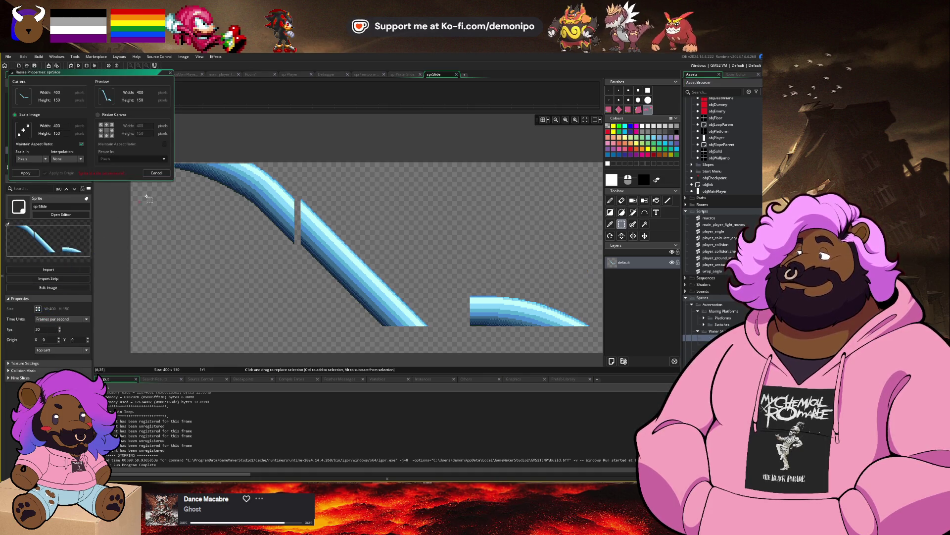
pyautogui.click(111, 133)
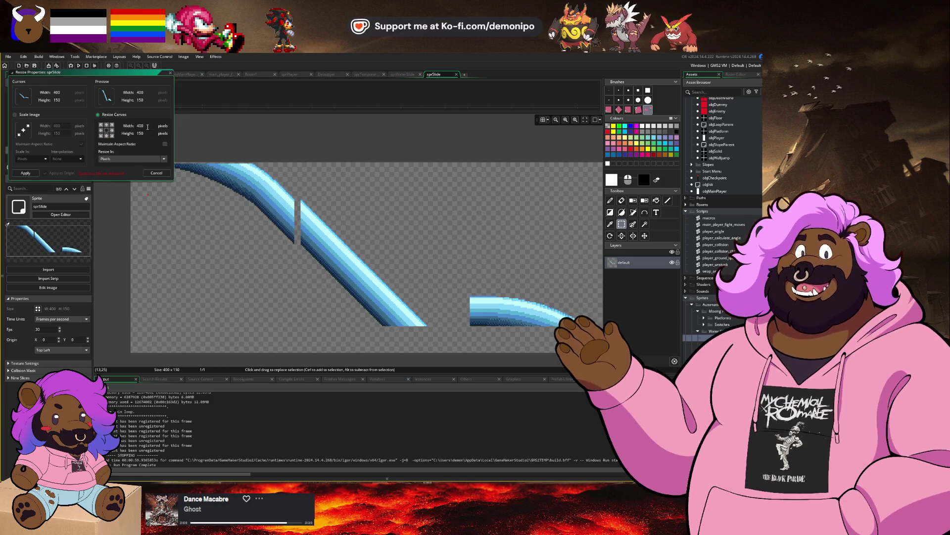
pyautogui.press('super')
# Compute the canvas width in Windows Calculator: 128 × 4 + 15 + 1 = 528.
pyautogui.write('calc')
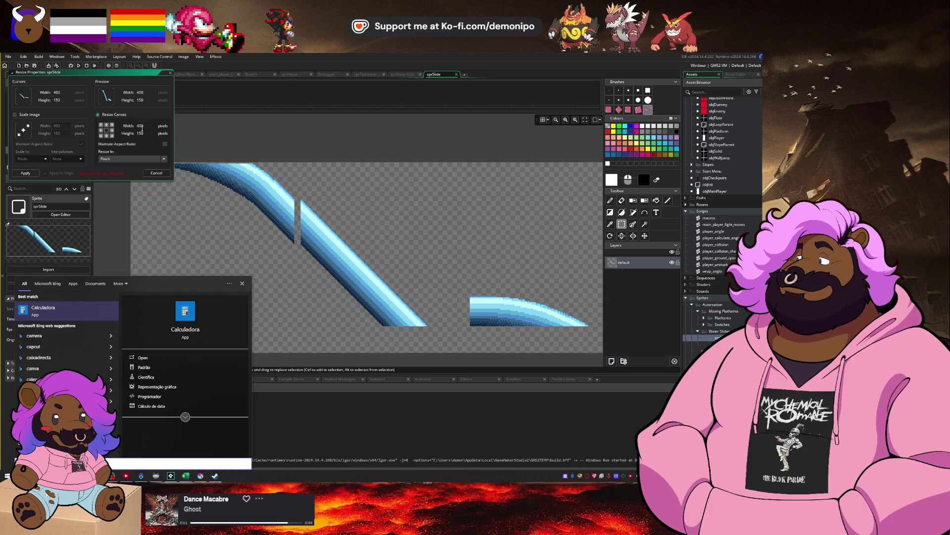
pyautogui.press('Return')
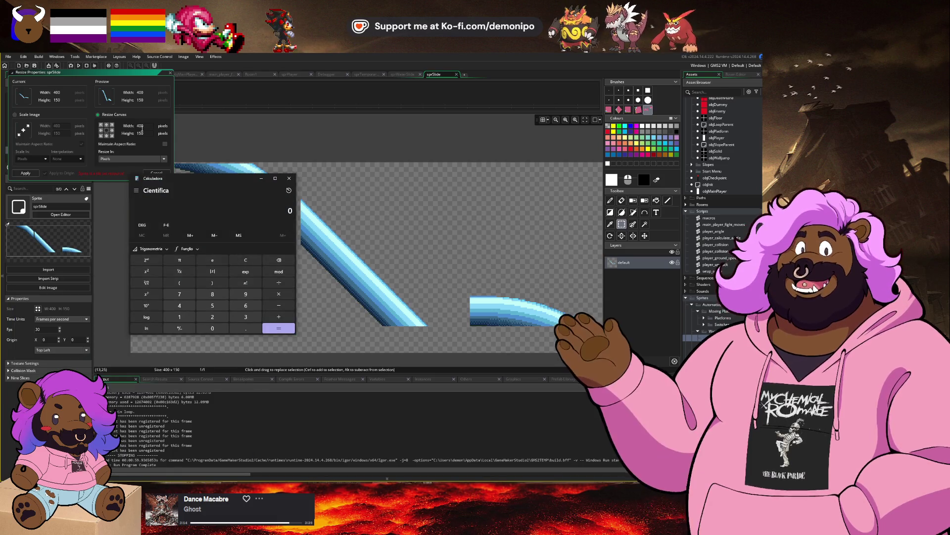
pyautogui.write('128')
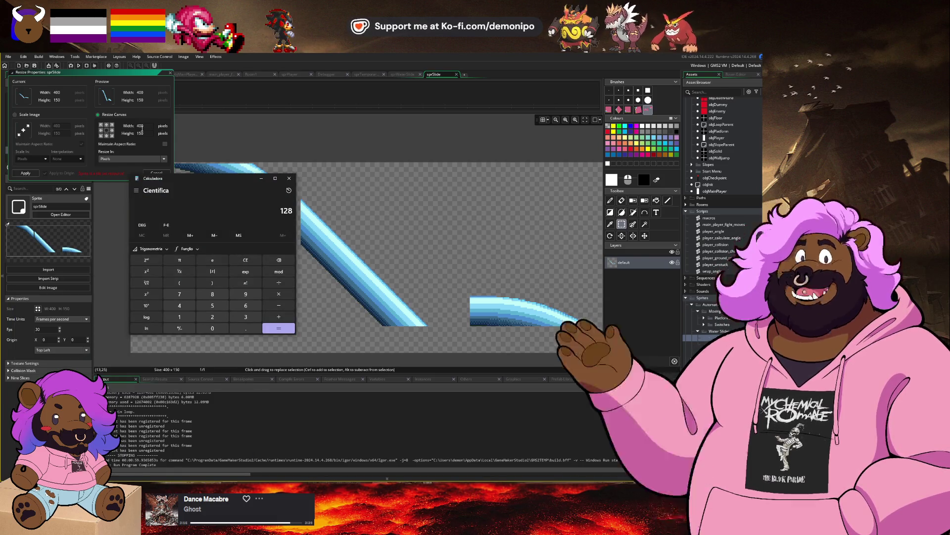
pyautogui.write('*4')
pyautogui.press('Return')
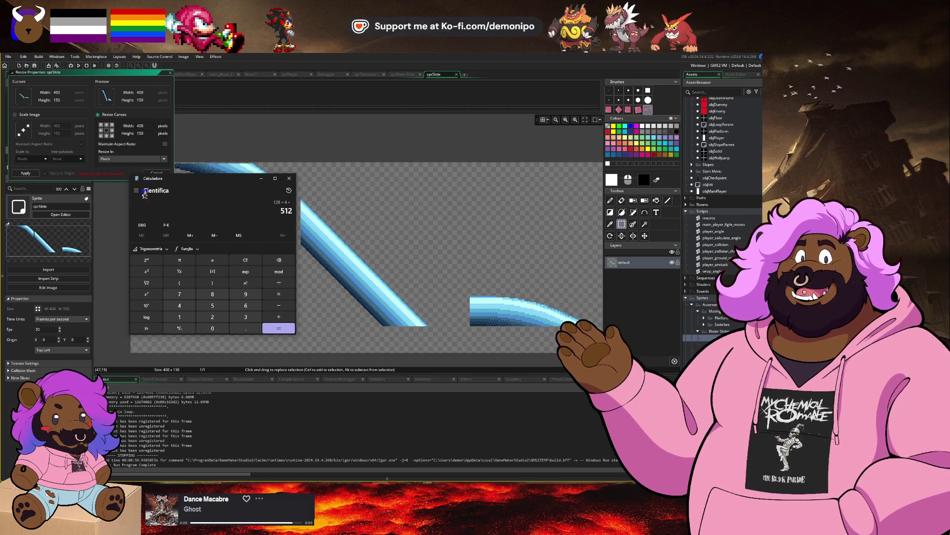
pyautogui.moveTo(203, 185); pyautogui.dragTo(241, 243)
pyautogui.click(280, 198)
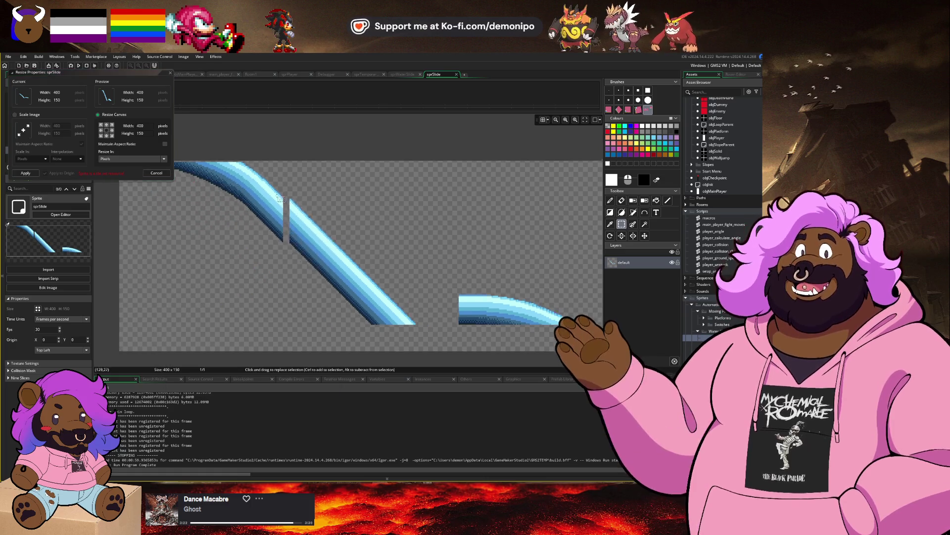
pyautogui.hotkey('alt', 'Tab')
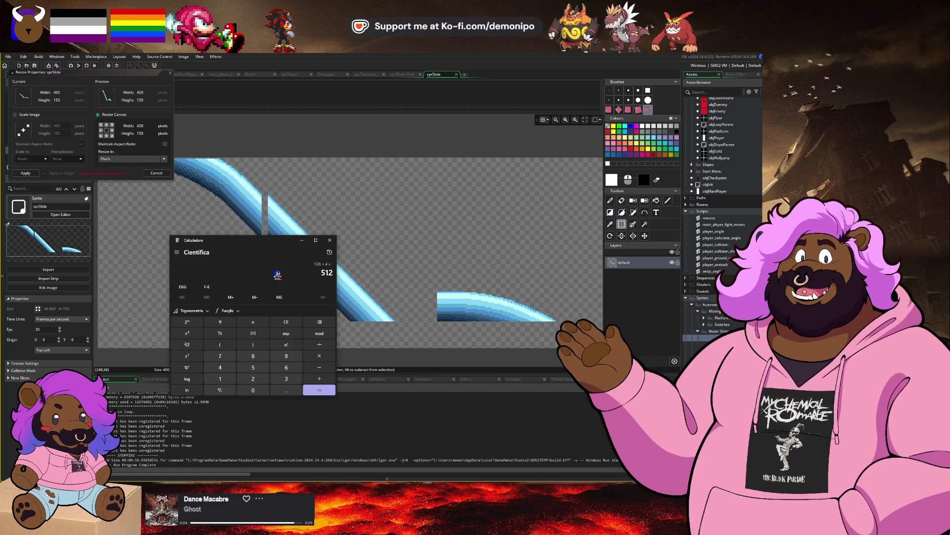
pyautogui.write('15+1')
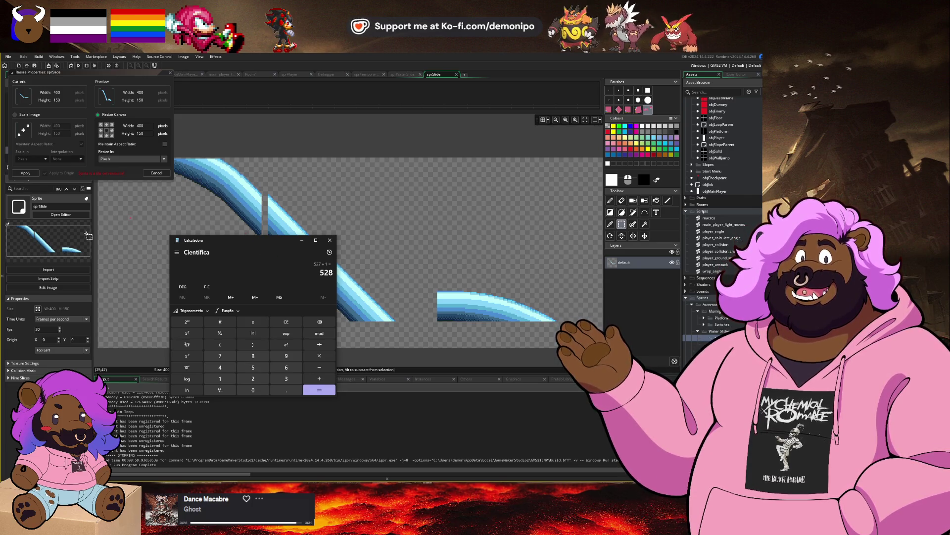
pyautogui.click(147, 125)
pyautogui.write('528')
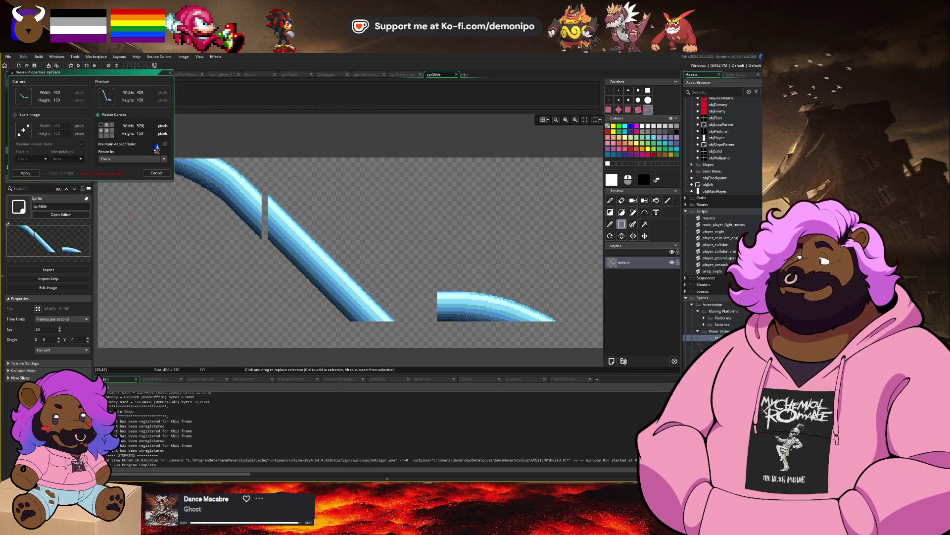
# Apply the 528 × 150 canvas resize to sprSlide.
pyautogui.press('Return')
pyautogui.press('Return')
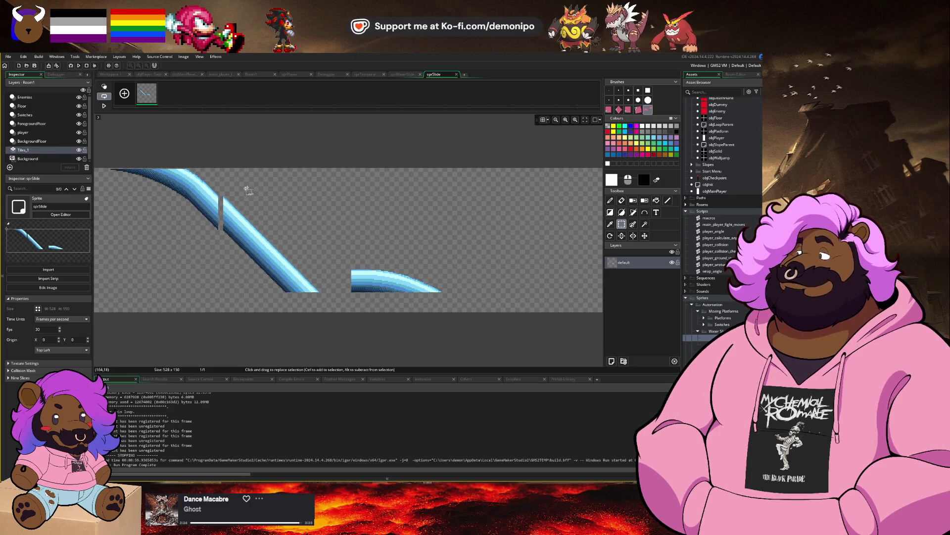
pyautogui.hscroll(-2, 188, 181)
pyautogui.scroll(2, 135, 171)
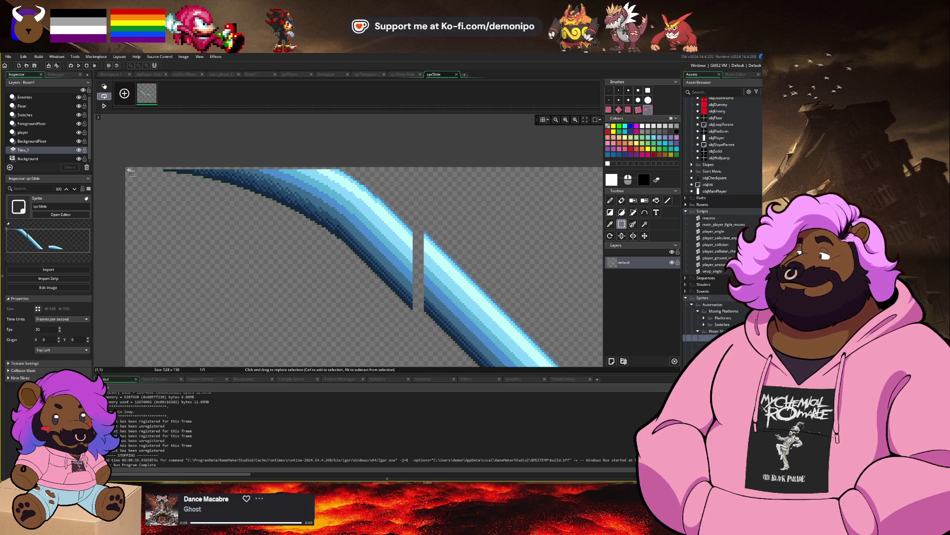
# Select a square area at the canvas top-left with the side panels hidden.
pyautogui.moveTo(131, 171)
pyautogui.mouseDown()
pyautogui.moveTo(255, 314)
pyautogui.moveTo(307, 416)
pyautogui.moveTo(394, 434)
pyautogui.moveTo(421, 376)
pyautogui.moveTo(358, 396)
pyautogui.moveTo(356, 442)
pyautogui.mouseUp()
pyautogui.press('F12')
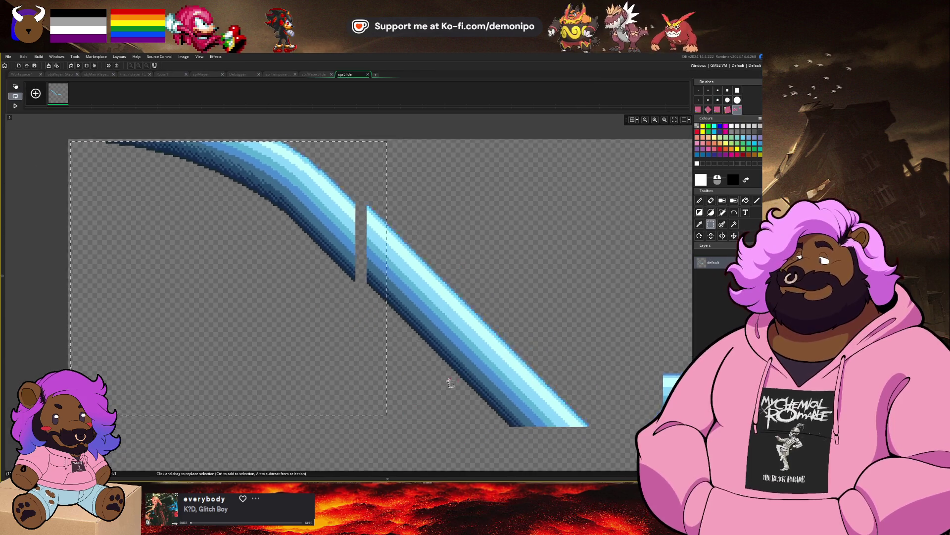
pyautogui.moveTo(451, 383); pyautogui.dragTo(464, 367)
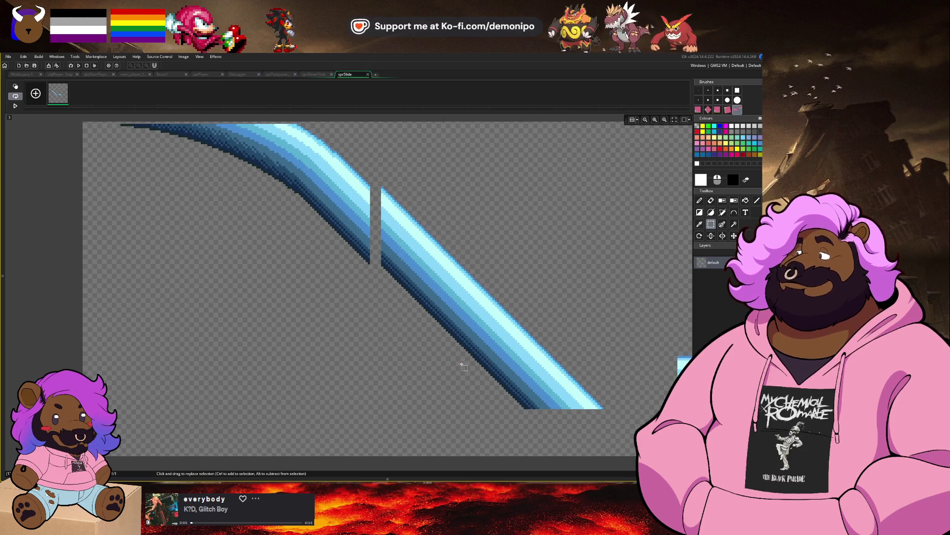